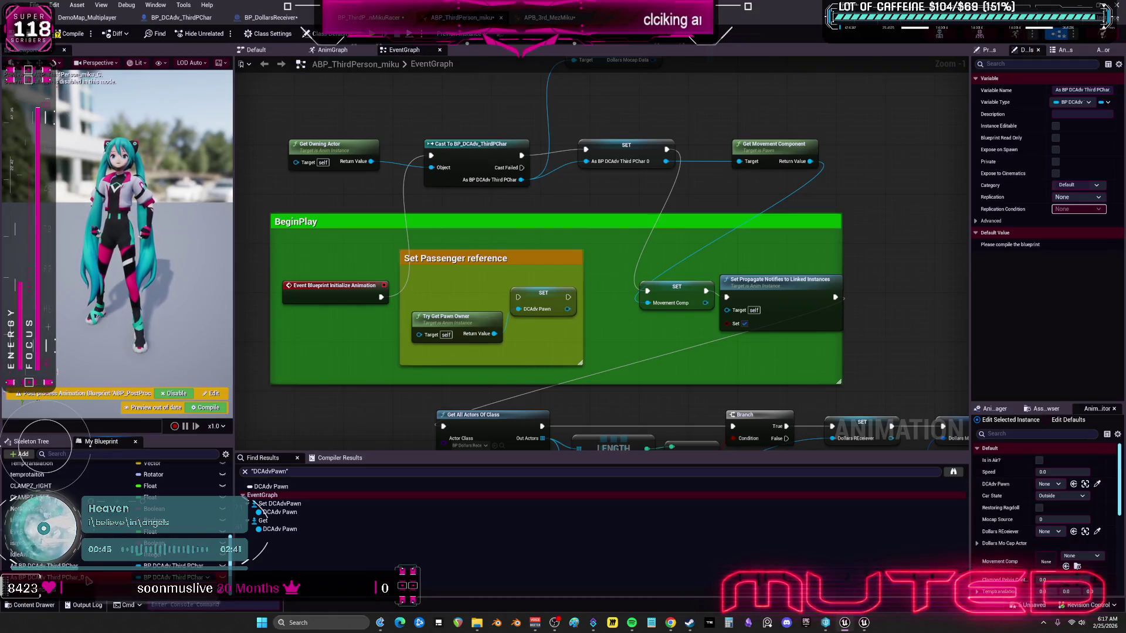
Step: Wire the cast result into SET DCAdv Pawn and route its execution on to SET Movement Comp
scroll(88, 580, "up", 1)
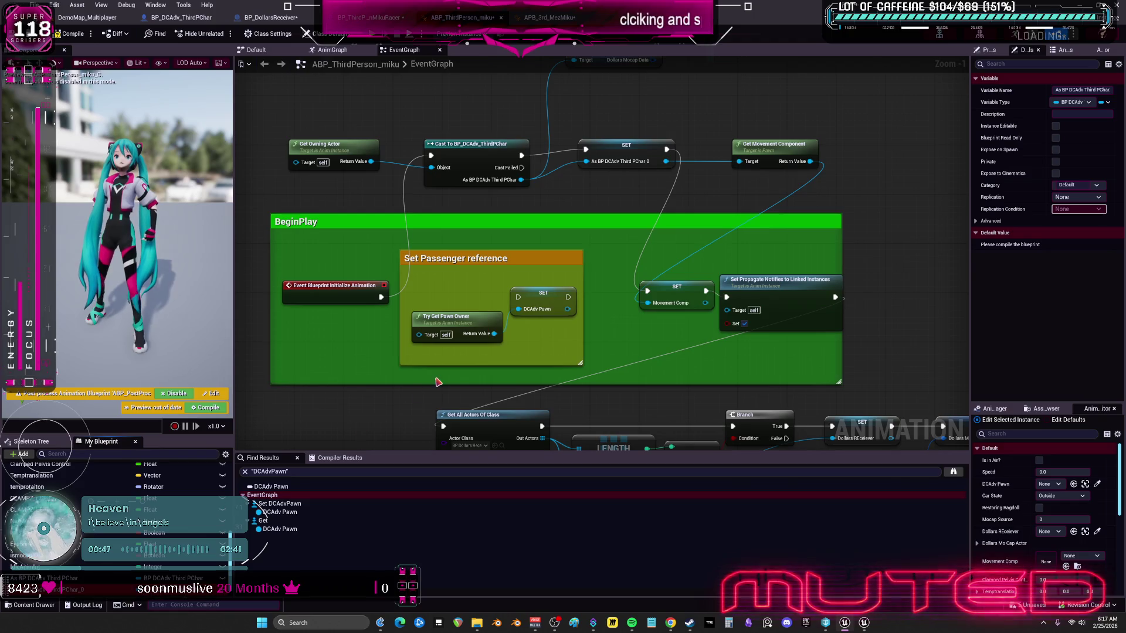
left_click_drag(517, 206, 524, 259)
left_click_drag(503, 222, 499, 352)
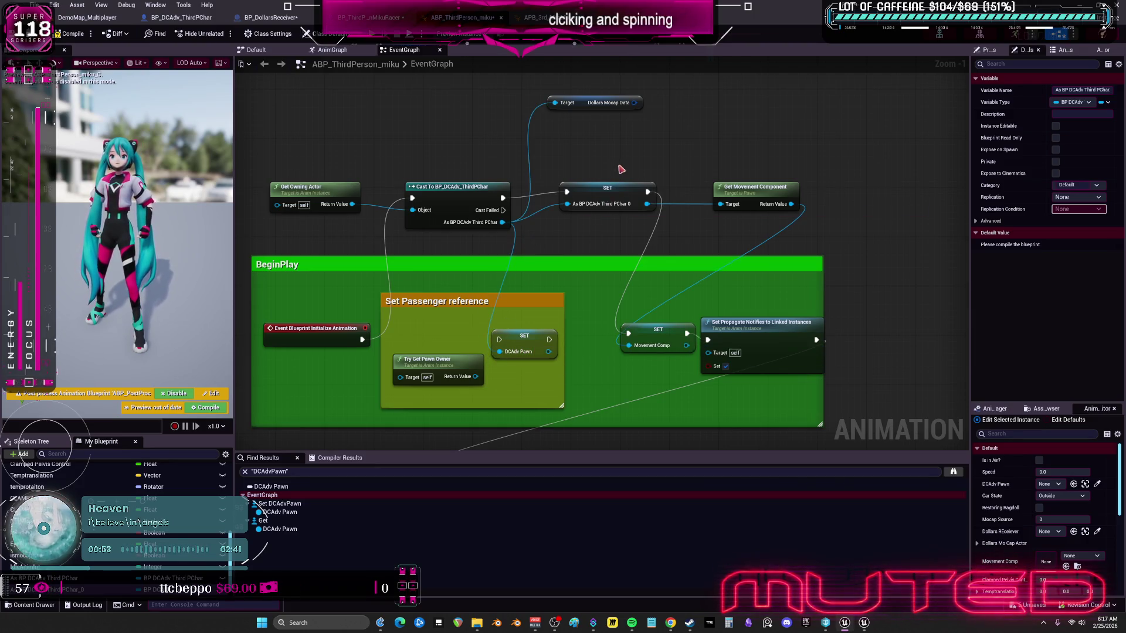
left_click(593, 198)
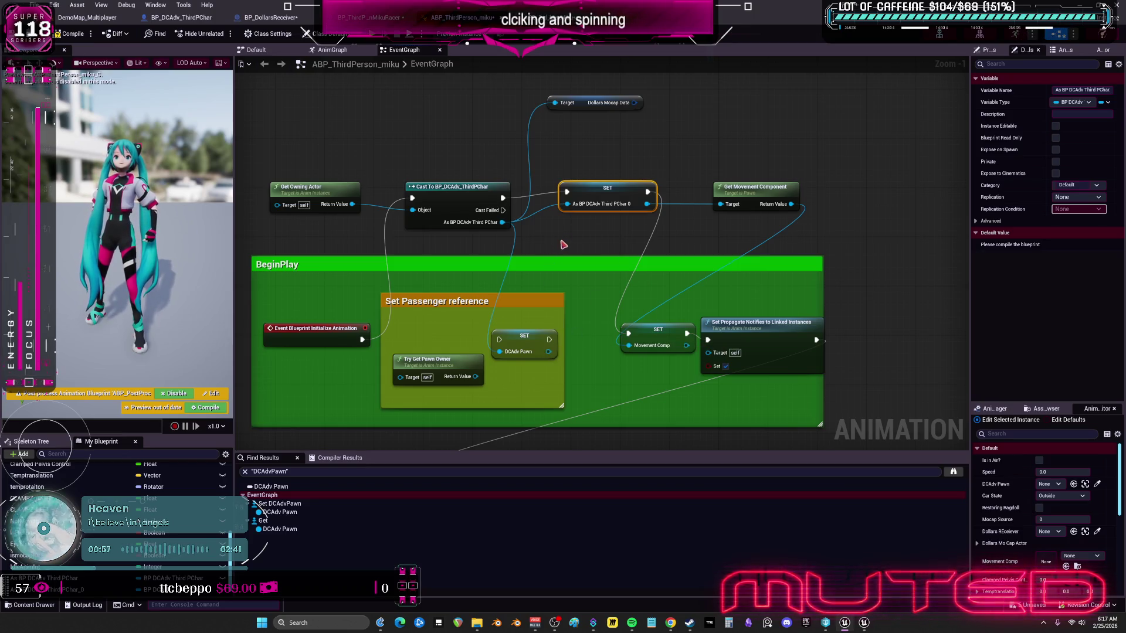
left_click_drag(743, 188, 731, 206)
mouse_move(602, 193)
left_mouse_down()
mouse_move(589, 241)
mouse_move(522, 304)
mouse_move(602, 194)
left_mouse_up()
left_click_drag(503, 199, 499, 338)
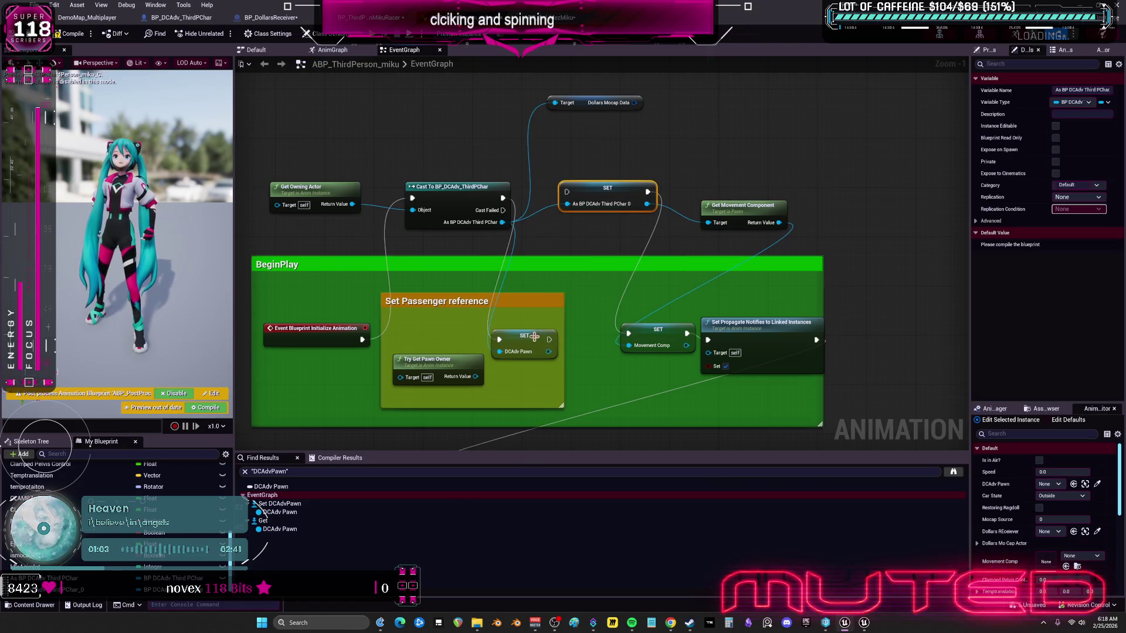
mouse_move(648, 193)
left_mouse_down()
mouse_move(604, 311)
mouse_move(549, 340)
left_mouse_up()
Step: Delete the As BP DCAdv Third PChar setter and the Try Get Pawn Owner node
key("Delete")
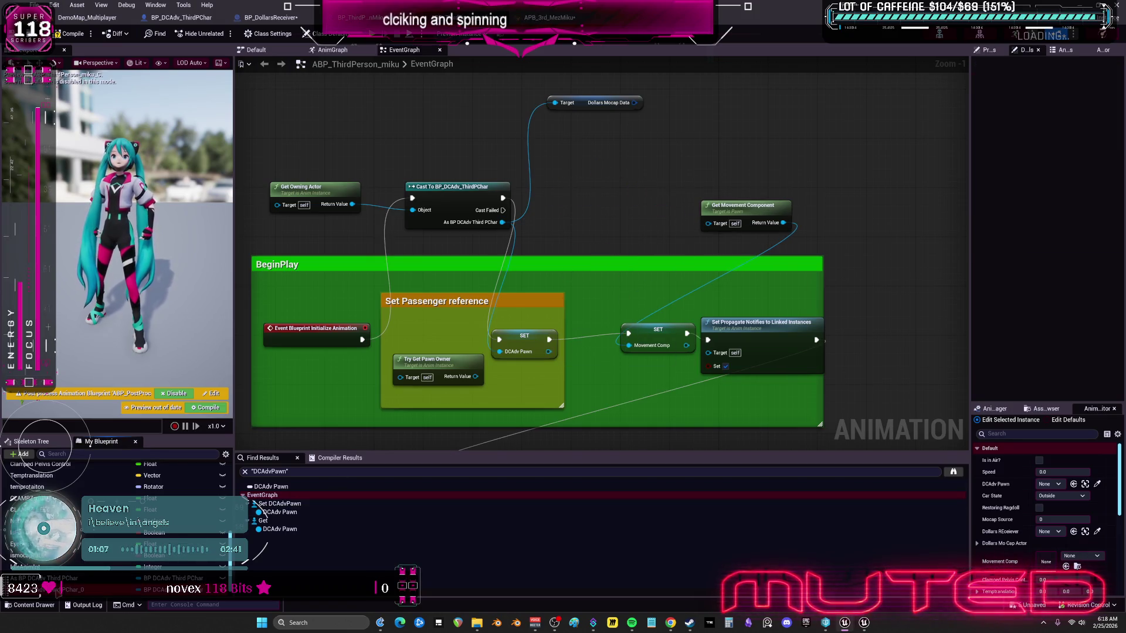
left_click_drag(592, 103, 597, 195)
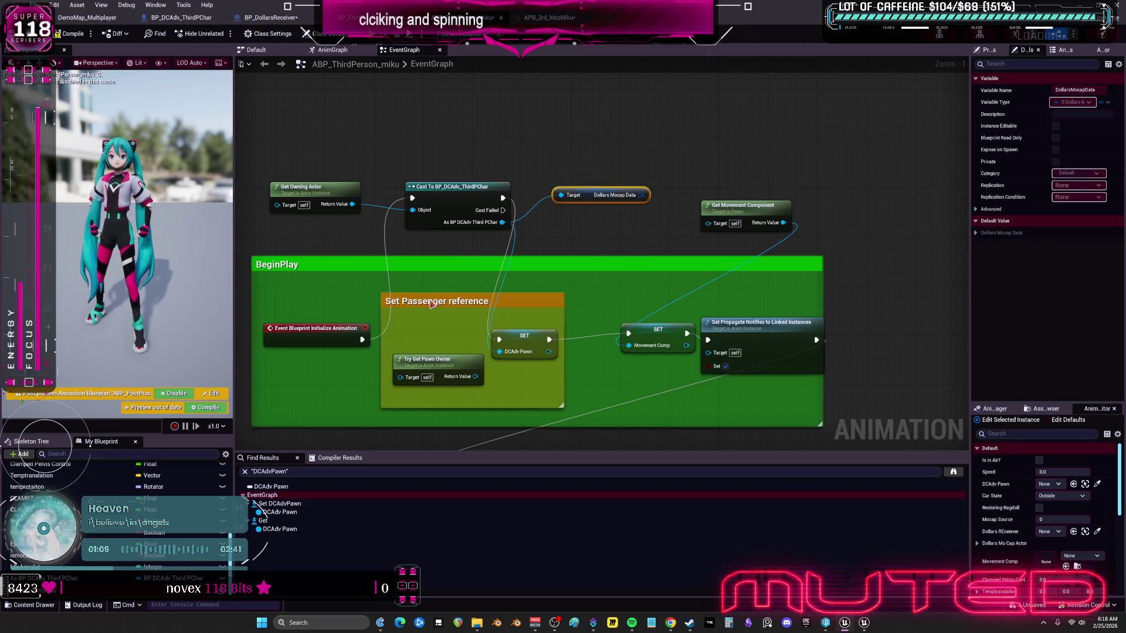
left_click(469, 339)
key("Delete")
Step: Arrange Get Owning Actor, the cast node and SET DCAdv Pawn inside the BeginPlay comment
left_click_drag(349, 169, 343, 204)
left_click_drag(493, 161, 474, 297)
left_click_drag(567, 306, 585, 306)
left_click_drag(483, 302, 489, 308)
left_click_drag(592, 294, 592, 299)
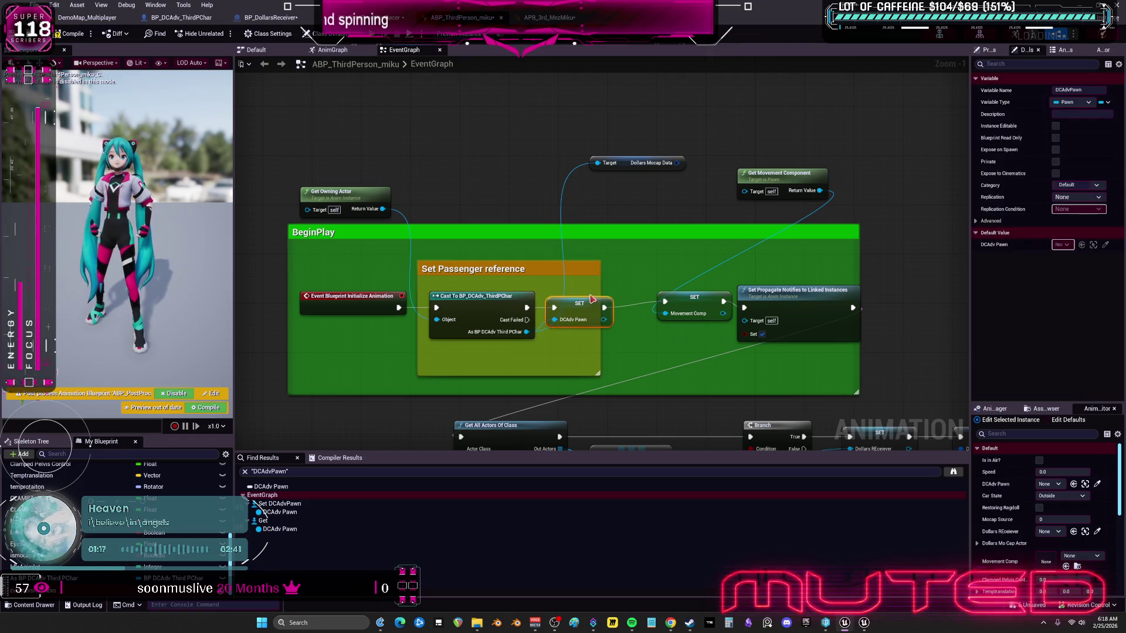
left_click_drag(645, 174, 613, 215)
Step: Move Get Owning Actor and Get Movement Component into the BeginPlay group, tidying Dollars Mocap Data
left_click_drag(331, 197, 350, 332)
mouse_move(769, 185)
left_mouse_down()
mouse_move(641, 351)
mouse_move(579, 350)
mouse_move(659, 350)
left_mouse_up()
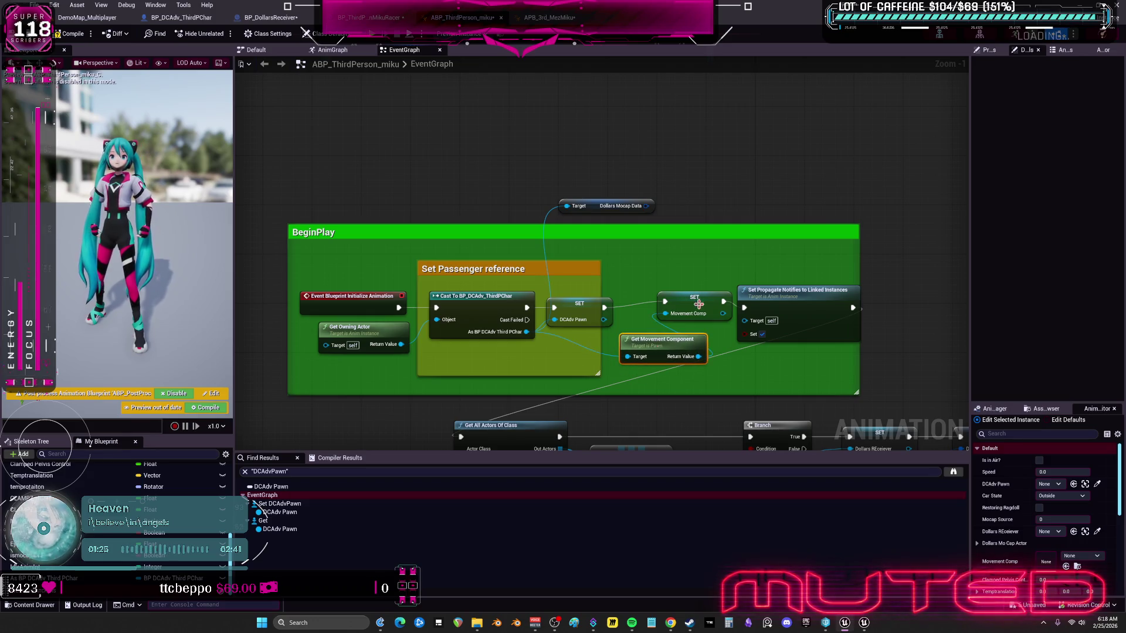
left_click(692, 310)
left_click_drag(650, 295, 619, 294)
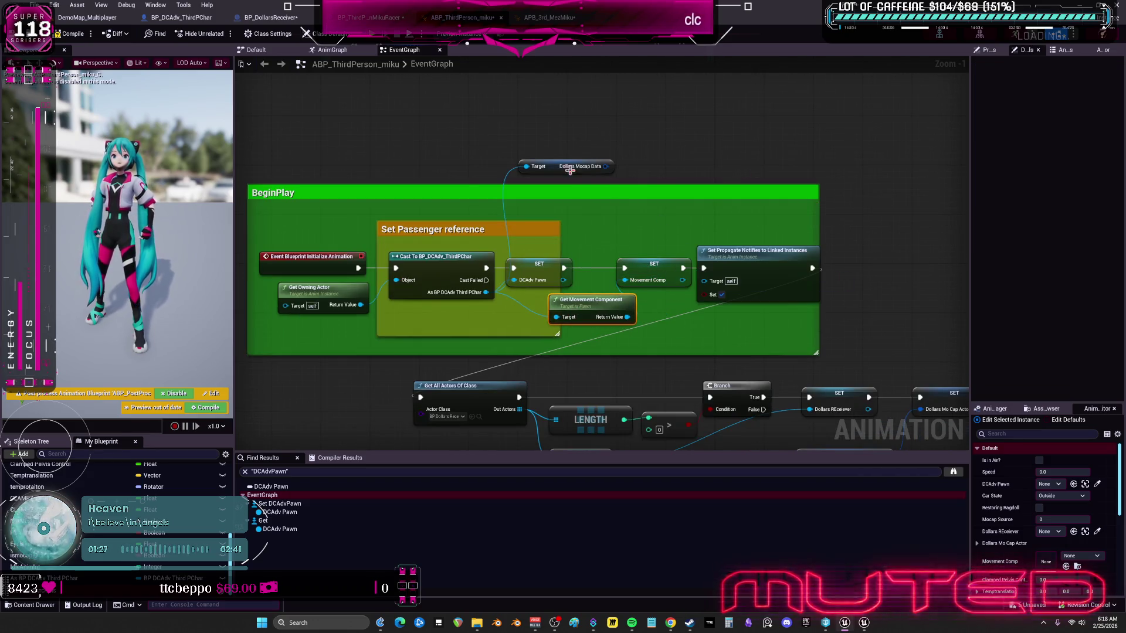
left_click_drag(556, 168, 591, 168)
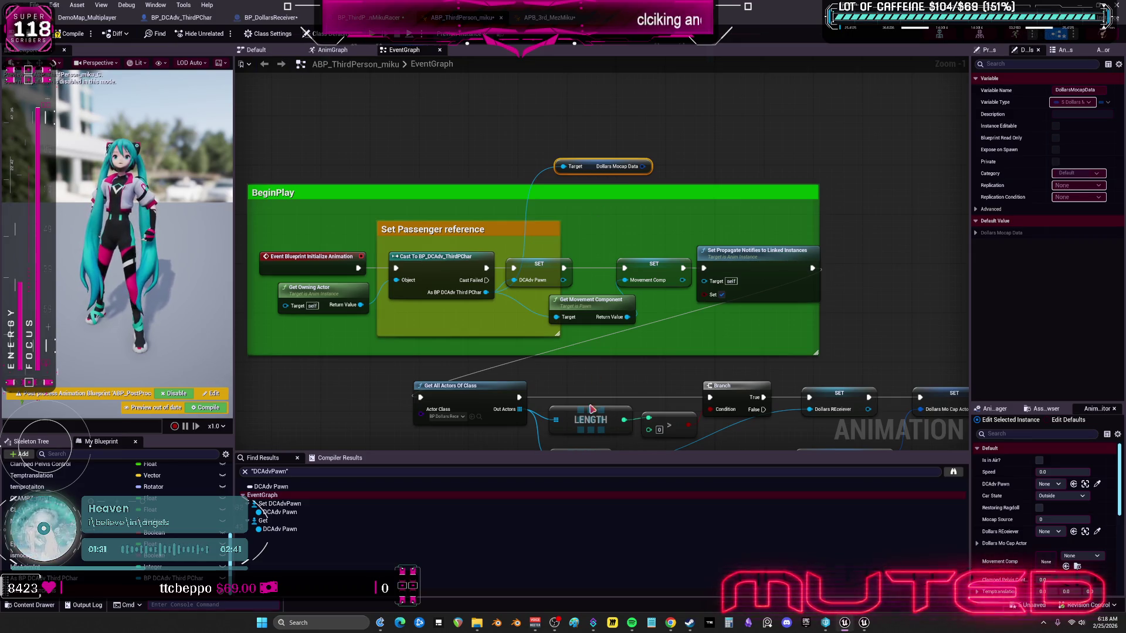
left_click_drag(593, 404, 545, 274)
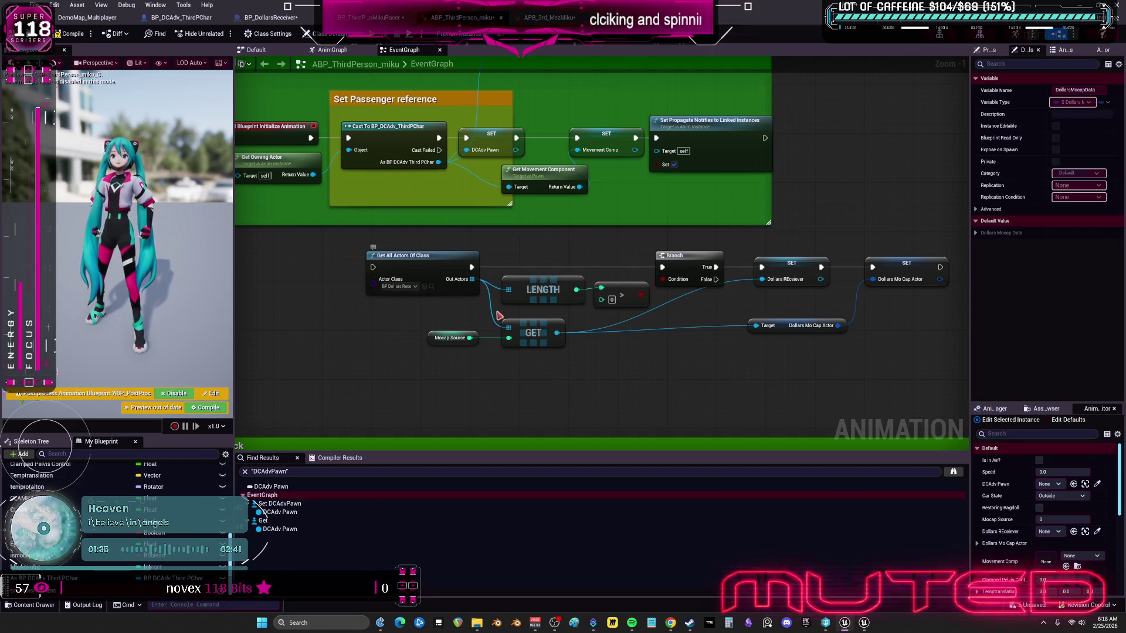
Step: Move the Get All Actors nodes above BeginPlay and Dollars Mocap Data below it
scroll(493, 309, "down", 2)
left_click_drag(848, 350, 390, 261)
left_click_drag(561, 122, 562, 292)
scroll(563, 188, "up", 1)
mouse_move(554, 182)
left_mouse_down()
mouse_move(546, 369)
mouse_move(533, 267)
mouse_move(574, 201)
mouse_move(561, 209)
left_mouse_up()
Step: Connect a new As BP DCAdv Third PChar getter to Dollars Mocap Data's Target
mouse_move(44, 578)
left_mouse_down()
mouse_move(294, 411)
mouse_move(492, 239)
mouse_move(549, 222)
mouse_move(545, 206)
left_mouse_up()
left_click(516, 253)
left_click(527, 264)
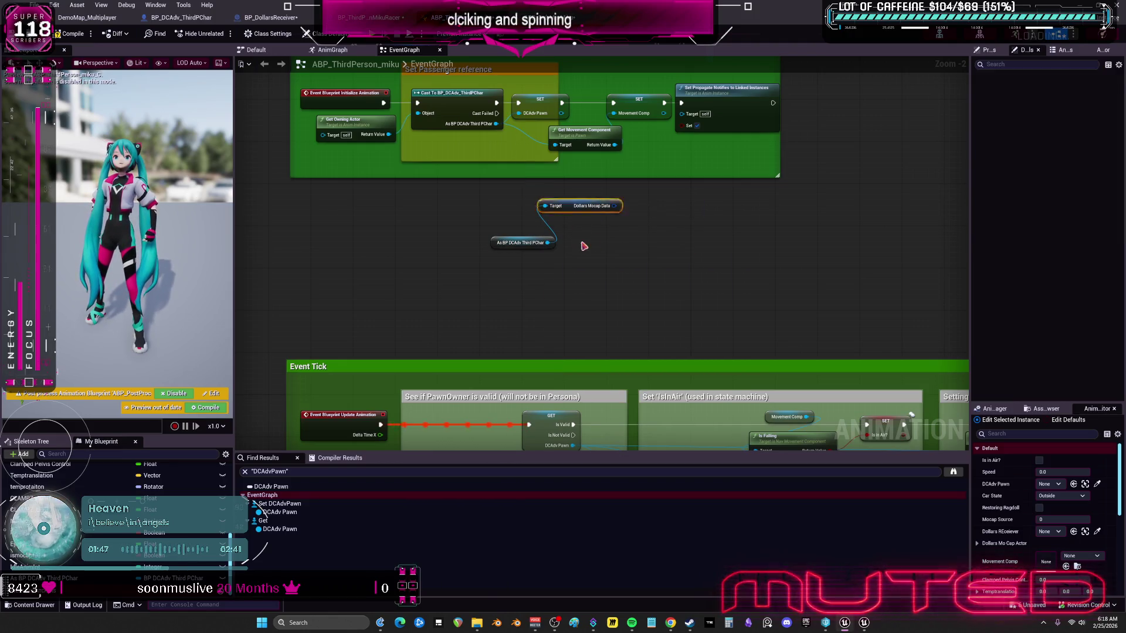
key("q")
Step: Move the As BP getter and Dollars Mocap Data together up near the GET node
left_click_drag(561, 385, 575, 375)
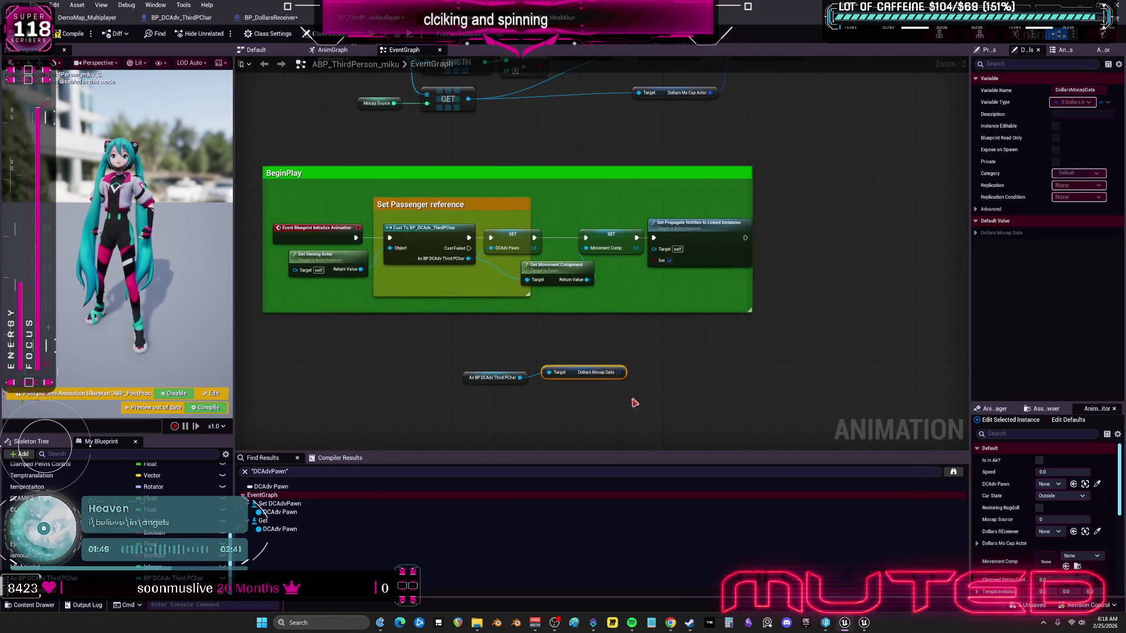
left_click_drag(674, 412, 446, 364)
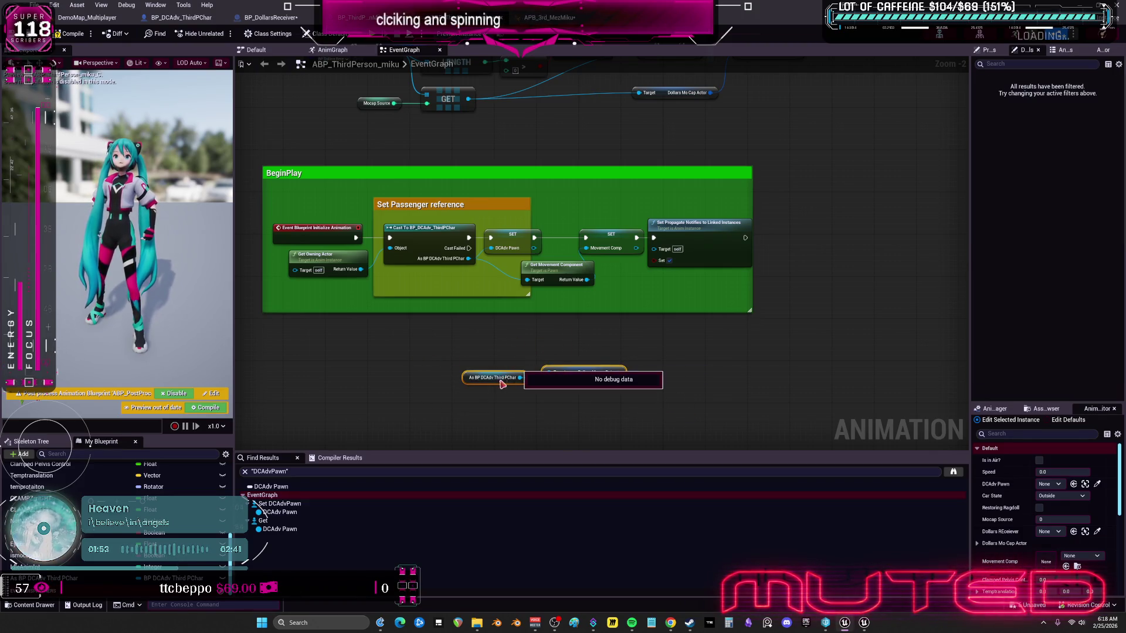
left_click_drag(561, 373, 543, 124)
scroll(543, 124, "up", 2)
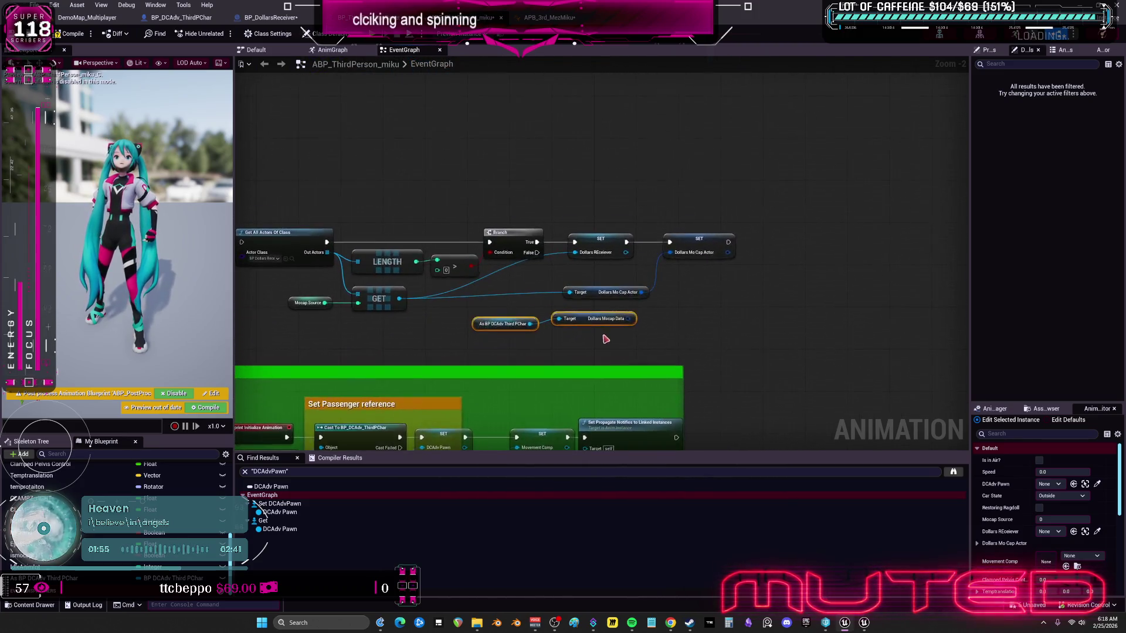
mouse_move(587, 284)
left_mouse_down()
mouse_move(578, 306)
mouse_move(684, 197)
left_mouse_up()
left_click(729, 262)
Step: Find references to DollarsREceiever and jump to its setter in the graph
mouse_move(601, 288)
left_mouse_down()
mouse_move(653, 274)
mouse_move(696, 163)
left_mouse_up()
left_click(651, 238)
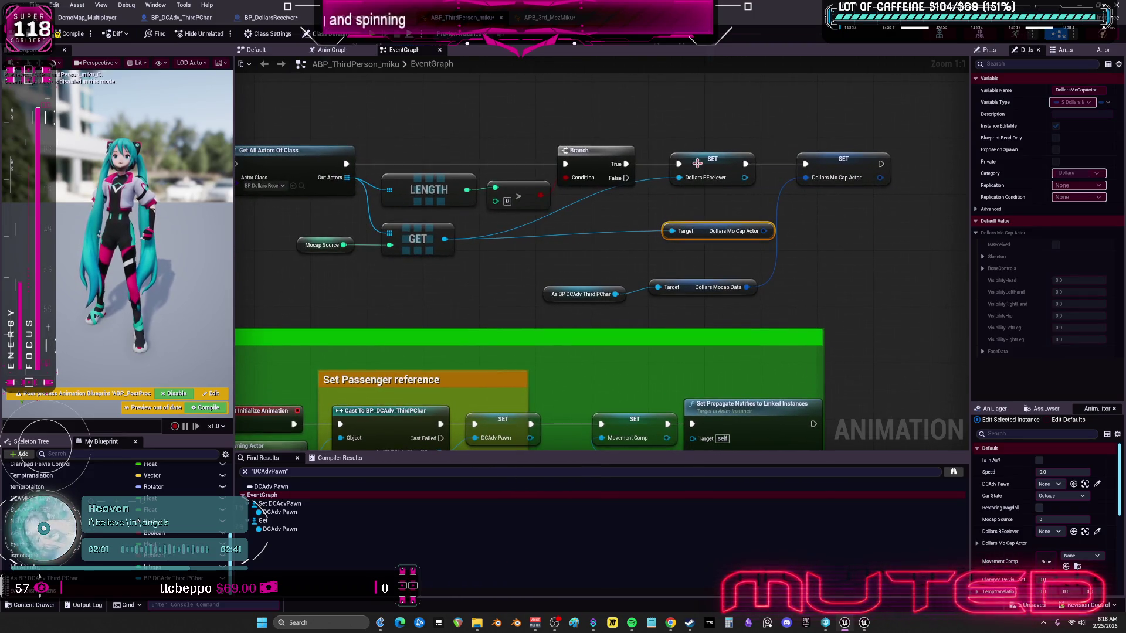
right_click(697, 163)
mouse_move(763, 247)
left_click(818, 252)
double_click(275, 512)
Step: Delete the Get All Actors receiver lookup nodes and move the SET and Mocap nodes under Event Tick
mouse_move(526, 342)
left_mouse_down()
mouse_move(641, 319)
mouse_move(534, 324)
mouse_move(558, 335)
left_mouse_up()
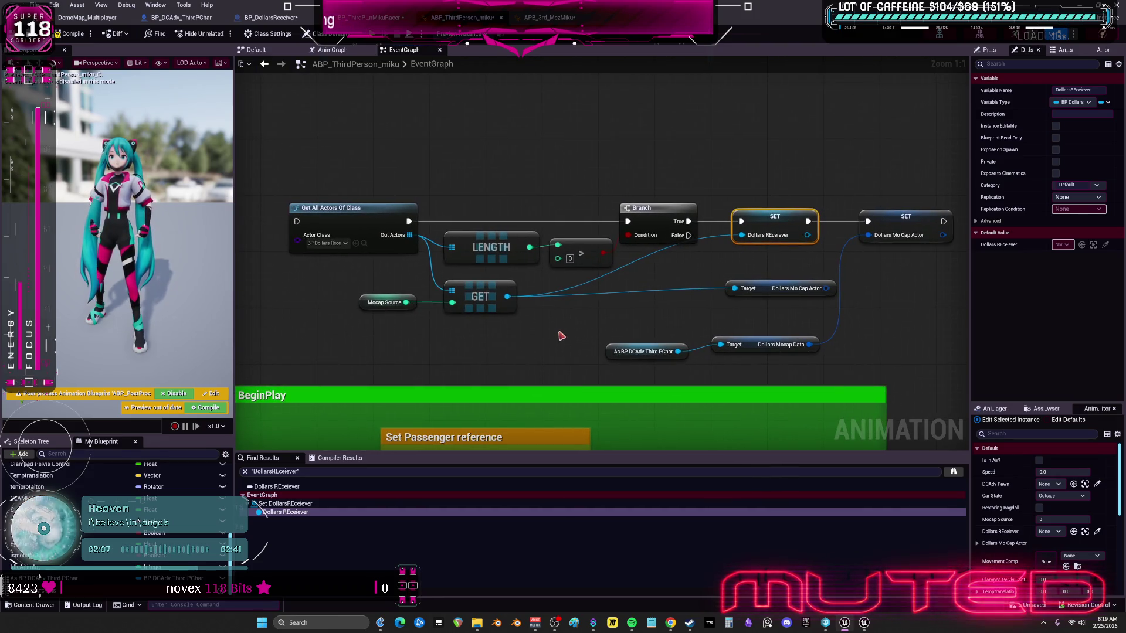
mouse_move(369, 222)
left_mouse_down()
mouse_move(800, 318)
mouse_move(423, 227)
left_mouse_up()
key("Delete")
scroll(784, 326, "down", 2)
left_click(725, 224)
mouse_move(612, 262)
left_mouse_down()
mouse_move(611, 398)
mouse_move(500, 369)
mouse_move(516, 410)
mouse_move(563, 434)
mouse_move(590, 399)
mouse_move(677, 400)
mouse_move(610, 429)
mouse_move(591, 335)
left_mouse_up()
Step: Add a Get Do Mocap node from the cast getter and a Branch conditioned on it
left_click_drag(447, 382, 466, 432)
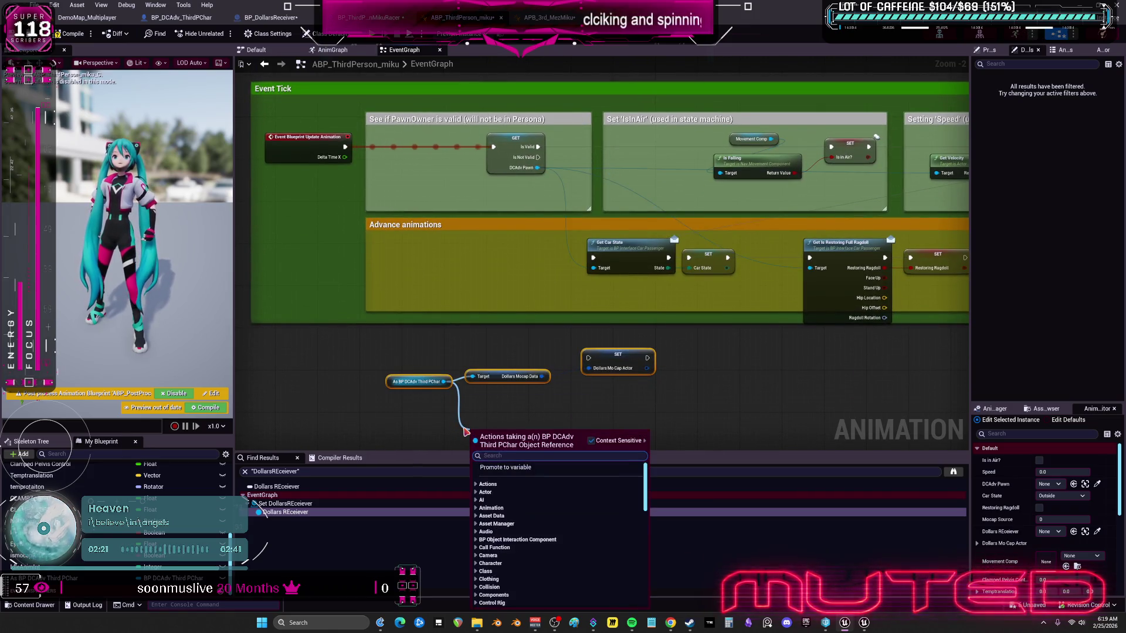
type("get mocap")
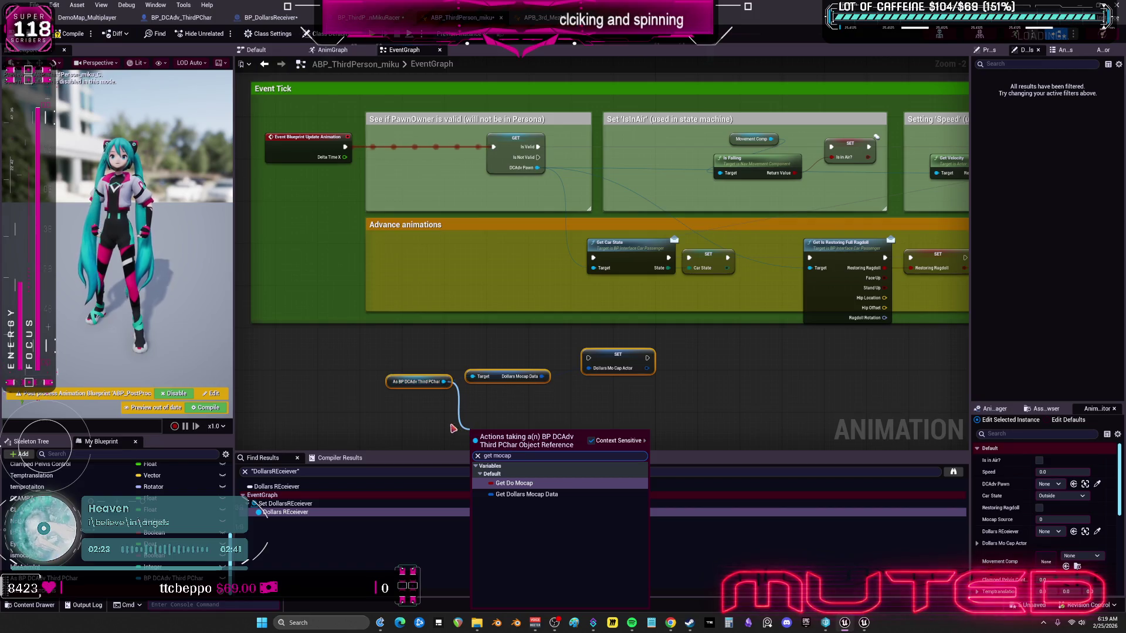
left_click(514, 484)
mouse_move(556, 406)
left_mouse_down()
mouse_move(556, 385)
mouse_move(565, 390)
left_mouse_up()
left_click(560, 369)
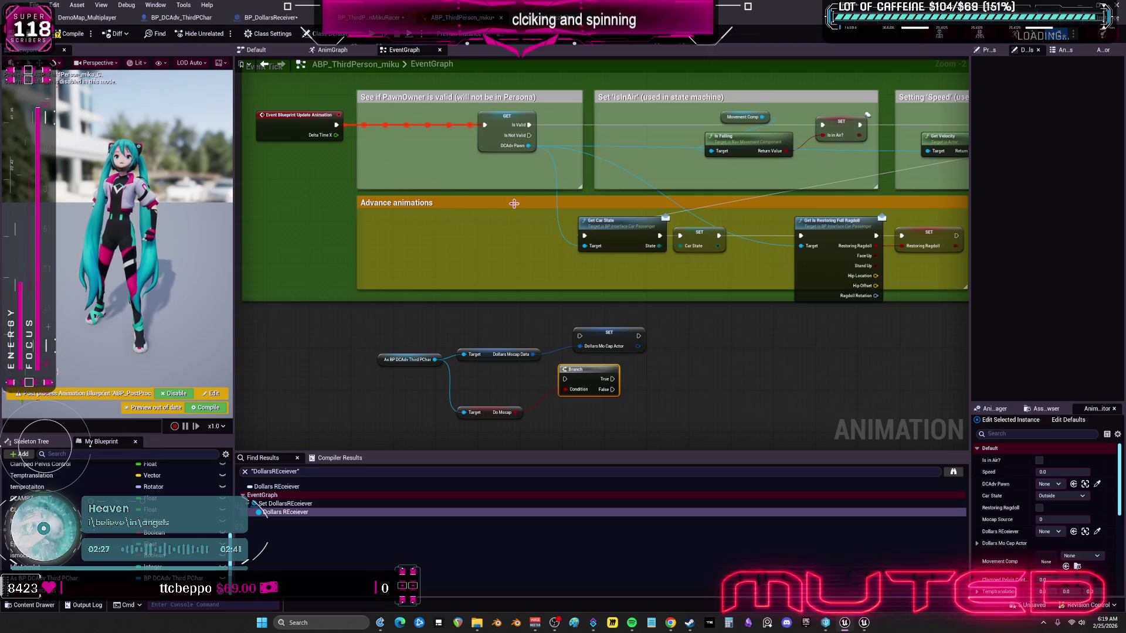
Step: Route Restoring Ragdoll's execution into the Branch, with True running SET Dollars Mo Cap Actor
mouse_move(512, 237)
left_mouse_down()
mouse_move(280, 265)
mouse_move(376, 240)
mouse_move(370, 252)
mouse_move(236, 275)
left_mouse_up()
left_click_drag(680, 274, 302, 375)
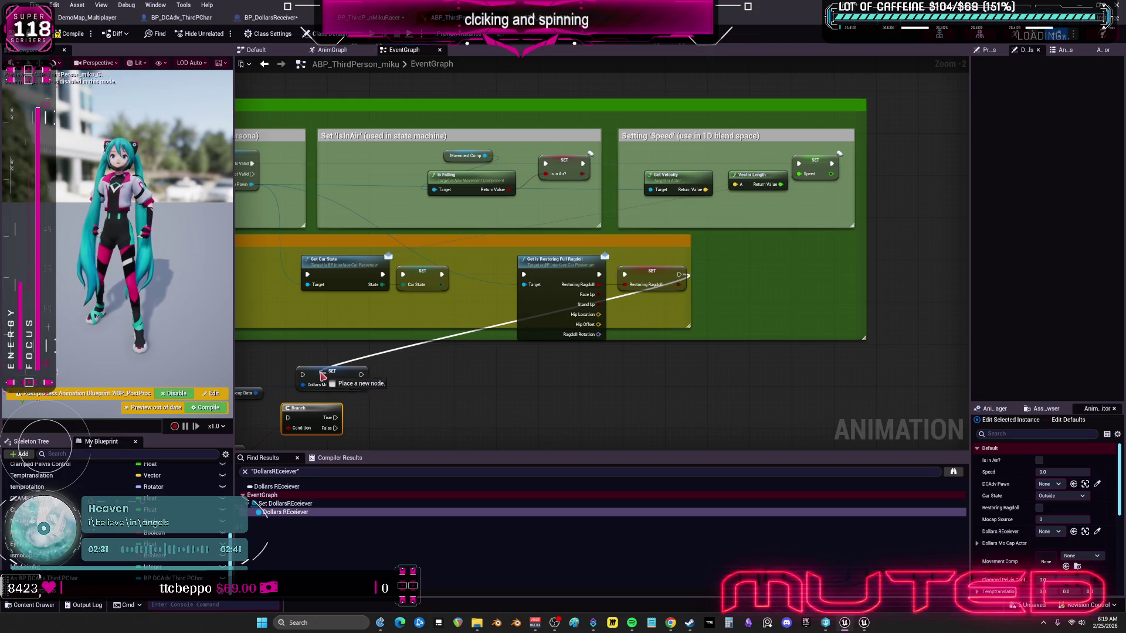
left_click_drag(374, 386, 505, 296)
scroll(505, 295, "up", 1)
left_click_drag(421, 282, 403, 332)
mouse_move(455, 278)
left_mouse_down()
mouse_move(559, 298)
mouse_move(566, 309)
left_mouse_up()
mouse_move(461, 336)
left_mouse_down()
mouse_move(532, 313)
mouse_move(543, 325)
mouse_move(515, 342)
left_mouse_up()
Step: Arrange Dollars Mocap Data, Do Mocap and the cast getter below the Branch
mouse_move(300, 331)
left_mouse_down()
mouse_move(415, 297)
mouse_move(431, 321)
mouse_move(501, 282)
left_mouse_up()
left_click(422, 338, "ctrl")
mouse_move(488, 335)
left_mouse_down()
mouse_move(557, 369)
mouse_move(546, 367)
left_mouse_up()
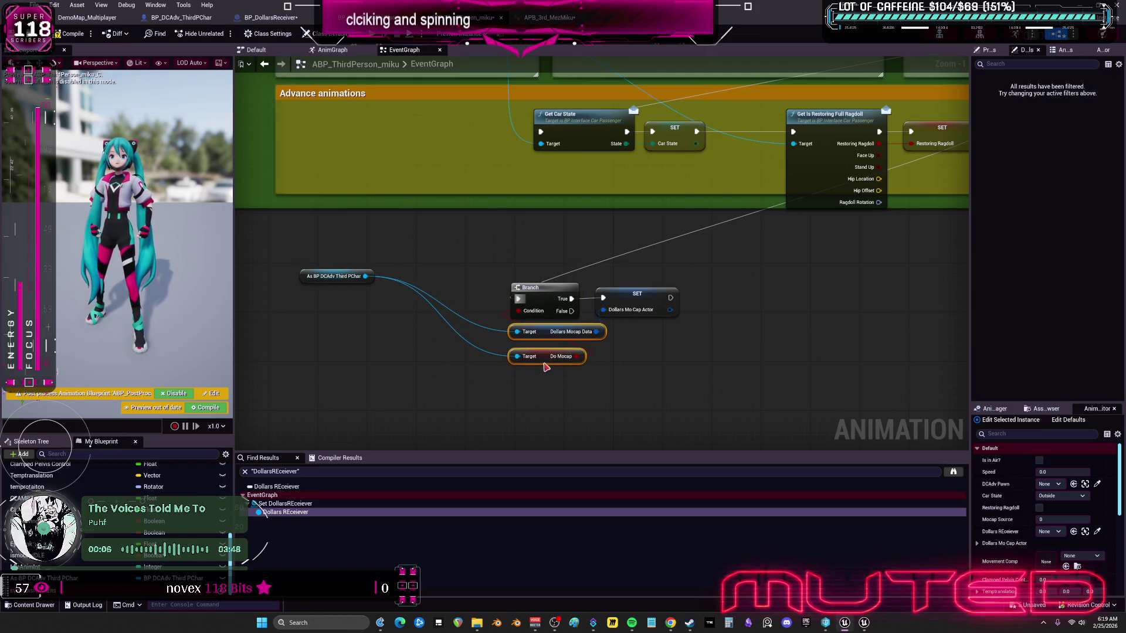
mouse_move(315, 286)
left_mouse_down()
mouse_move(498, 387)
mouse_move(524, 384)
left_mouse_up()
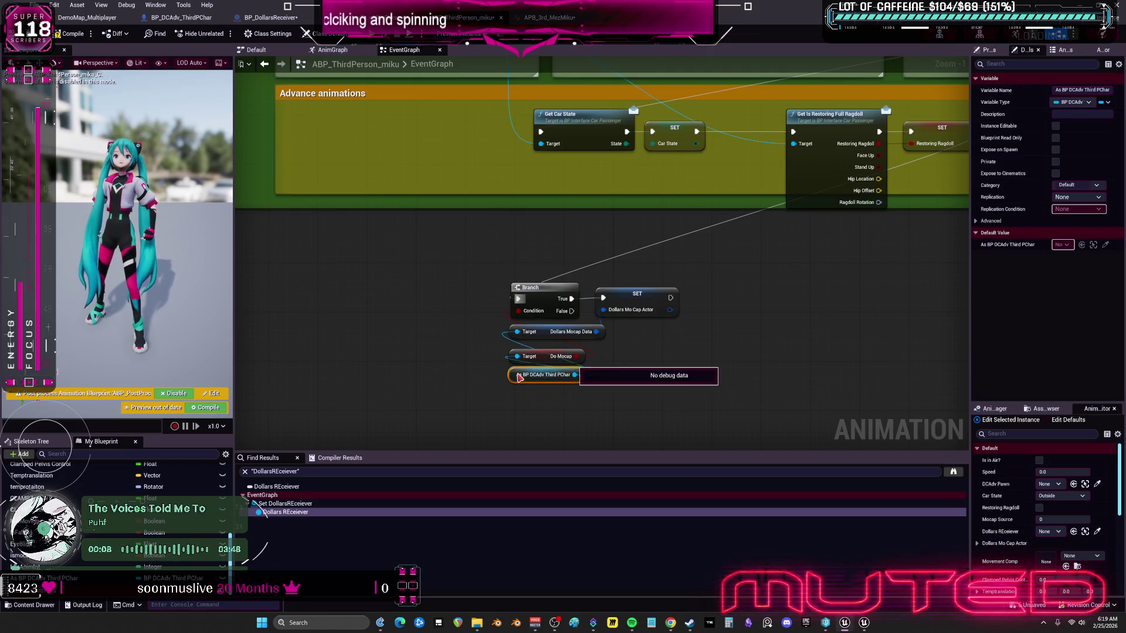
left_click(454, 366)
mouse_move(455, 366)
left_mouse_down()
mouse_move(364, 363)
mouse_move(356, 353)
left_mouse_up()
left_click_drag(436, 391, 473, 387)
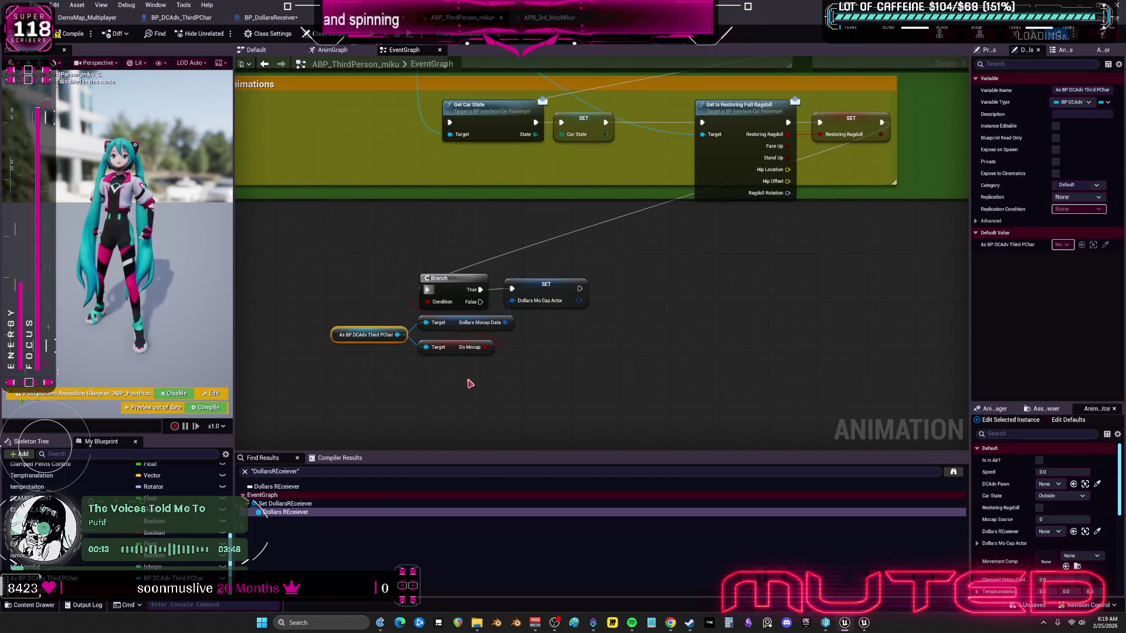
Step: Align the three getters, move the Branch logic into the Event Tick area, then compile and save
left_click(466, 382)
left_click_drag(453, 323, 450, 374)
left_click_drag(368, 334, 375, 350)
left_click_drag(446, 372, 446, 359)
left_click_drag(377, 334, 495, 388)
left_click_drag(601, 387, 363, 271)
mouse_move(448, 289)
left_mouse_down()
mouse_move(531, 281)
mouse_move(796, 300)
mouse_move(679, 124)
mouse_move(716, 157)
mouse_move(714, 122)
left_mouse_up()
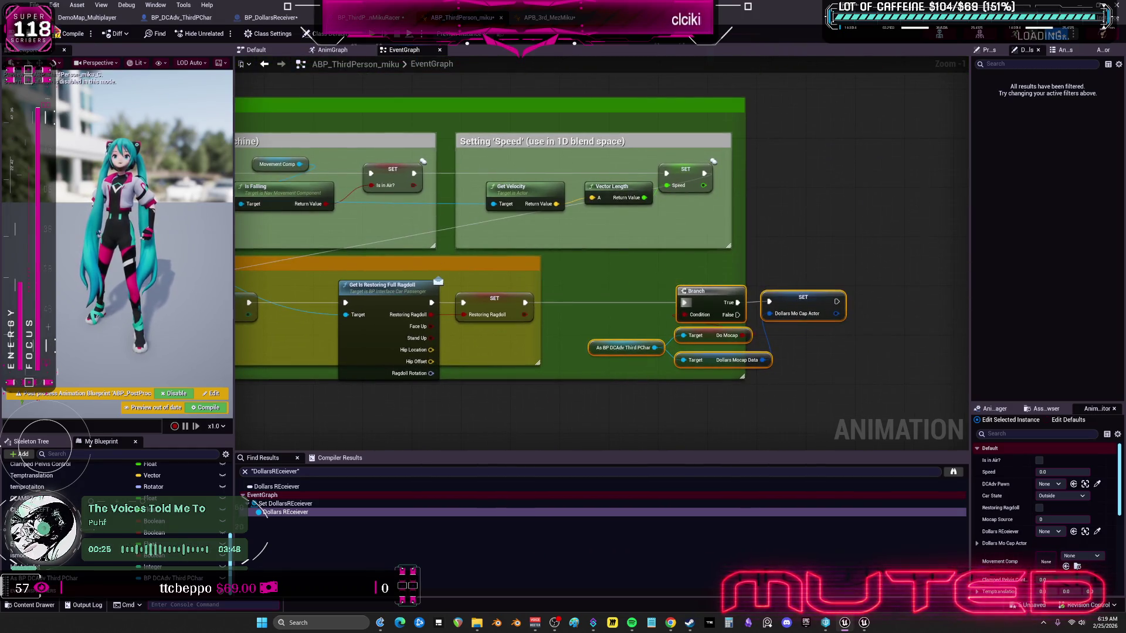
left_click(68, 39)
key("ctrl+s")
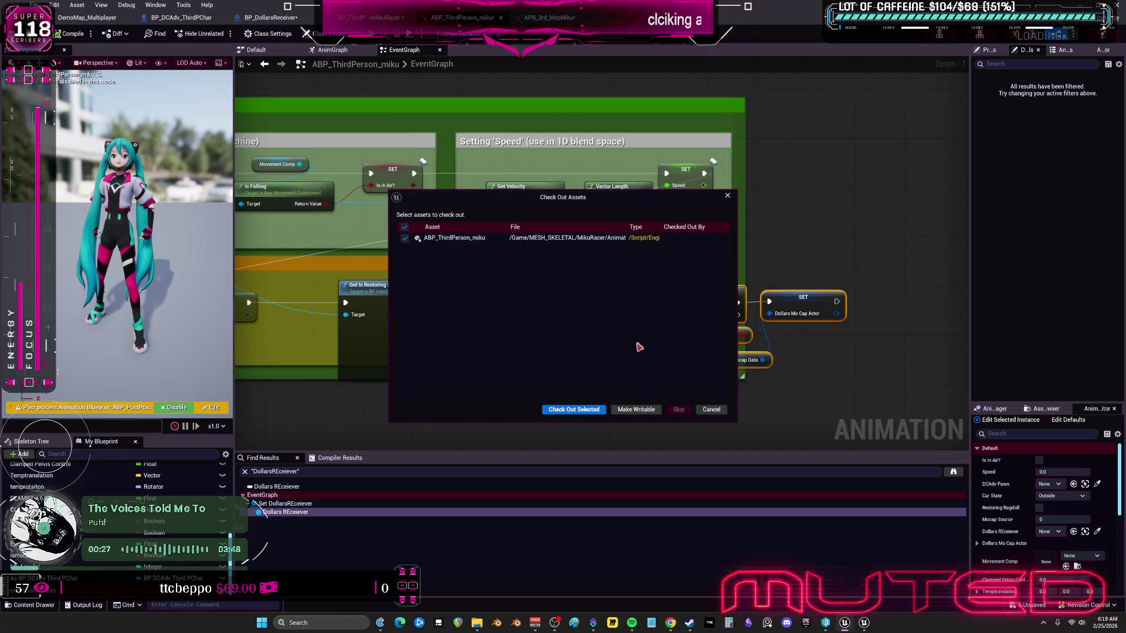
Step: Check out ABP_ThirdPerson_miku so the save completes
left_click(591, 412)
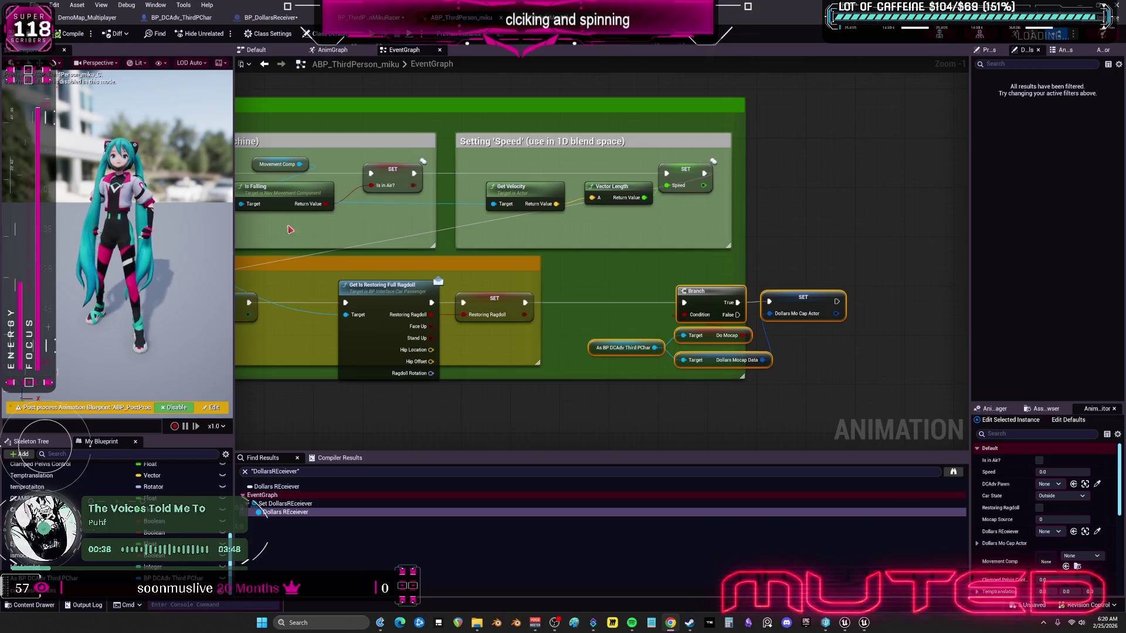
scroll(117, 499, "up", 5)
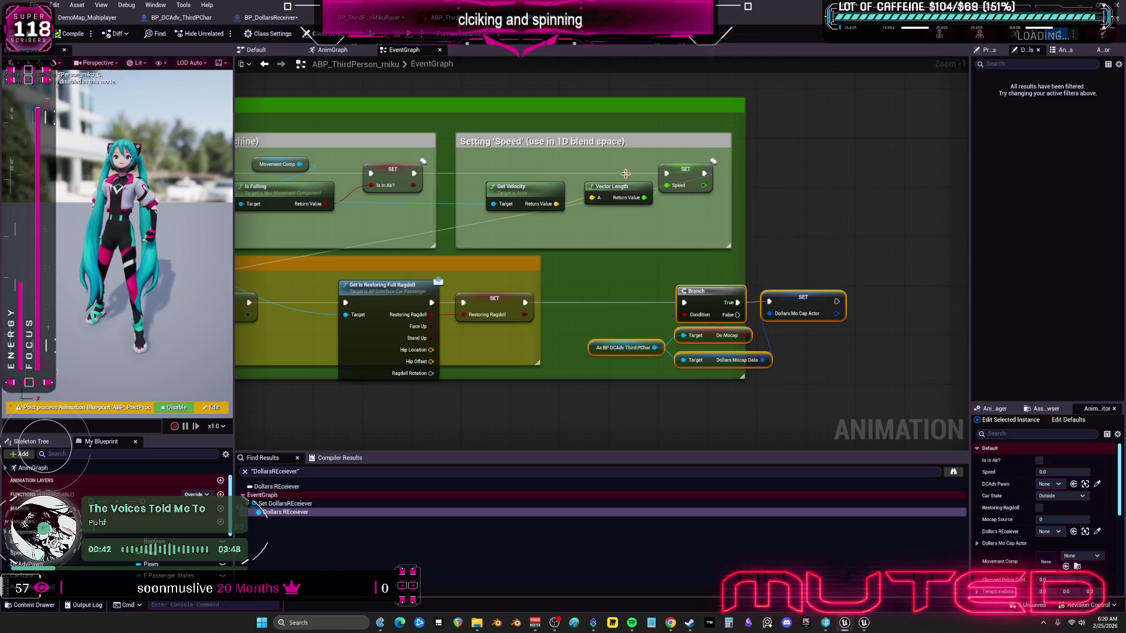
scroll(617, 158, "down", 4)
scroll(507, 243, "up", 2)
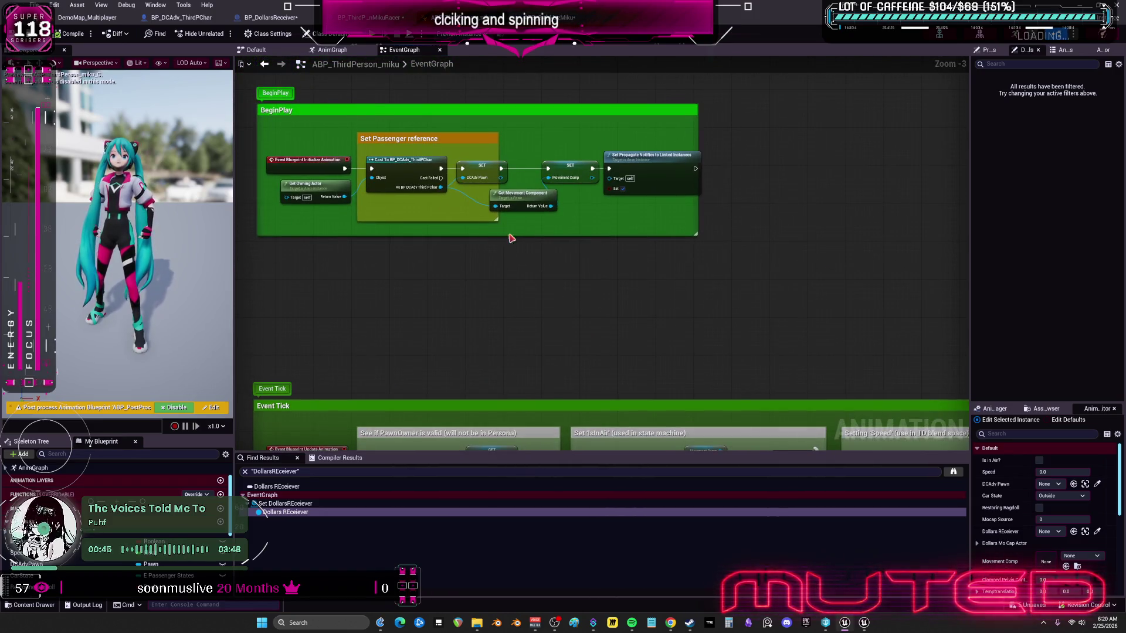
Step: Copy the Set Passenger reference nodes and paste them into the APB_3rd_MezMiku graph
left_click_drag(772, 276, 256, 85)
mouse_move(519, 206)
left_mouse_down()
mouse_move(519, 357)
mouse_move(514, 344)
left_mouse_up()
mouse_move(701, 294)
left_mouse_down()
mouse_move(729, 145)
mouse_move(675, 139)
left_mouse_up()
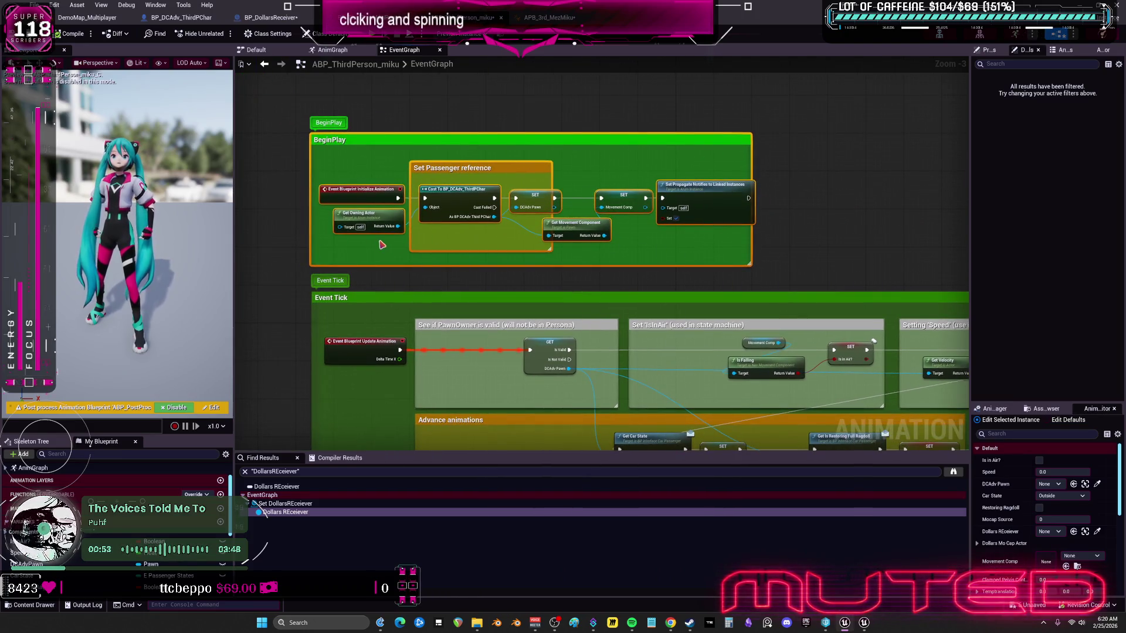
left_click(338, 251)
mouse_move(695, 251)
left_mouse_down()
mouse_move(593, 176)
mouse_move(413, 162)
mouse_move(512, 133)
left_mouse_up()
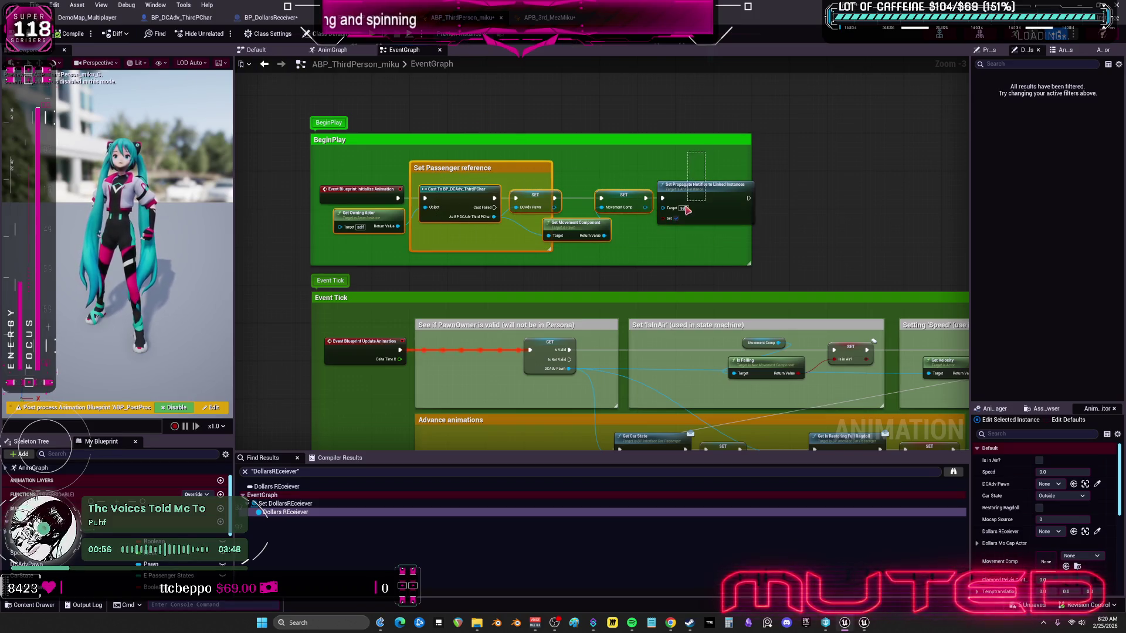
left_click(537, 18)
key("ctrl+v")
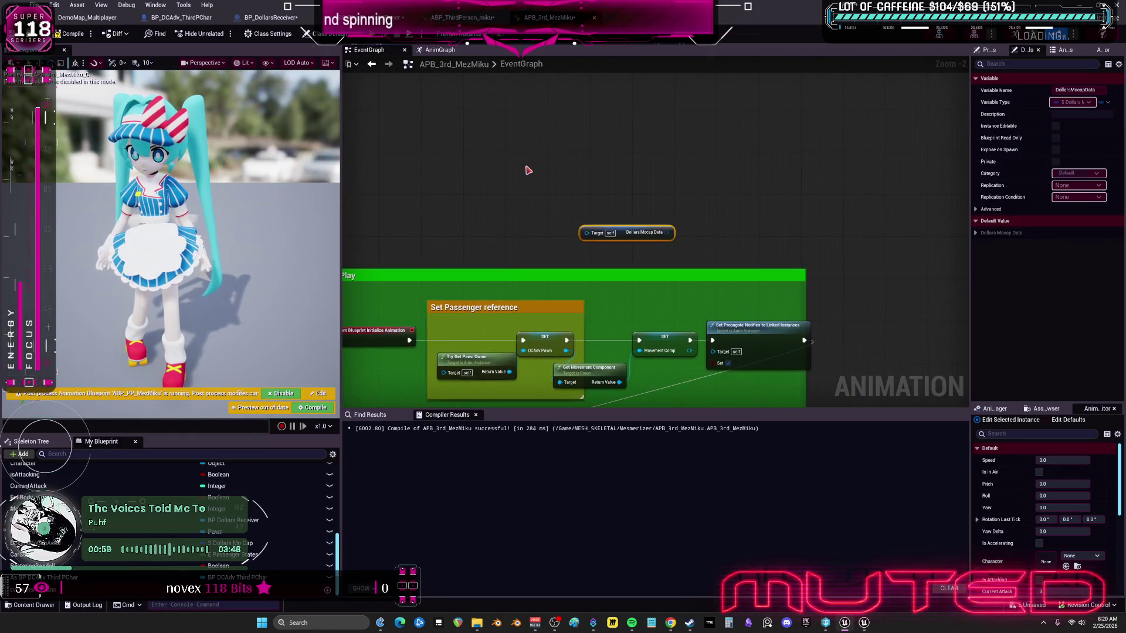
Step: Wire the pasted passenger nodes into Set Propagate and delete the old Set Passenger reference group
left_click_drag(522, 164, 475, 123)
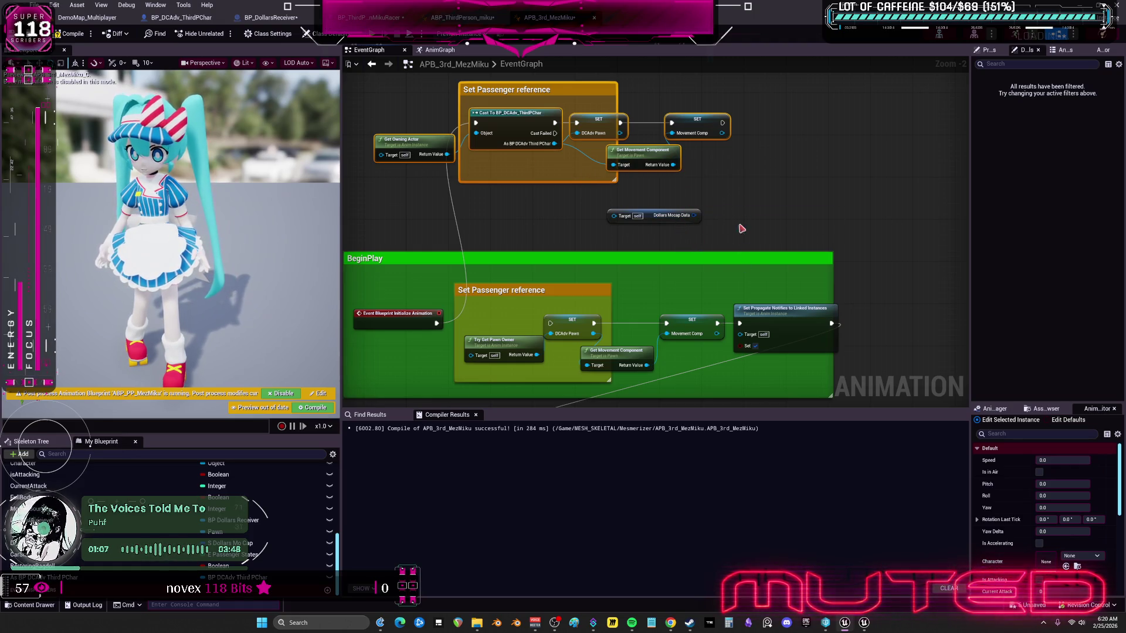
left_click_drag(738, 330, 739, 325)
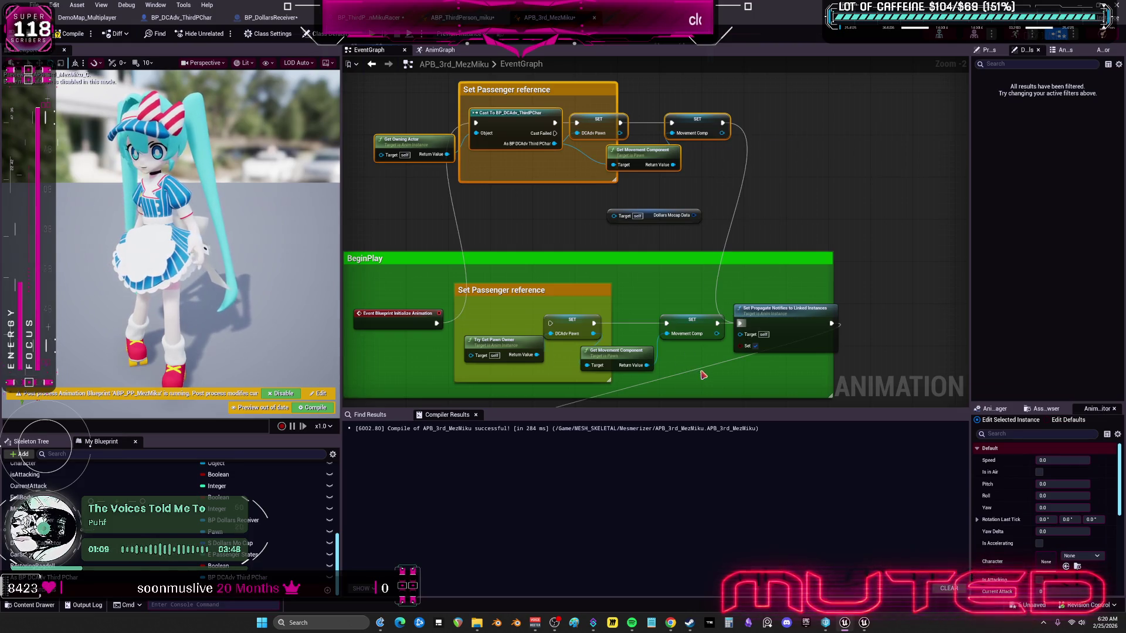
left_click(514, 291)
key("Delete")
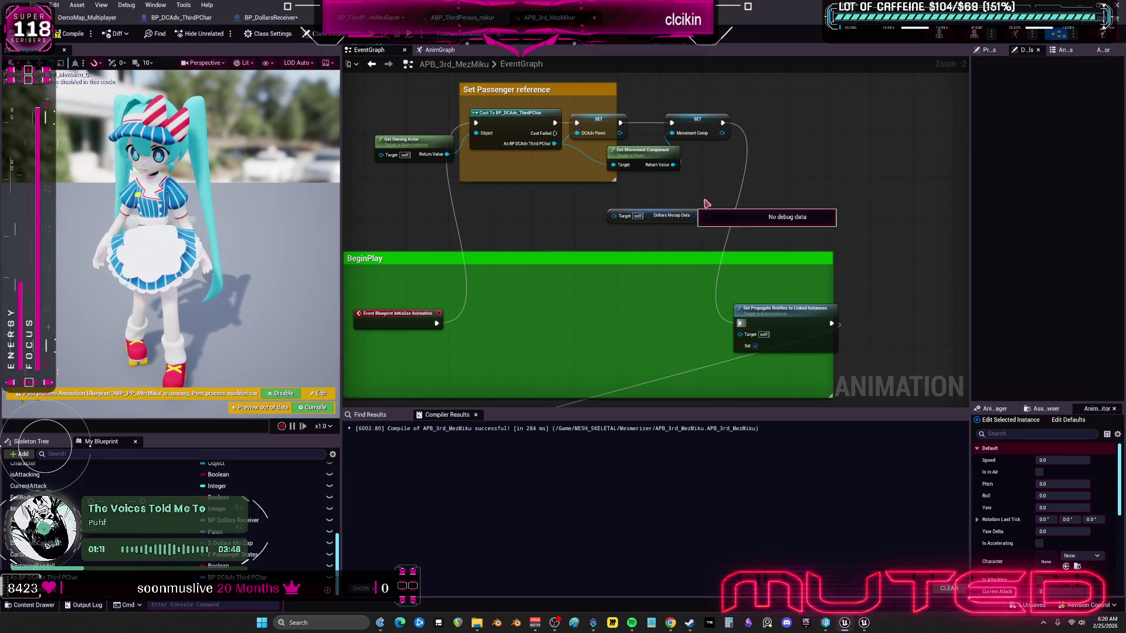
Step: Connect an As BP DCAdv Third PChar getter to Dollars Mocap Data
mouse_move(648, 219)
left_mouse_down()
mouse_move(639, 209)
mouse_move(632, 219)
left_mouse_up()
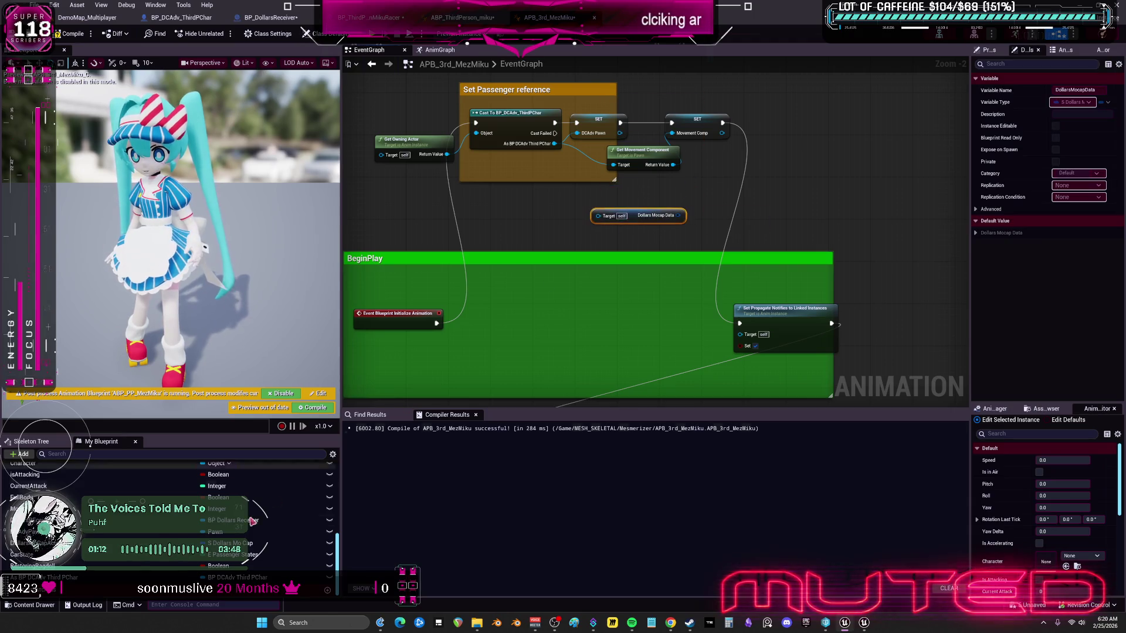
mouse_move(44, 578)
left_mouse_down()
mouse_move(545, 274)
mouse_move(522, 235)
mouse_move(610, 215)
mouse_move(618, 229)
left_mouse_up()
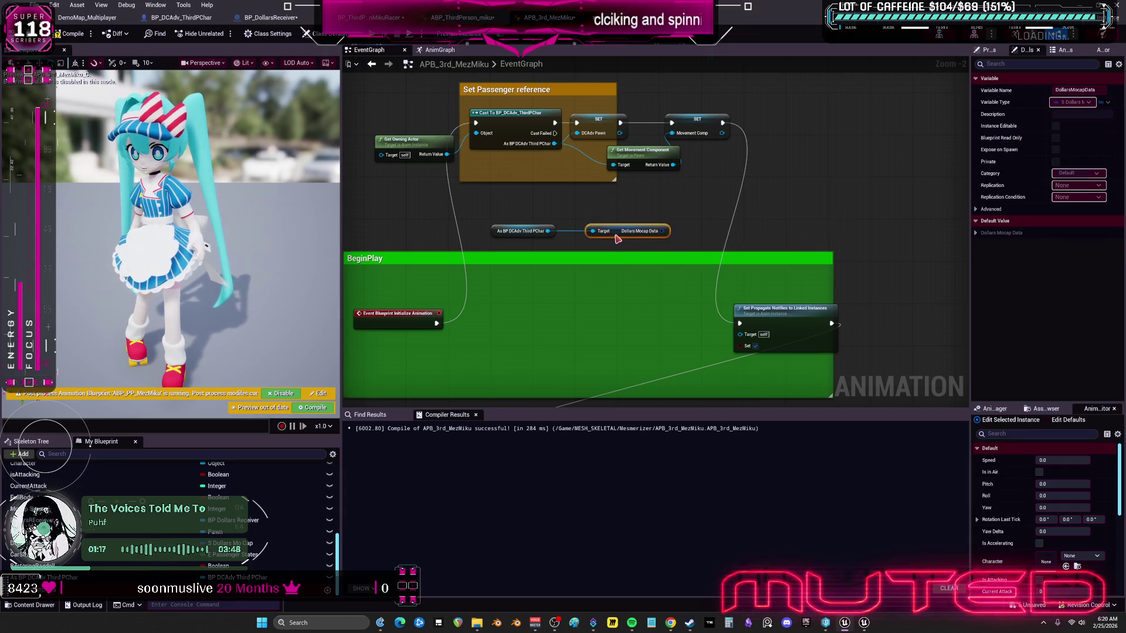
left_click(665, 249)
scroll(665, 250, "down", 4)
left_click_drag(579, 151, 701, 277)
left_click_drag(599, 150, 551, 149)
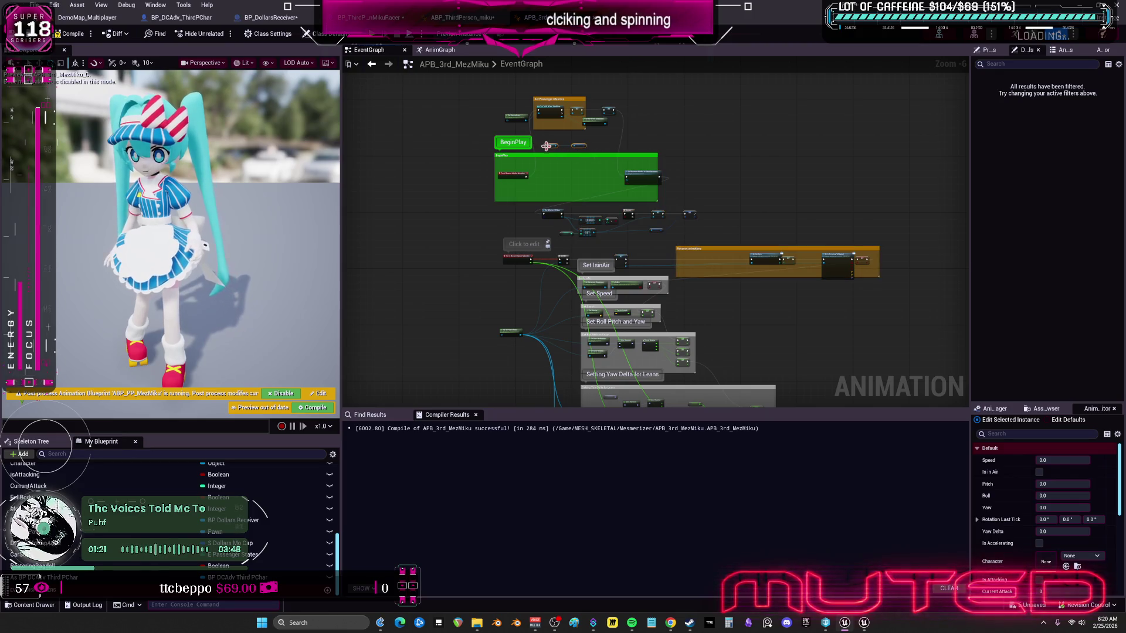
Step: Move the Set Passenger reference nodes into the BeginPlay comment box
scroll(678, 202, "up", 3)
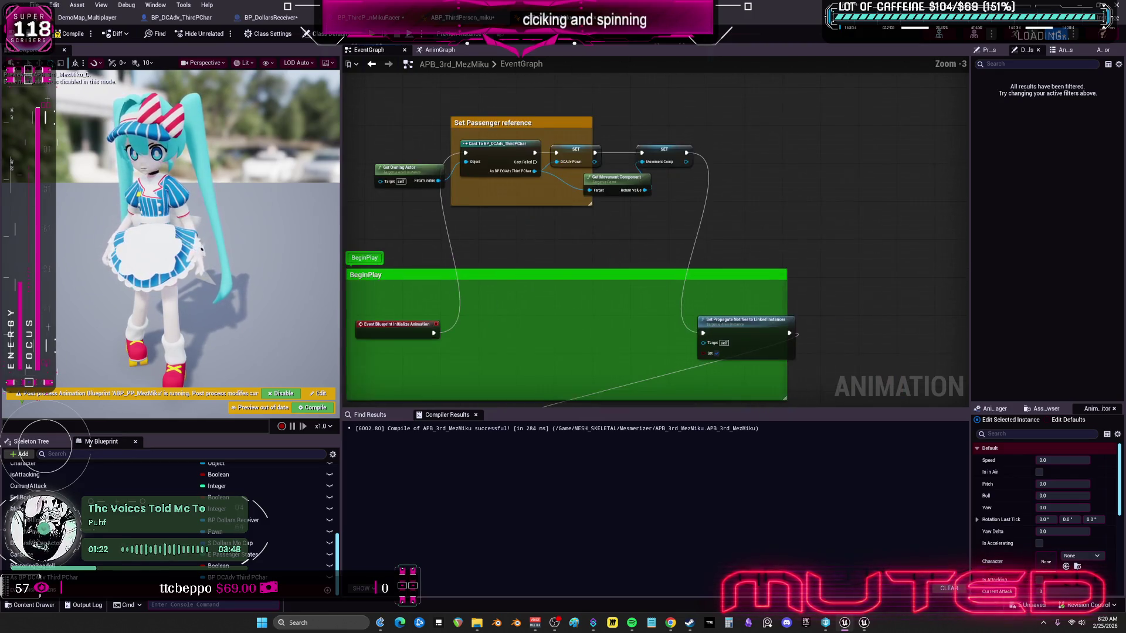
left_click_drag(717, 233, 392, 81)
mouse_move(521, 156)
left_mouse_down()
mouse_move(543, 335)
mouse_move(521, 338)
left_mouse_up()
left_click(682, 285)
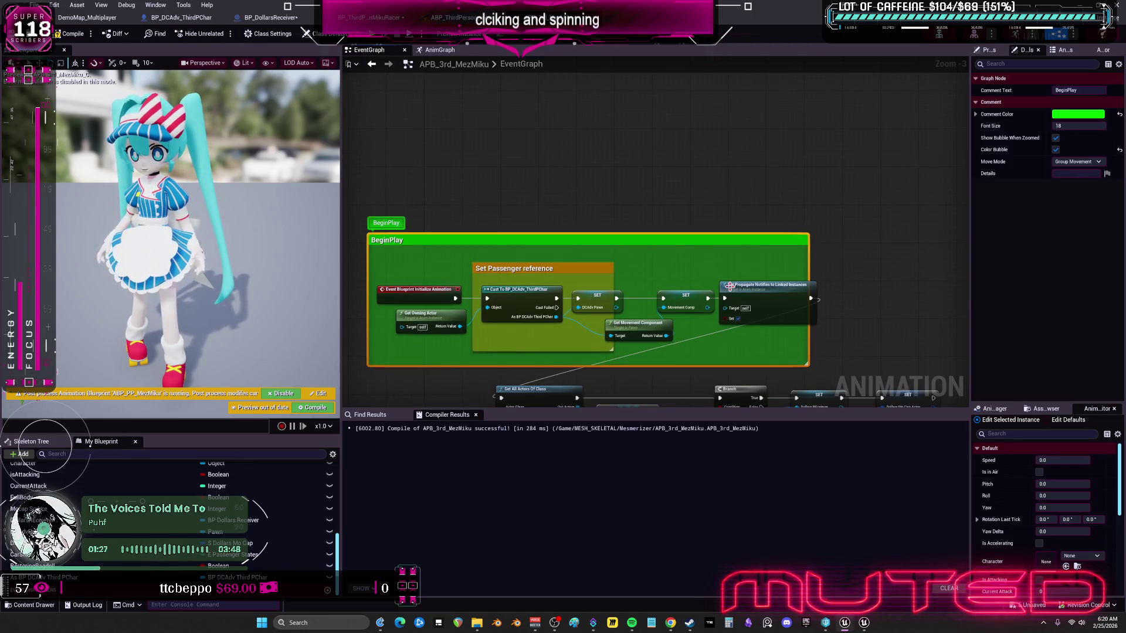
left_click_drag(730, 286, 702, 269)
mouse_move(699, 264)
left_mouse_down()
mouse_move(675, 176)
mouse_move(643, 261)
mouse_move(586, 320)
left_mouse_up()
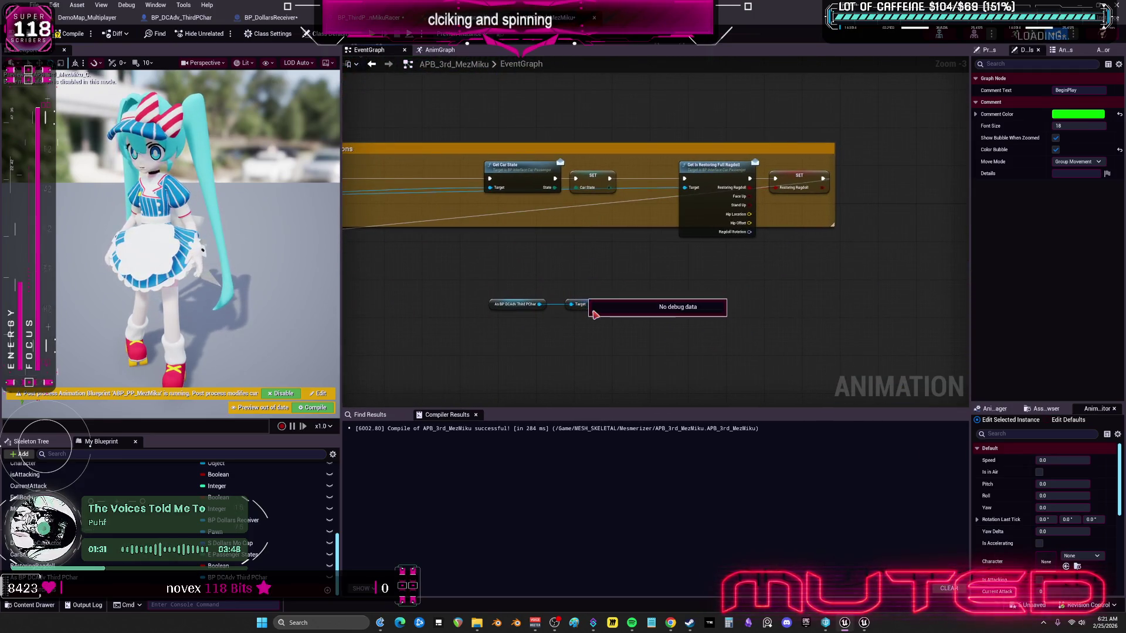
Step: In ABP_ThirdPerson_miku, select the Do Mocap Branch, SET, cast and Target nodes
key("alt+Tab")
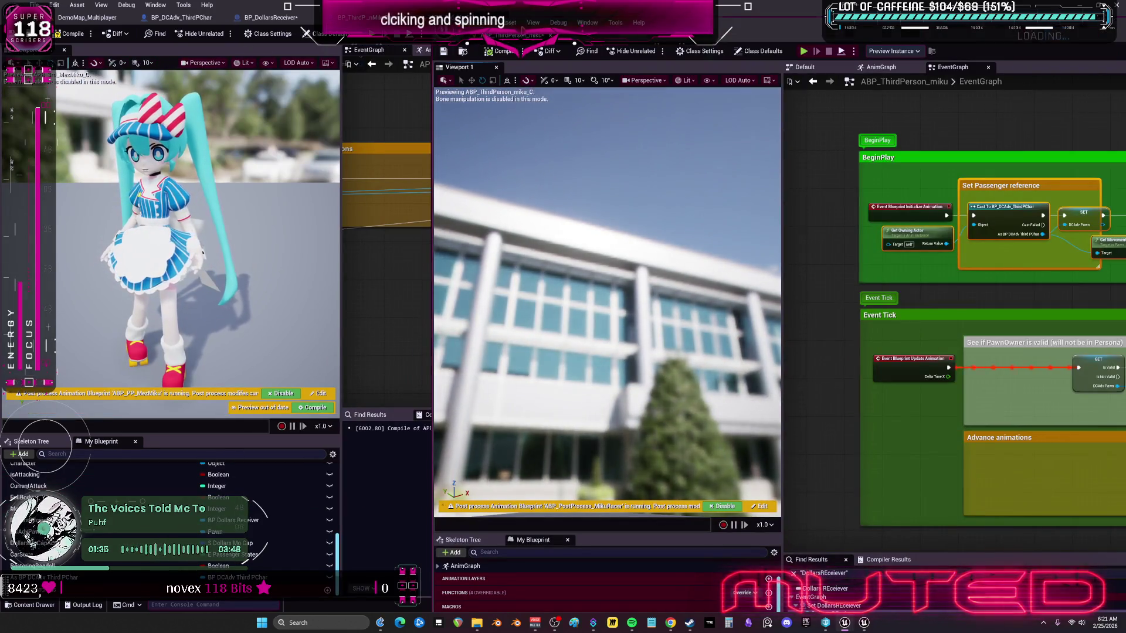
key("alt+Tab")
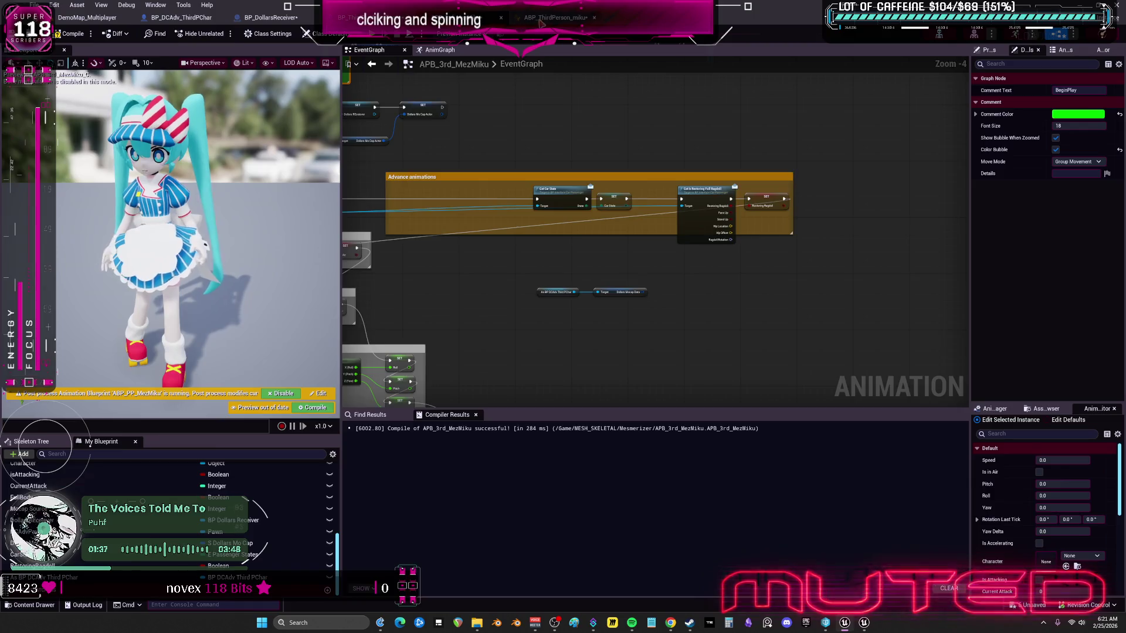
key("alt+Tab")
scroll(596, 251, "down", 5)
scroll(595, 251, "up", 5)
left_click_drag(638, 313, 579, 351)
left_click_drag(680, 308, 505, 225)
Step: Paste the Branch and SET nodes into APB_3rd_MezMiku and locate the Set isFullbody section
key("alt+Tab")
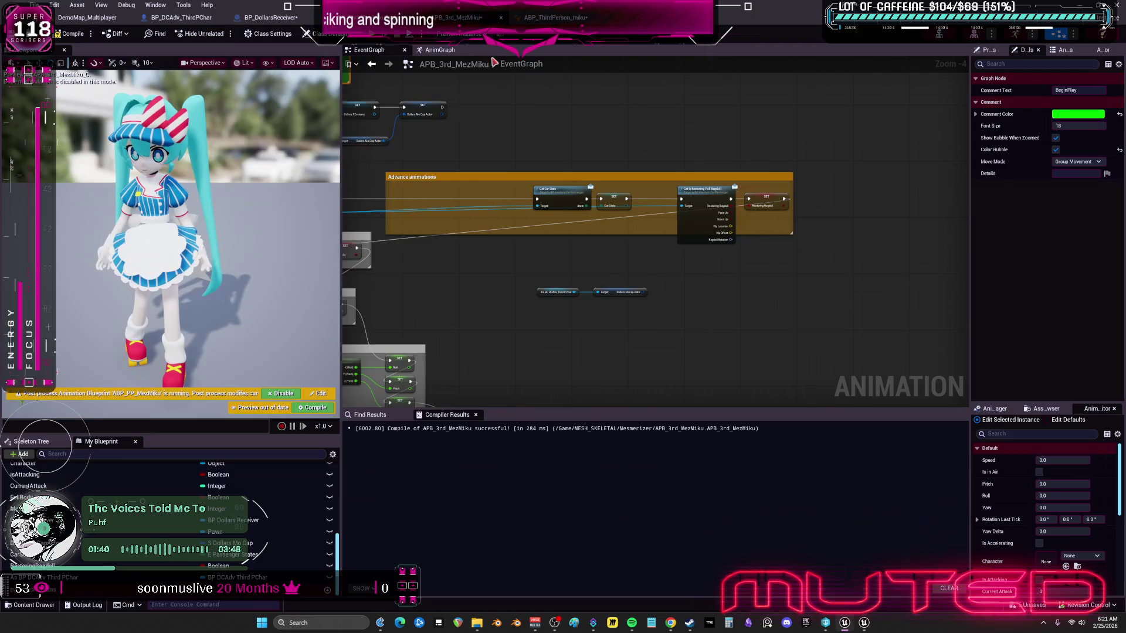
mouse_move(541, 292)
left_mouse_down()
mouse_move(638, 244)
mouse_move(753, 289)
left_mouse_up()
key("ctrl+v")
scroll(712, 268, "up", 3)
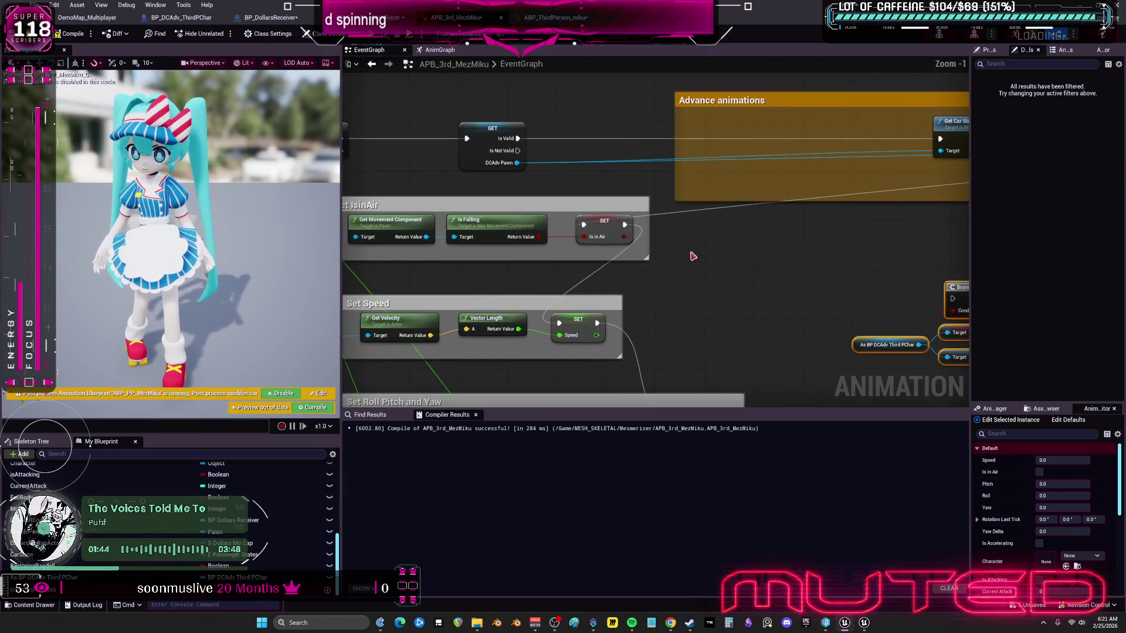
scroll(725, 277, "down", 2)
mouse_move(792, 257)
left_mouse_down()
mouse_move(558, 262)
mouse_move(741, 113)
left_mouse_up()
mouse_move(785, 249)
left_mouse_down()
mouse_move(692, 131)
mouse_move(744, 88)
left_mouse_up()
mouse_move(737, 387)
left_mouse_down()
mouse_move(796, 334)
mouse_move(802, 171)
mouse_move(662, 135)
left_mouse_up()
Step: Place the pasted Branch group beside Full Body and wire SET Full Body's execution into it
left_click_drag(757, 166, 554, 106)
mouse_move(657, 113)
left_mouse_down()
mouse_move(595, 94)
mouse_move(522, 170)
mouse_move(492, 171)
left_mouse_up()
scroll(458, 176, "up", 3)
mouse_move(774, 352)
left_mouse_down()
mouse_move(592, 241)
mouse_move(643, 258)
left_mouse_up()
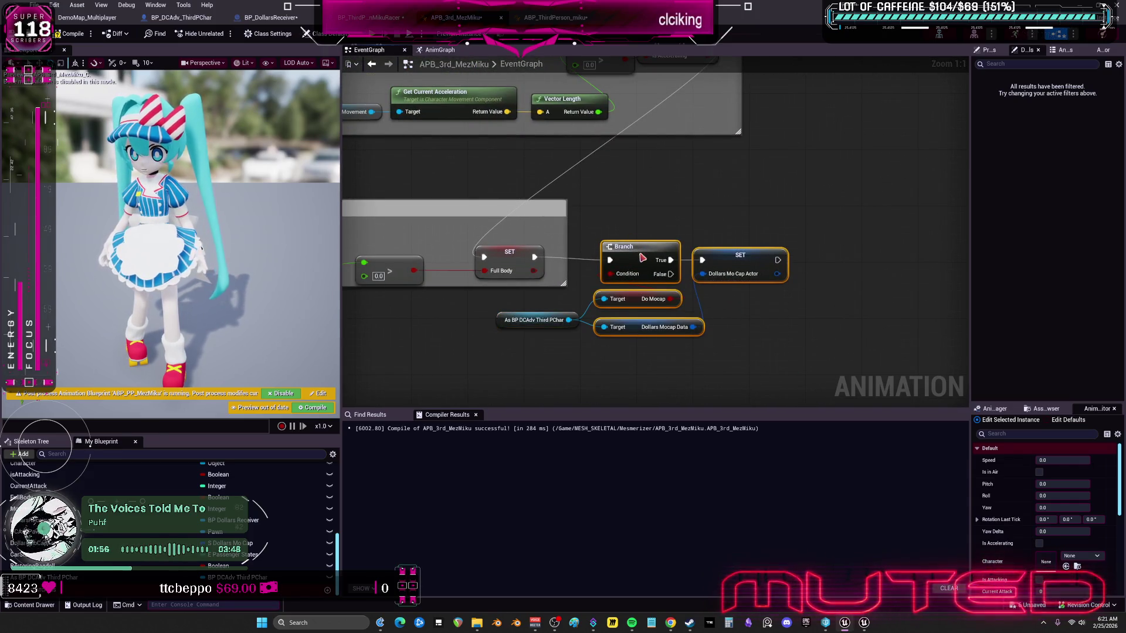
scroll(745, 350, "down", 3)
Step: Compile APB_3rd_MezMiku and Save All, checking out BP_DollarsMoCapActor and BP_MikuRacerTesting
left_click(71, 33)
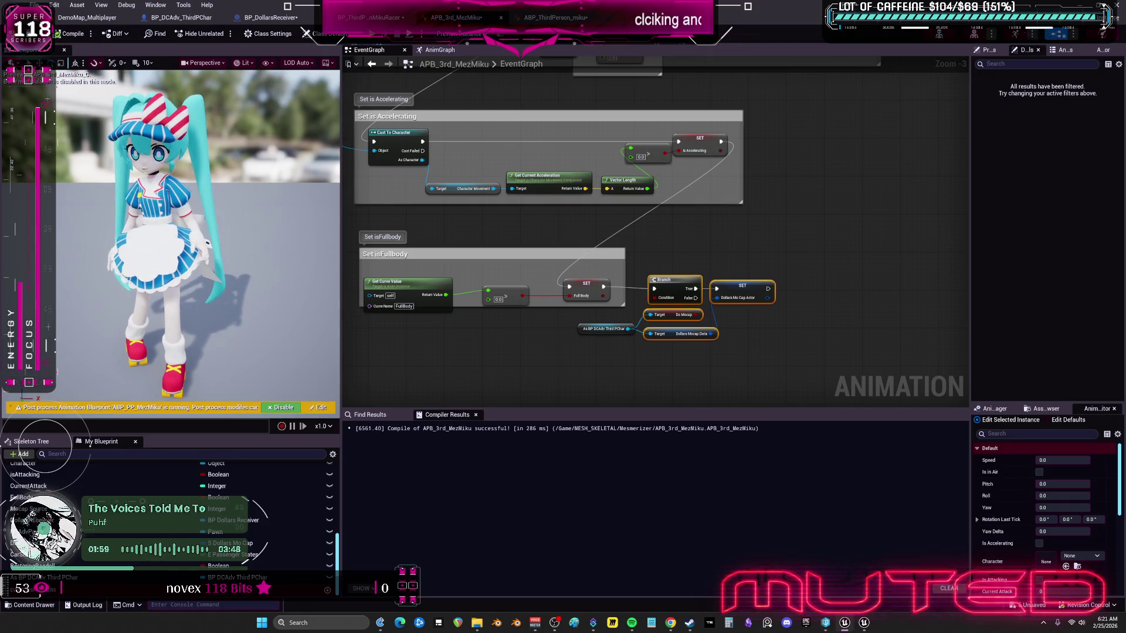
left_click(602, 409)
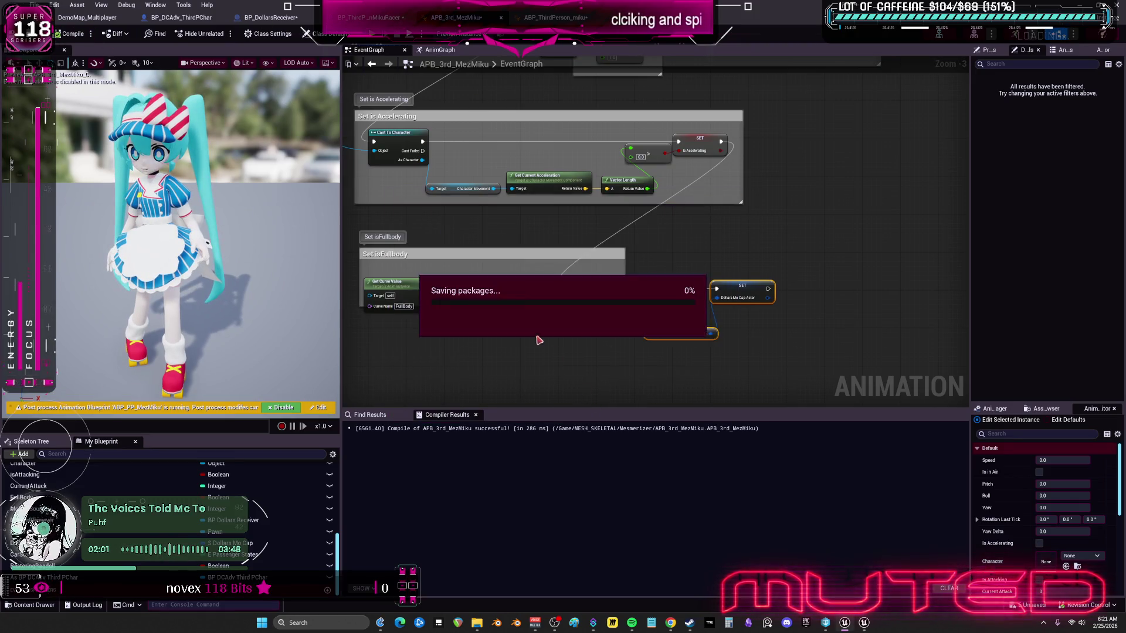
left_click(34, 5)
left_click(59, 68)
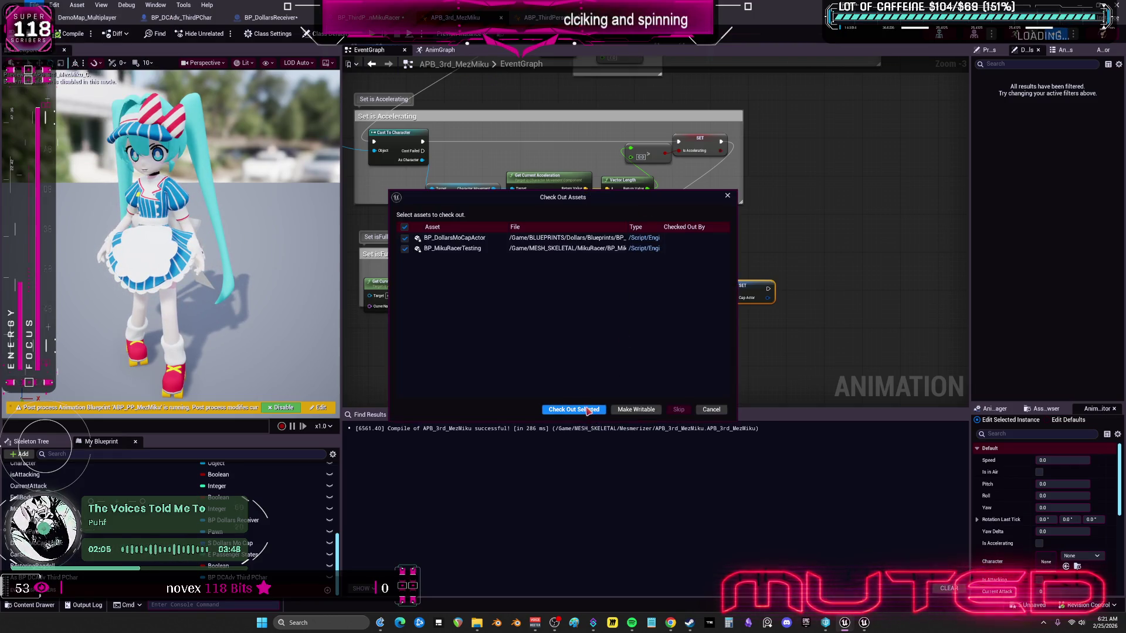
left_click(586, 410)
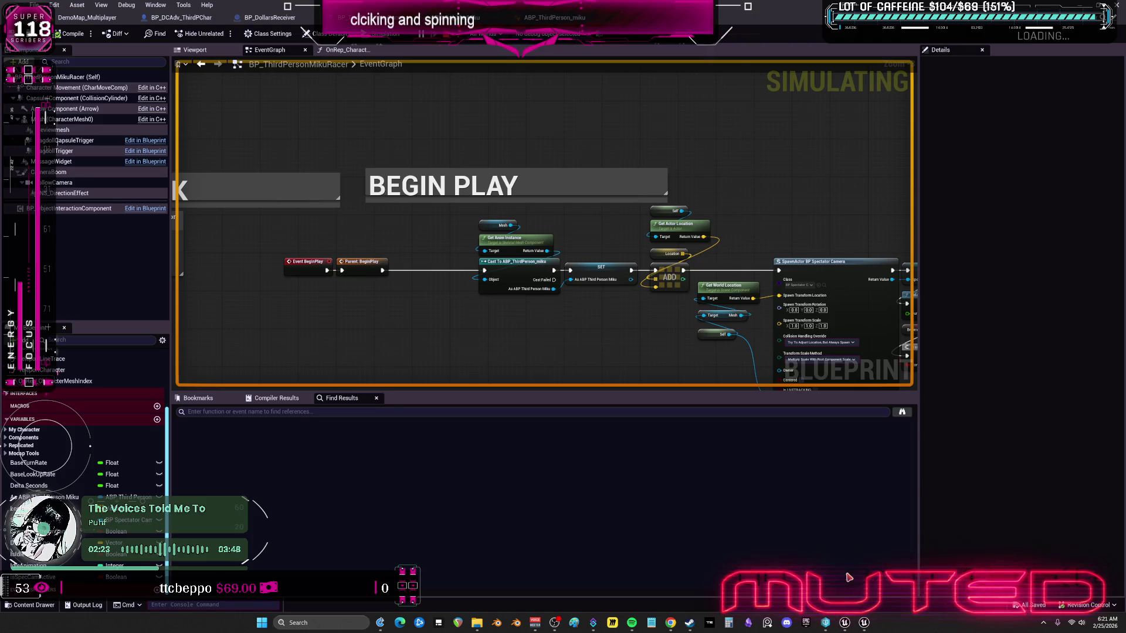
Step: Trace the first Accessed None runtime error from the log to the Do Mocap Branch node
left_click(729, 569)
left_click(845, 623)
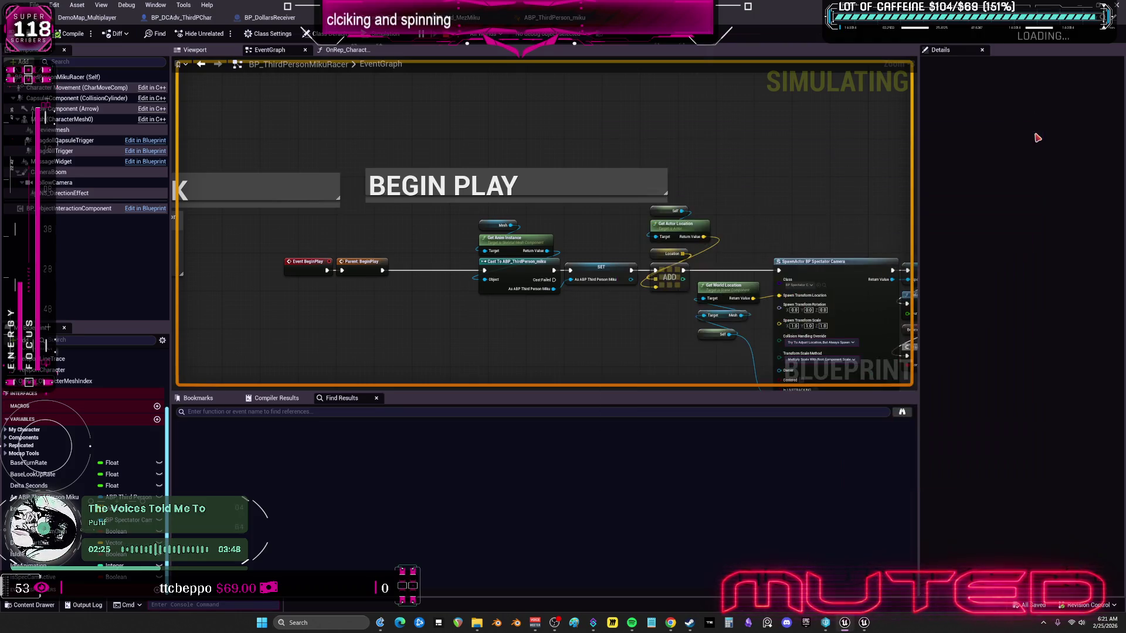
left_click(848, 626)
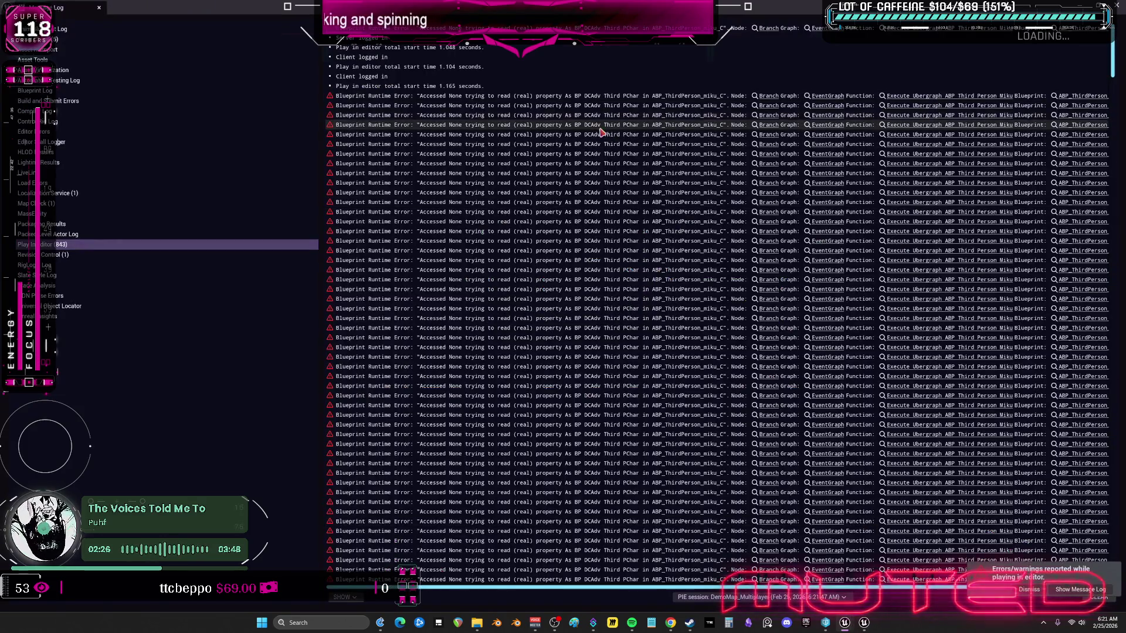
left_click(766, 99)
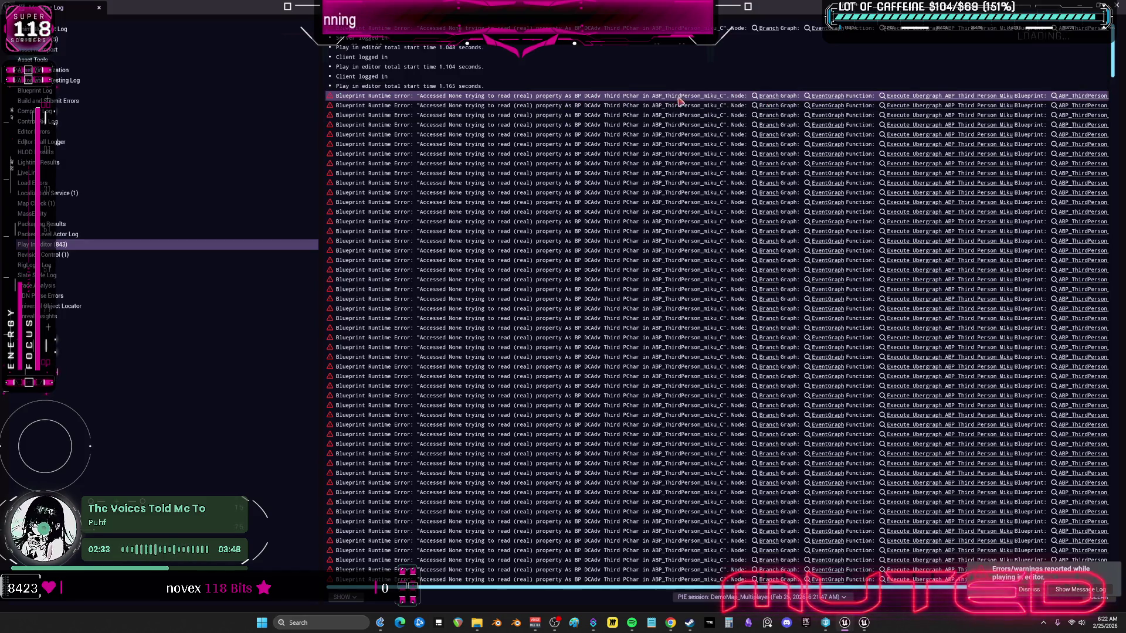
left_click(1084, 95)
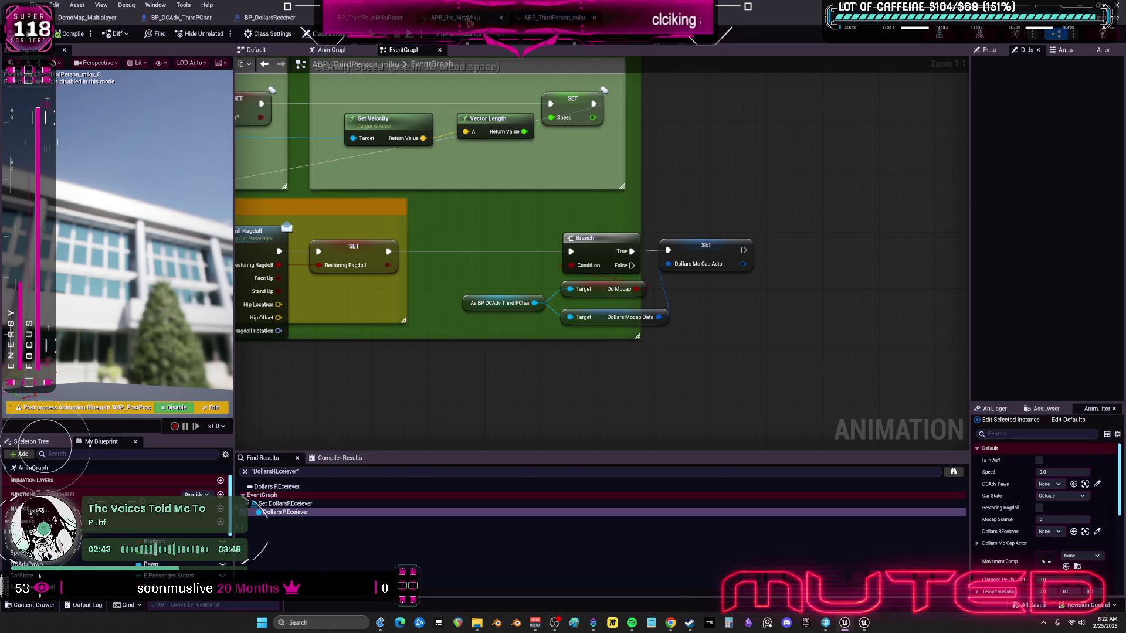
Step: Compare the ABP_ThirdPerson_miku Event Tick section with APB_3rd_MezMiku, ending on APB_3rd_MezMiku's graph
left_click(455, 17)
left_click(555, 18)
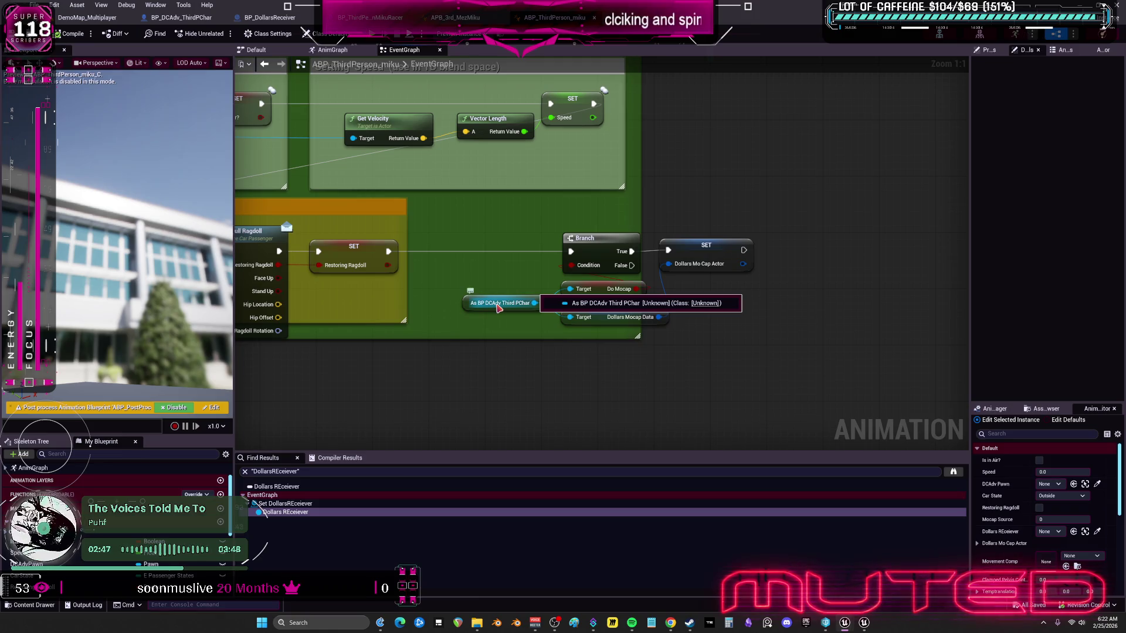
left_click(497, 305)
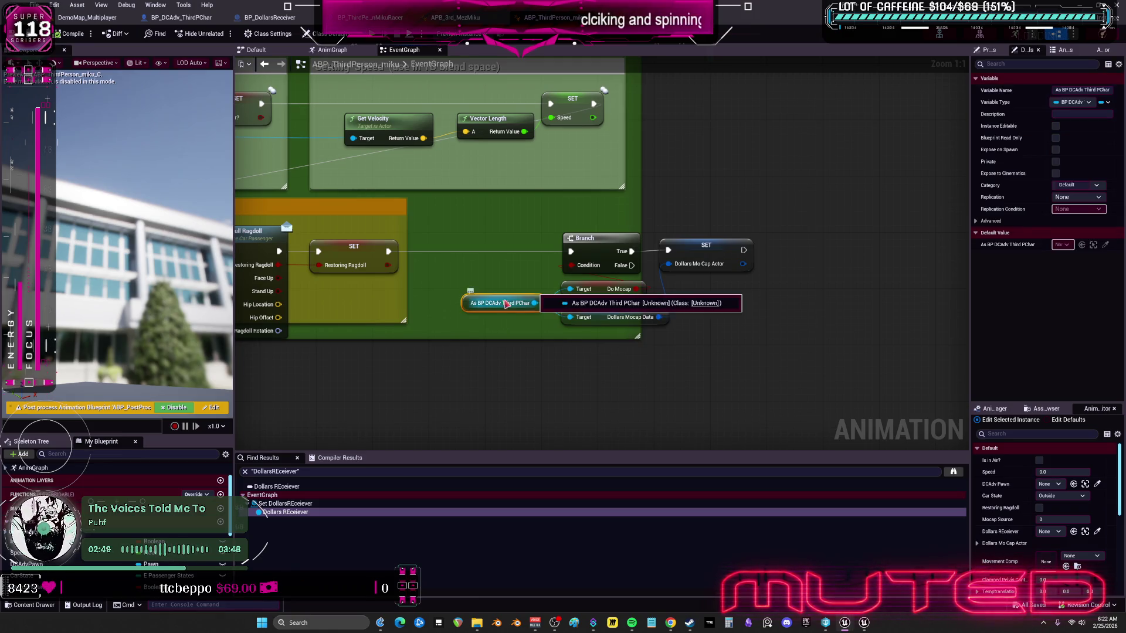
scroll(499, 308, "down", 3)
scroll(669, 402, "down", 2)
scroll(634, 170, "up", 5)
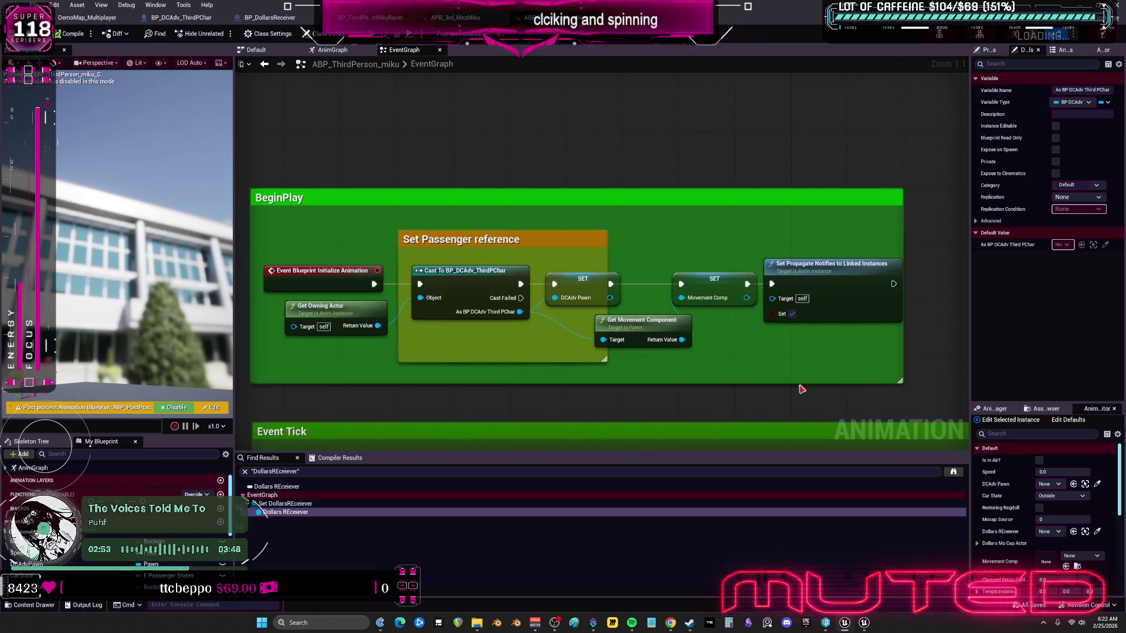
mouse_move(800, 402)
left_mouse_down()
mouse_move(641, 257)
mouse_move(628, 275)
left_mouse_up()
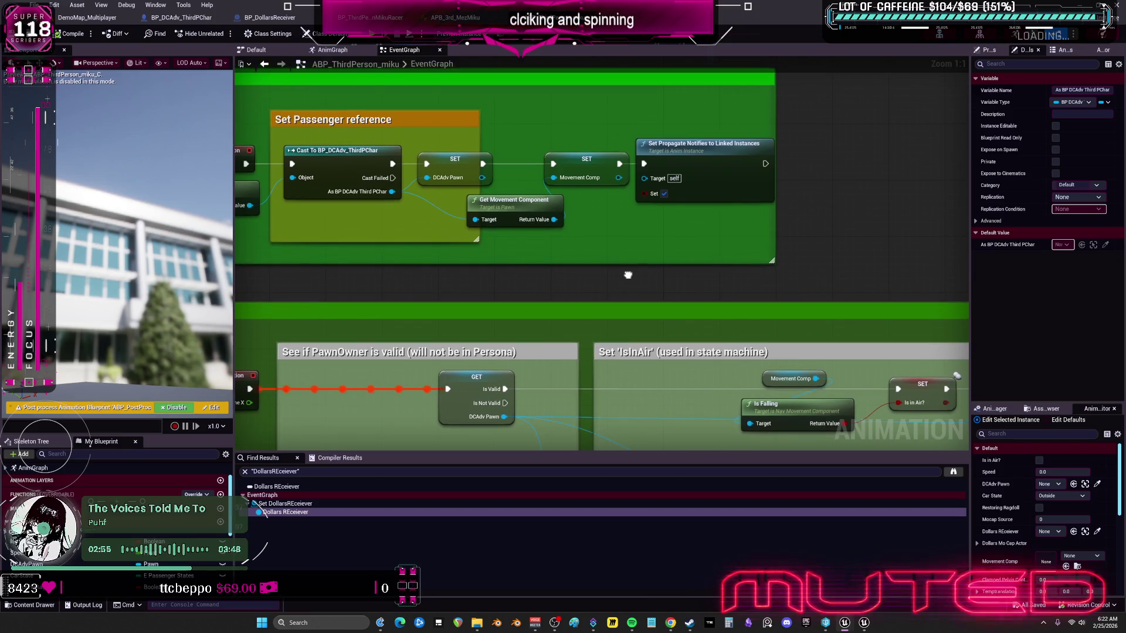
left_click(455, 18)
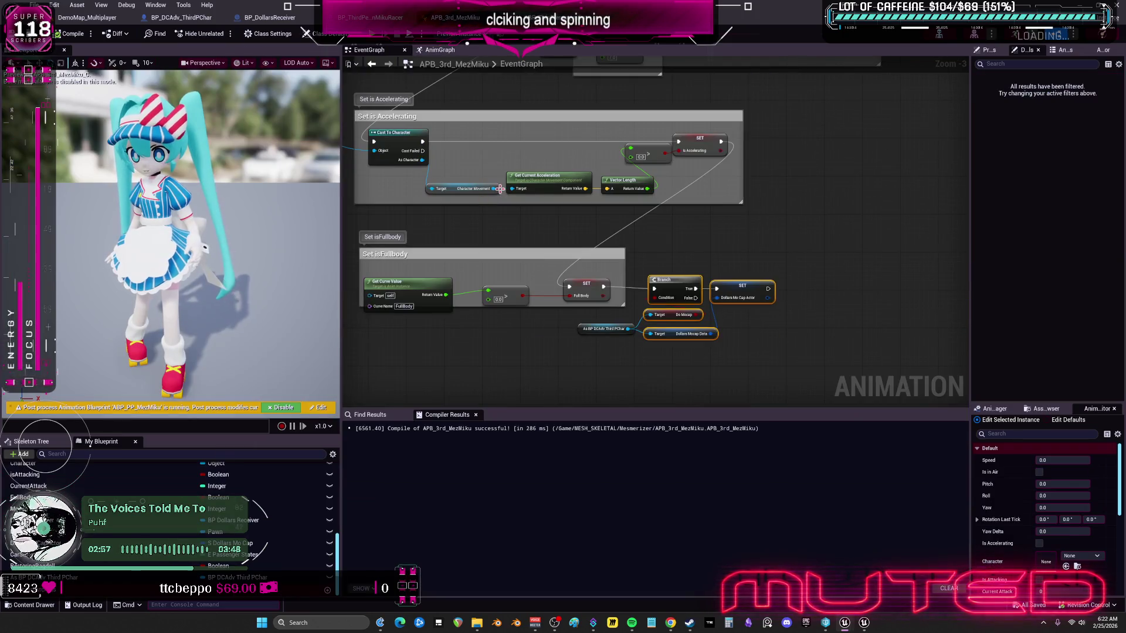
scroll(499, 188, "down", 2)
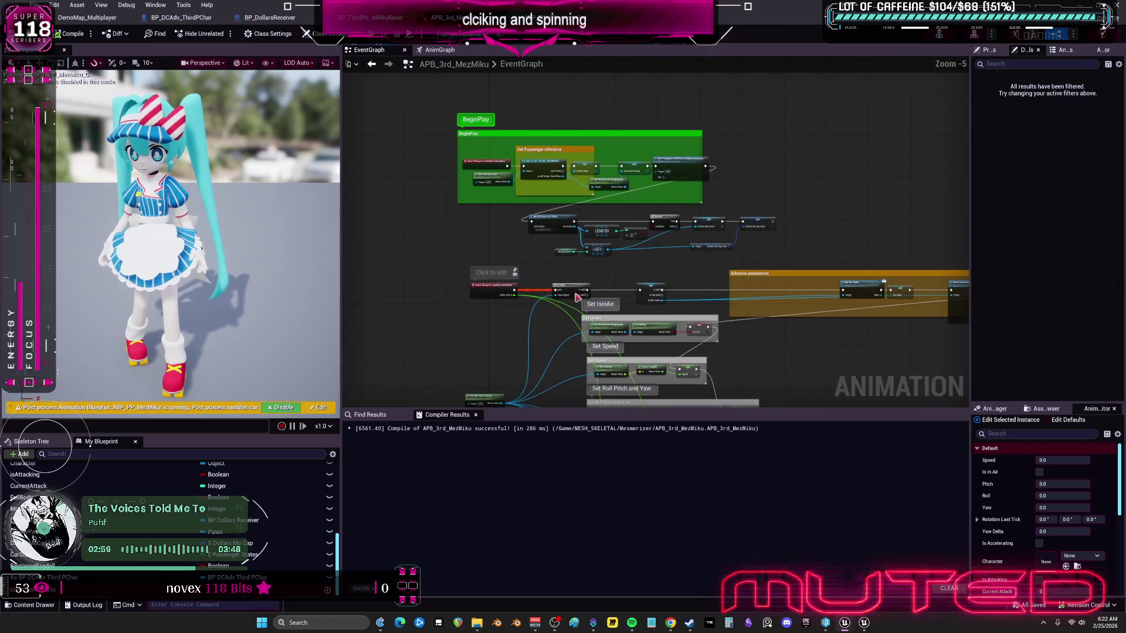
scroll(547, 249, "up", 6)
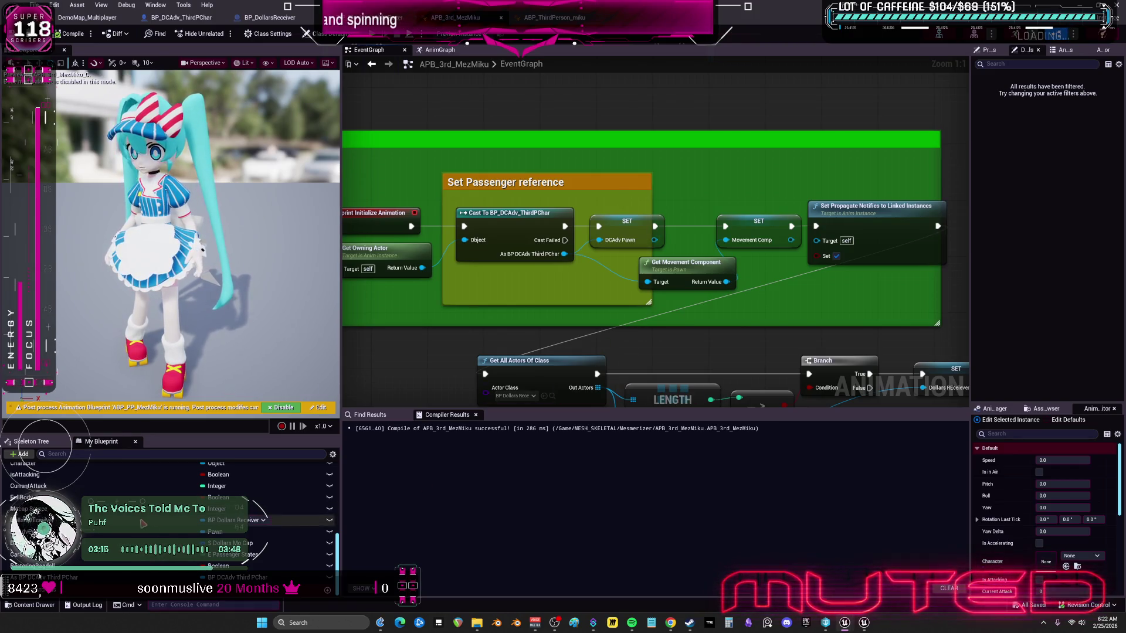
scroll(568, 322, "down", 1)
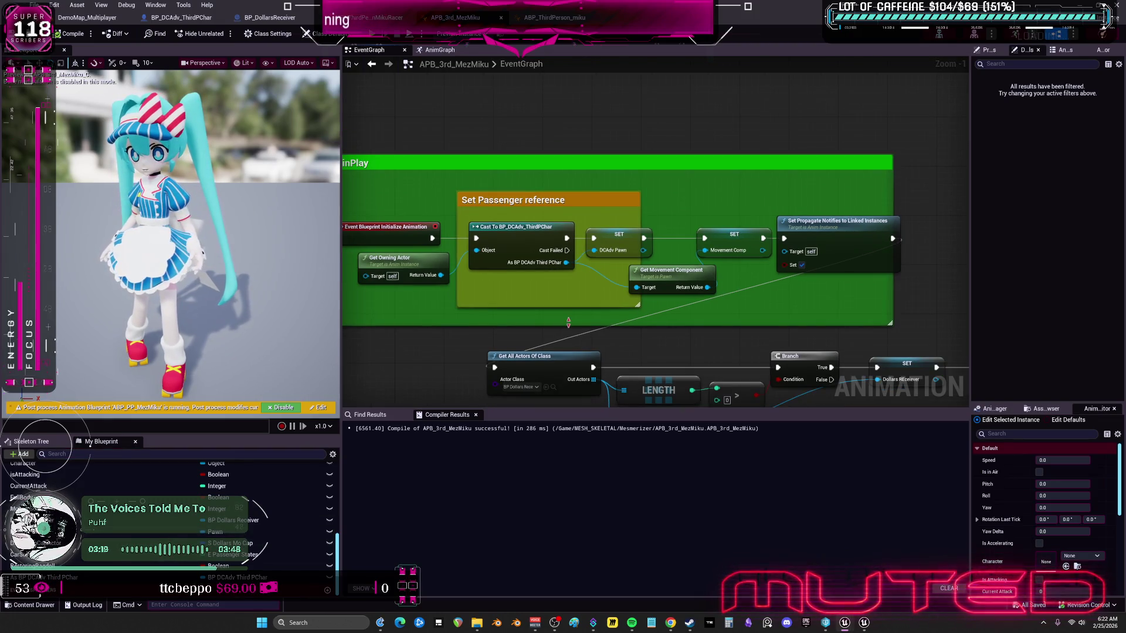
scroll(592, 385, "down", 3)
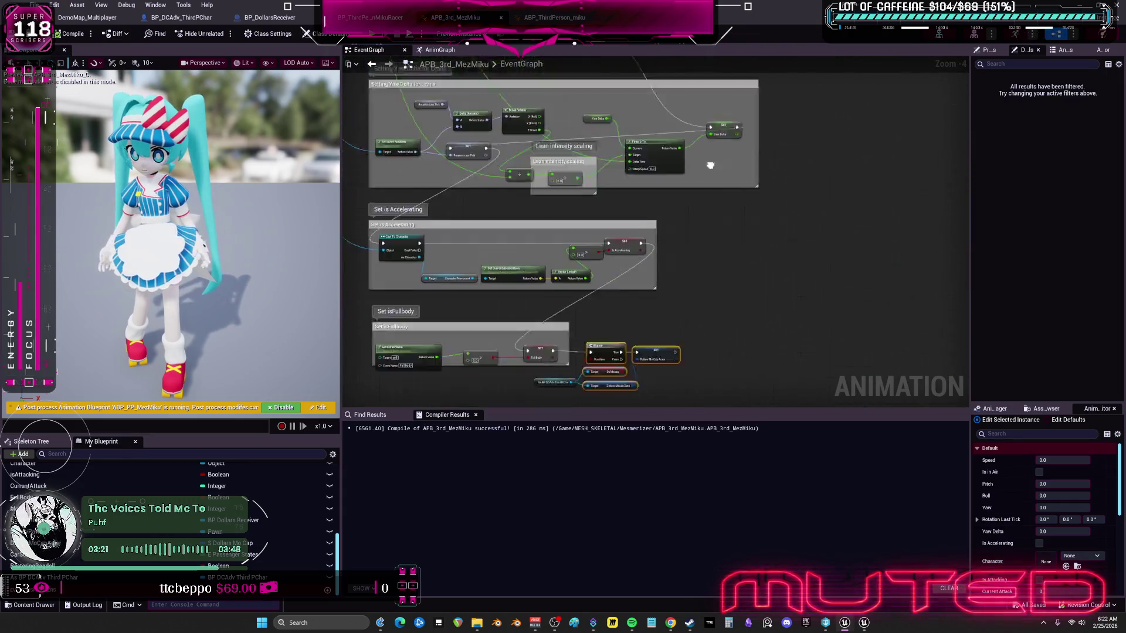
scroll(627, 229, "up", 4)
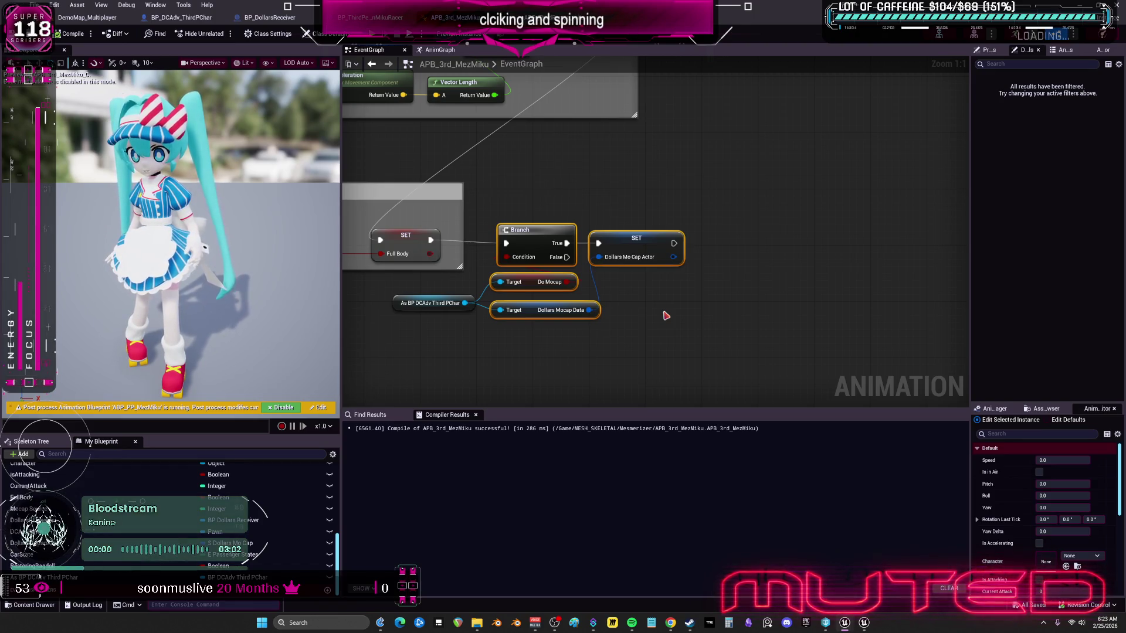
left_click(86, 17)
Step: Set the play options' Number of Players to 2
left_click(270, 36)
left_click(359, 203)
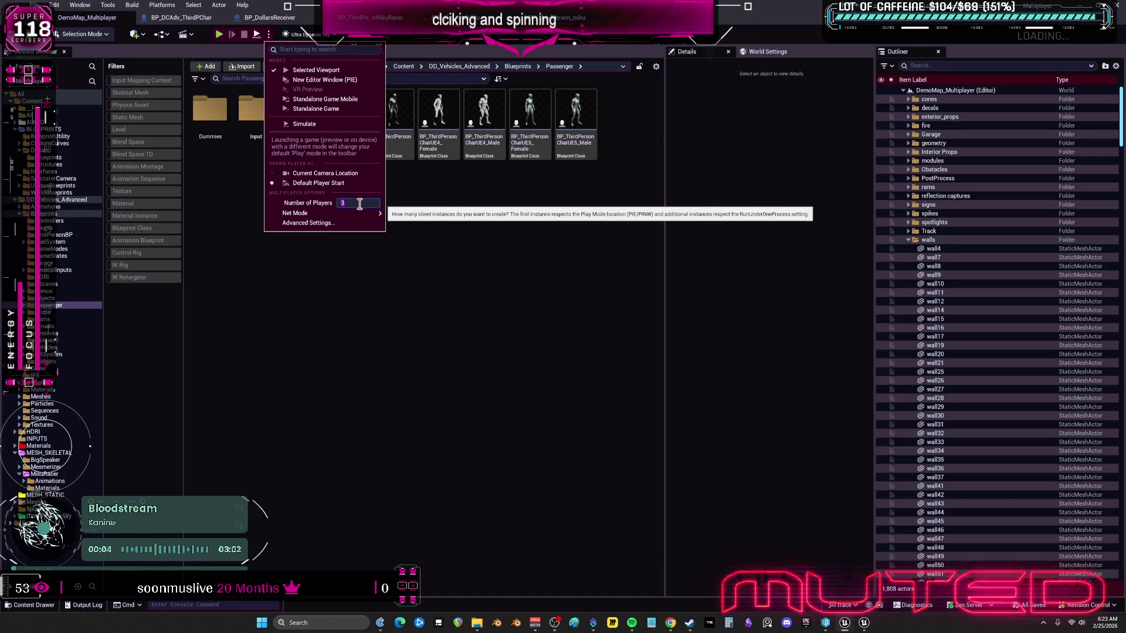
left_click(533, 304)
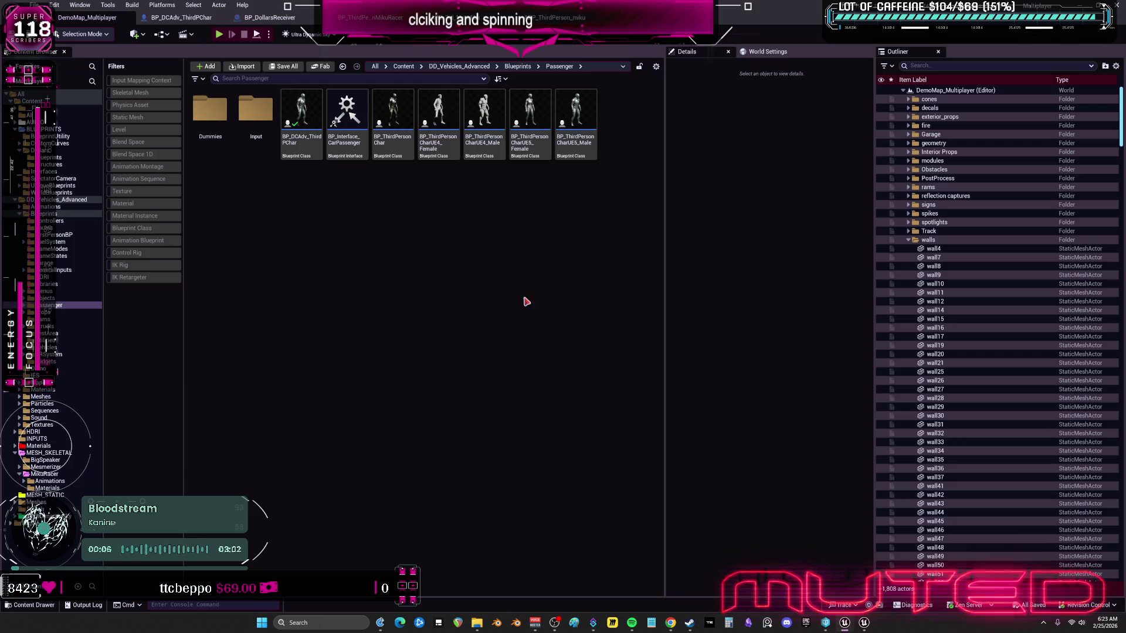
Step: Check the Cast To BP_DCAdv_ThirdPChar node in APB_3rd_MezMiku, then return to ABP_ThirdPerson_miku
left_click(361, 17)
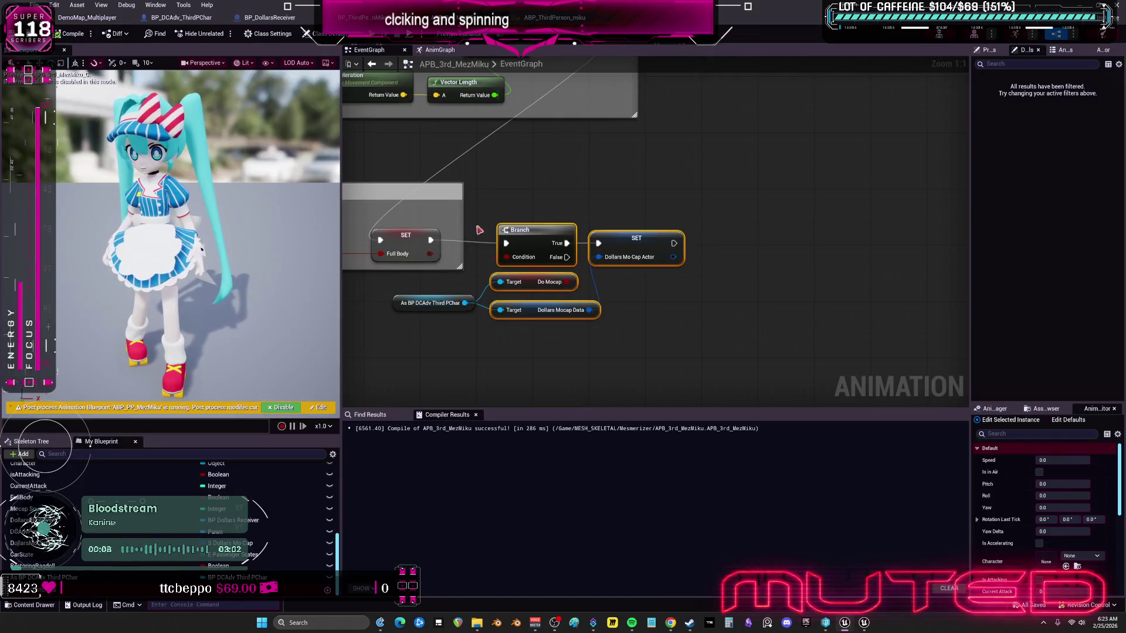
scroll(358, 82, "up", 3)
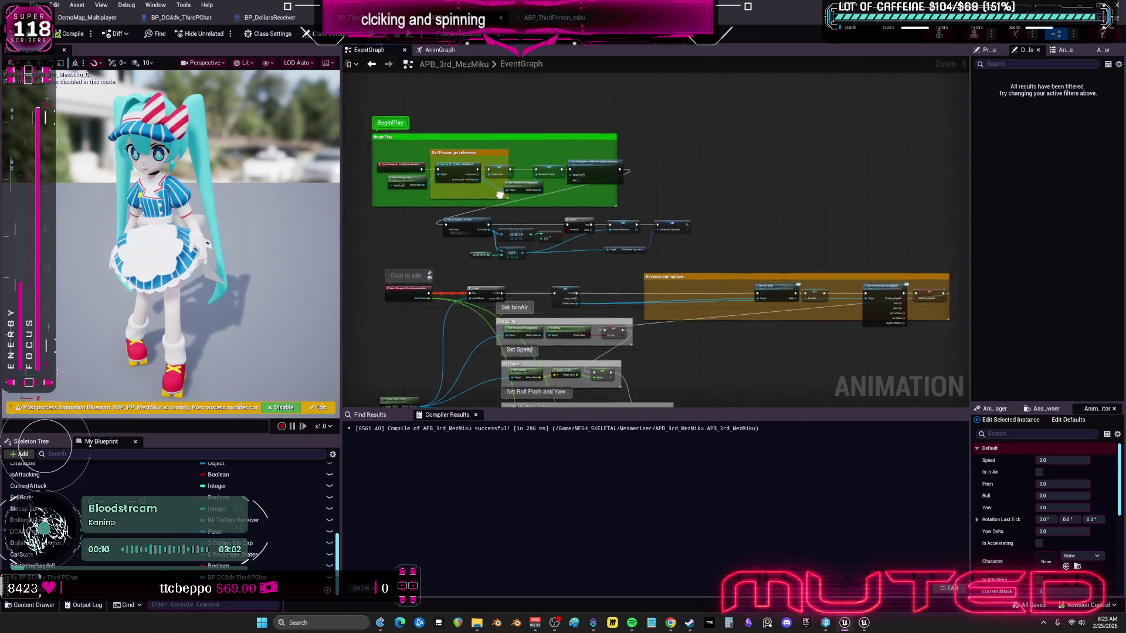
left_click(504, 201)
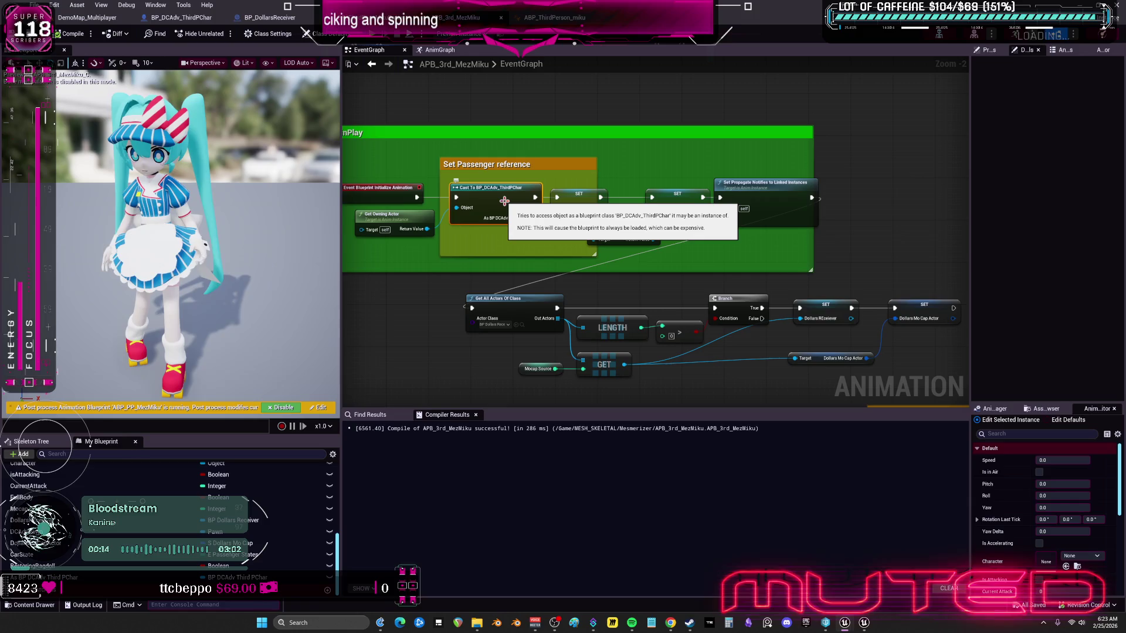
key("ctrl+Tab")
scroll(524, 174, "down", 2)
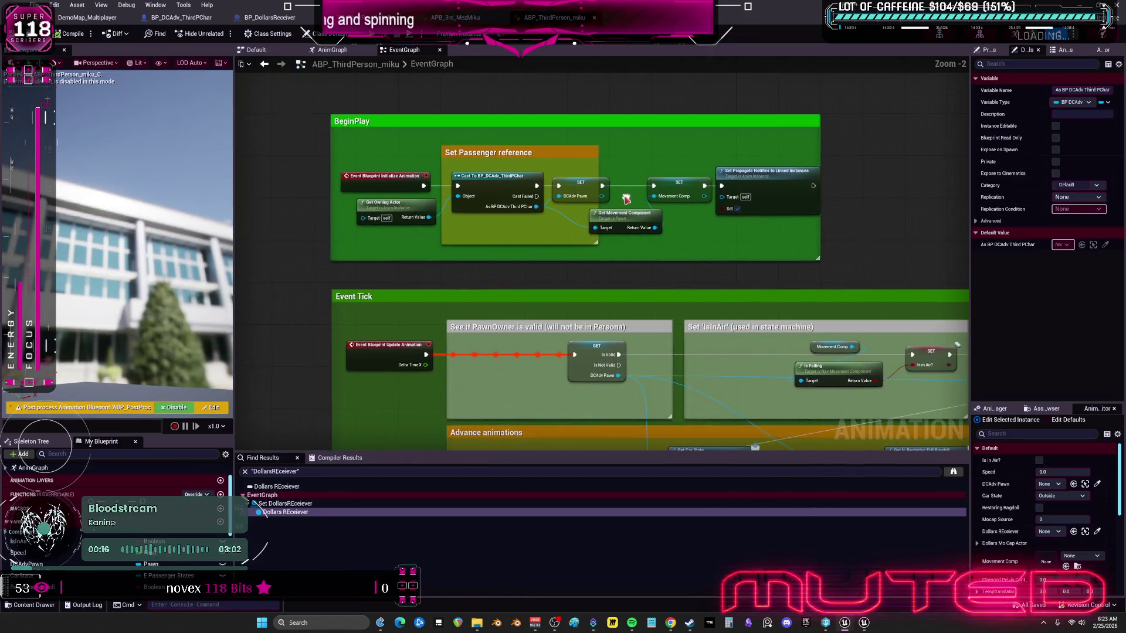
Step: Add a breakpoint on the SET DCAdv Pawn node and launch the two-player play session
right_click(594, 195)
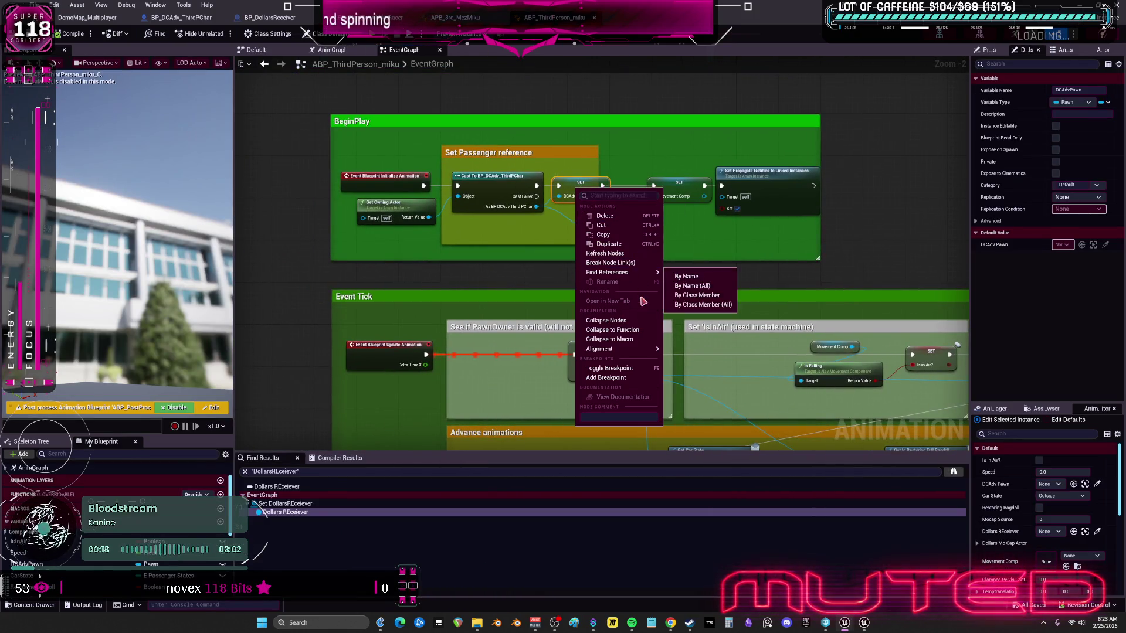
left_click(605, 378)
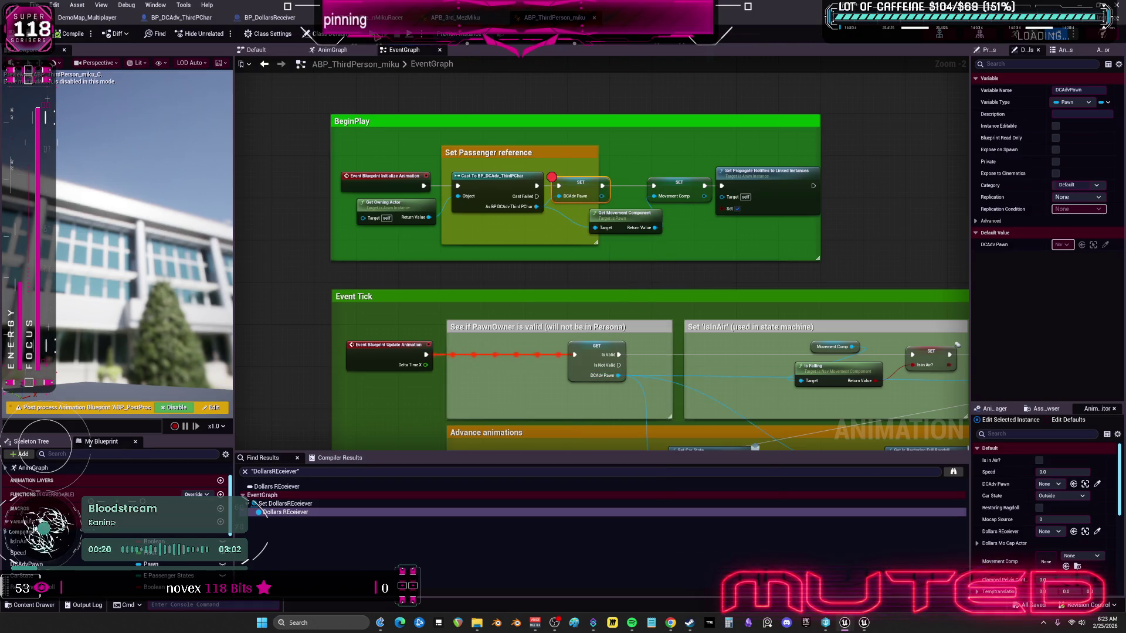
key("alt+p")
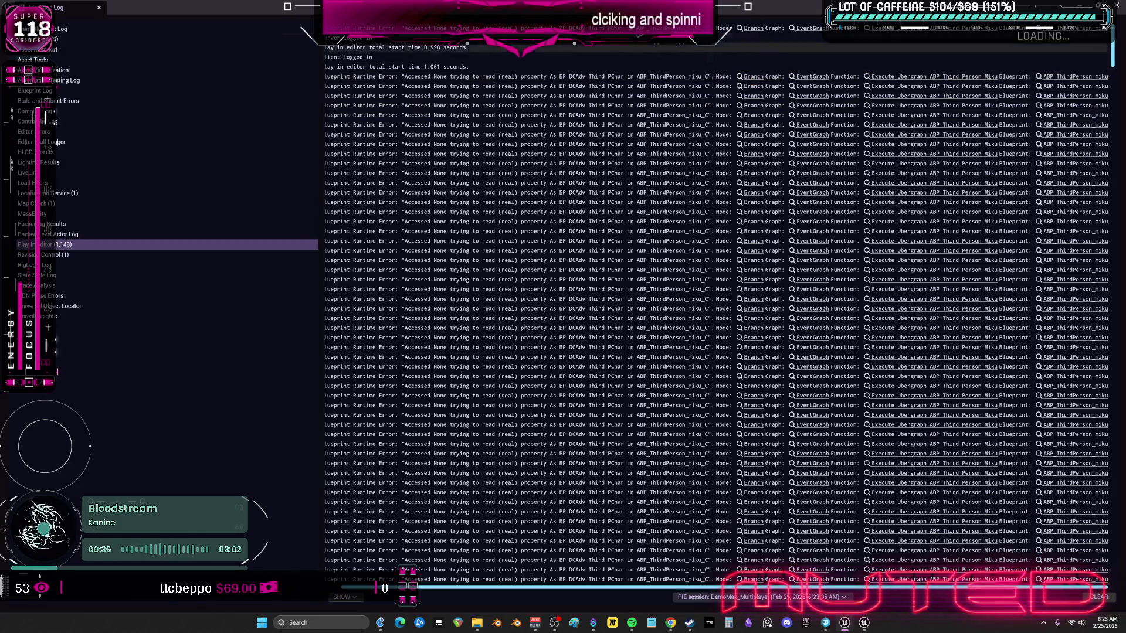
Step: Follow the error's Branch link, glance at APB_3rd_MezMiku, and return to ABP_ThirdPerson_miku
left_click(758, 30)
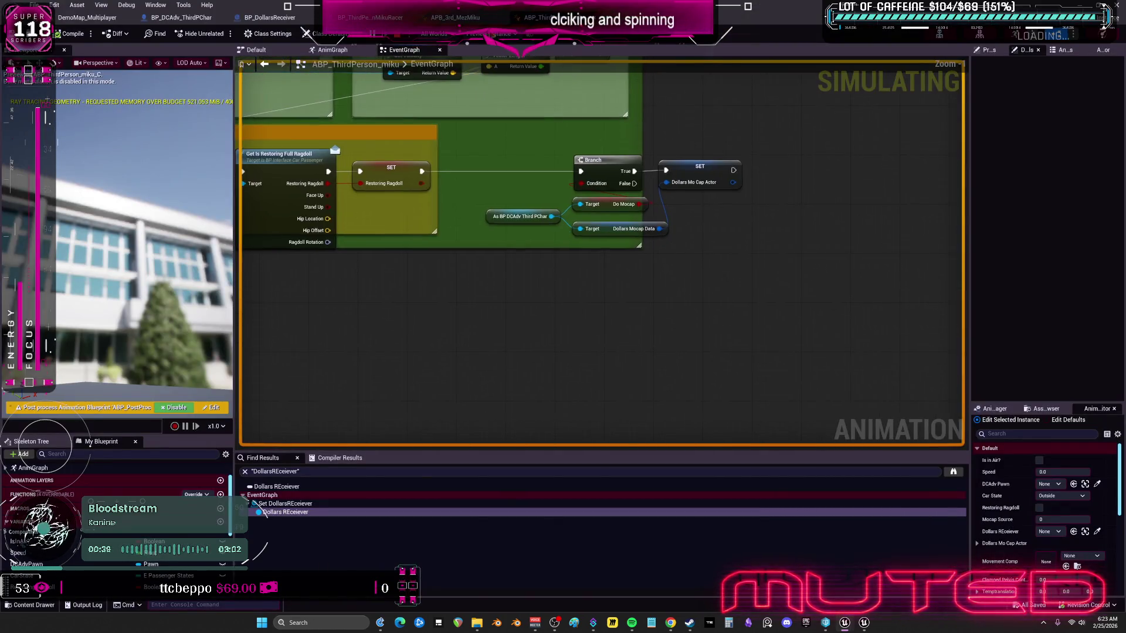
left_click(455, 18)
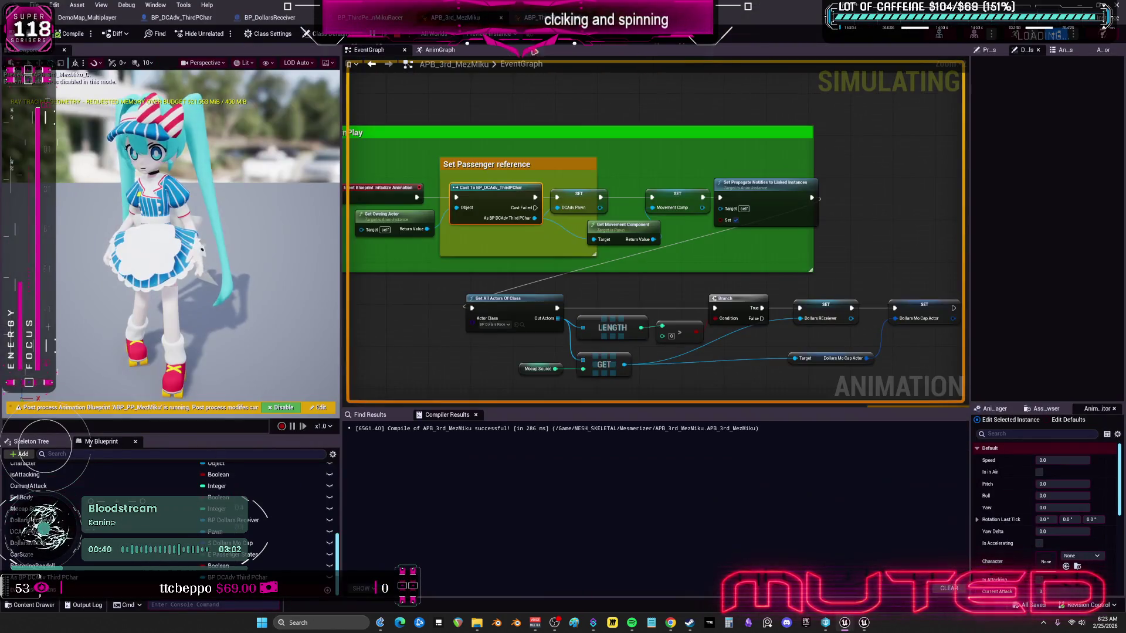
left_click(528, 17)
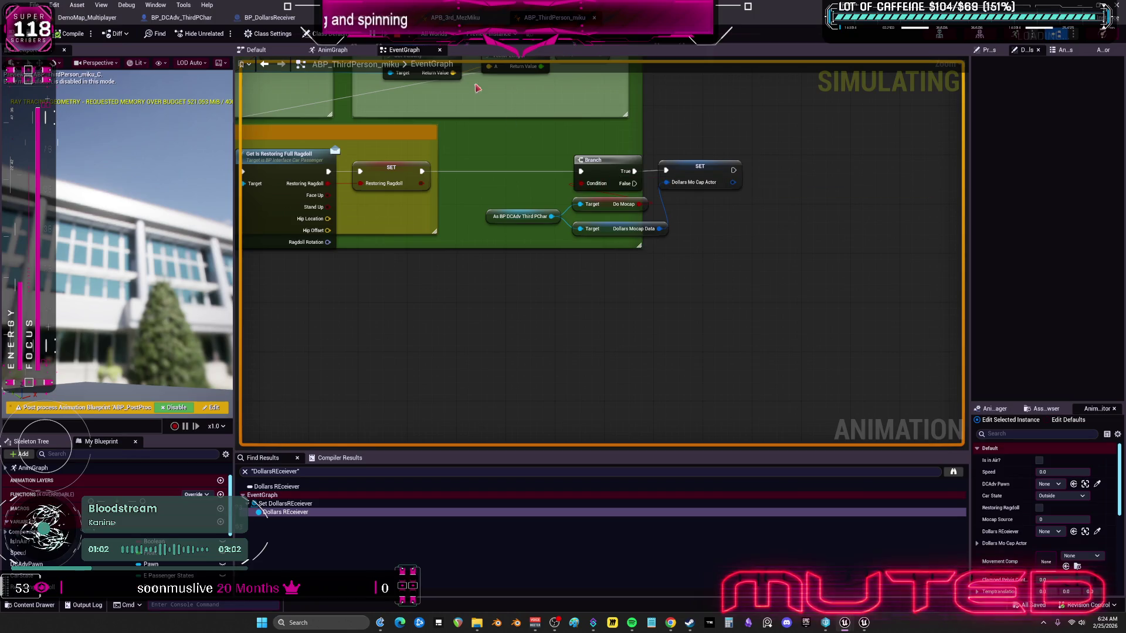
scroll(519, 232, "down", 5)
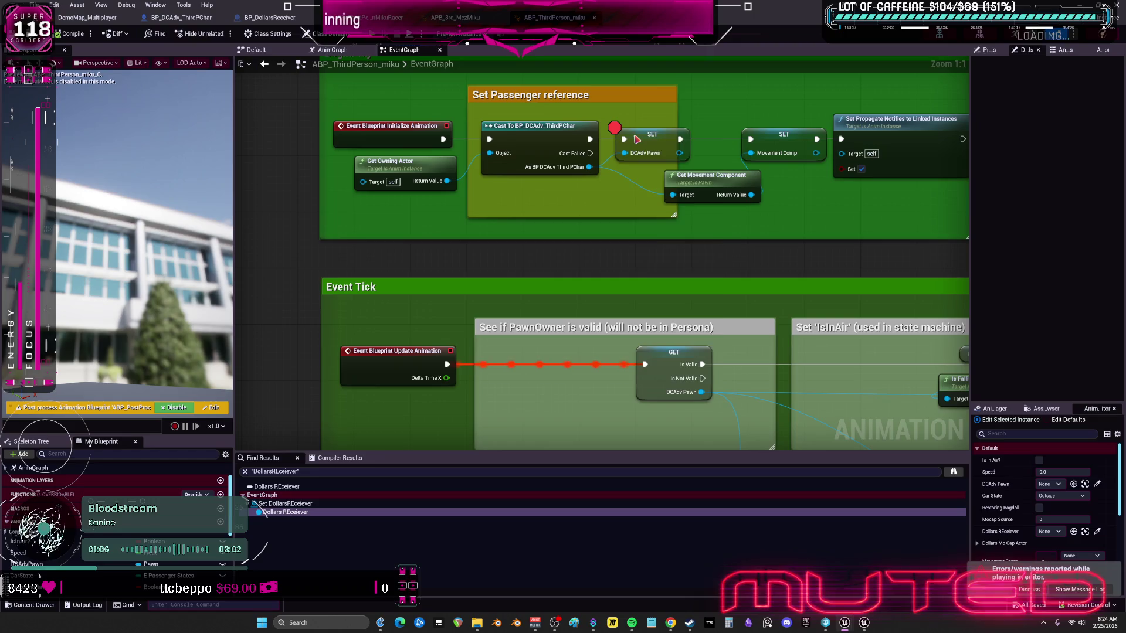
right_click(637, 139)
left_click(538, 146)
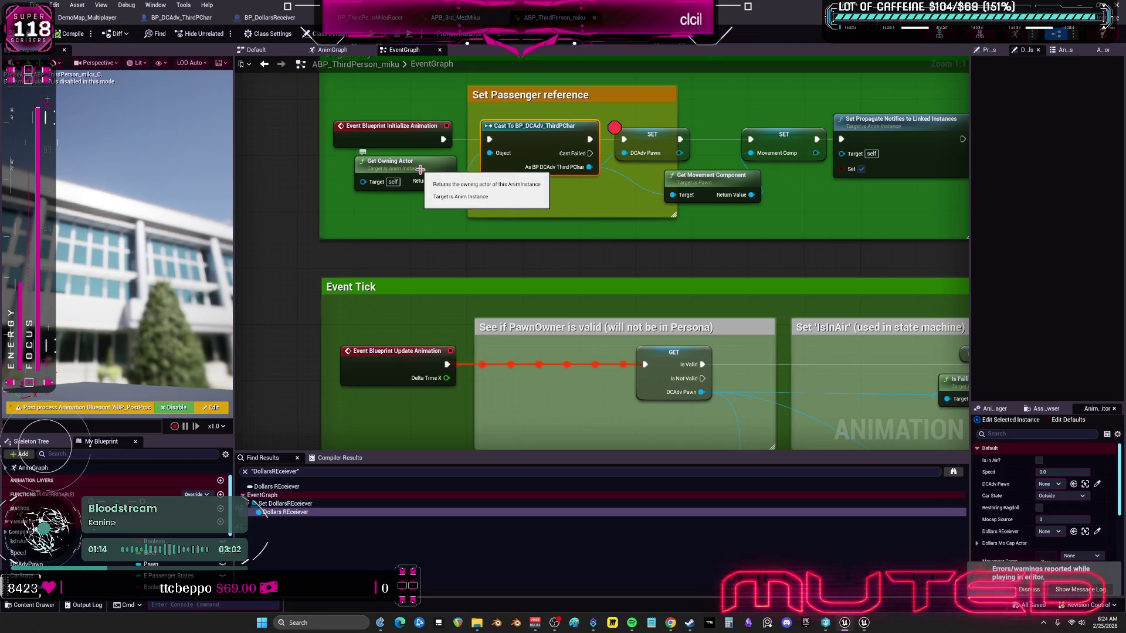
left_click(421, 169)
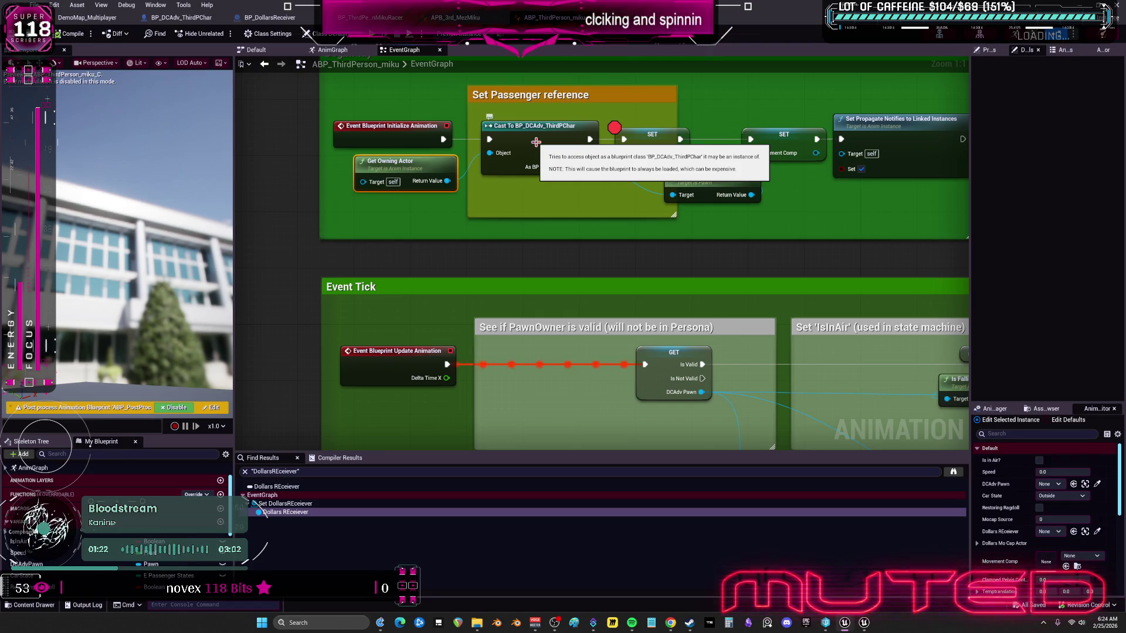
mouse_move(516, 207)
left_mouse_down()
mouse_move(437, 304)
mouse_move(460, 287)
mouse_move(451, 280)
left_mouse_up()
left_click(455, 314)
right_click(455, 309)
left_click(378, 312)
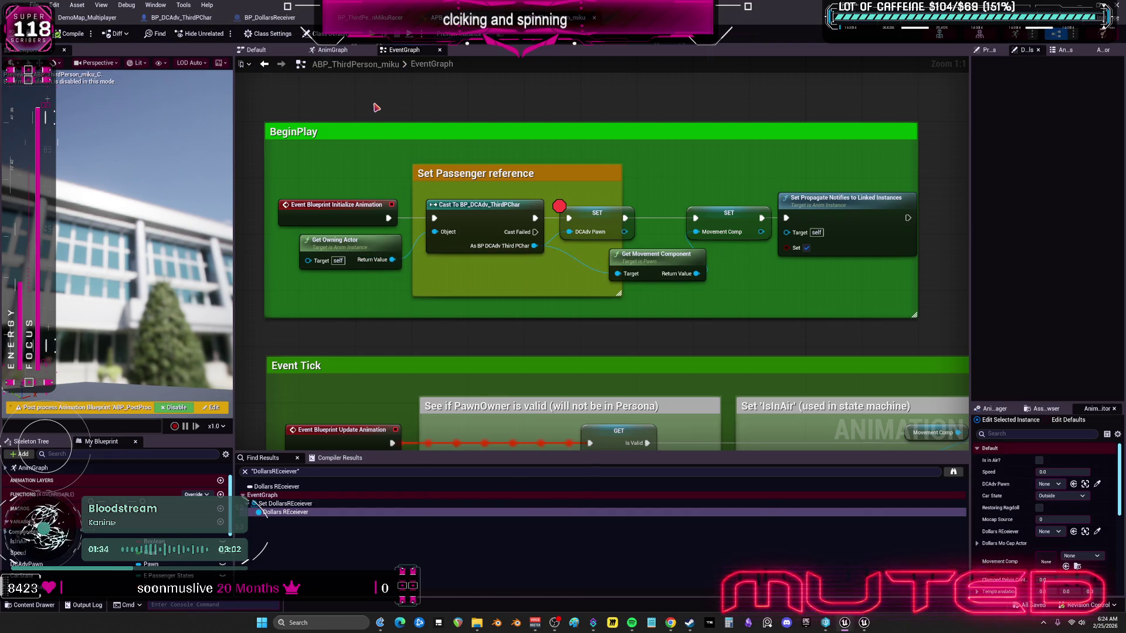
Step: Add a Cast To BP_ThirdPersonMikuRacer node from Get Owning Actor's return value
left_click_drag(393, 259, 483, 110)
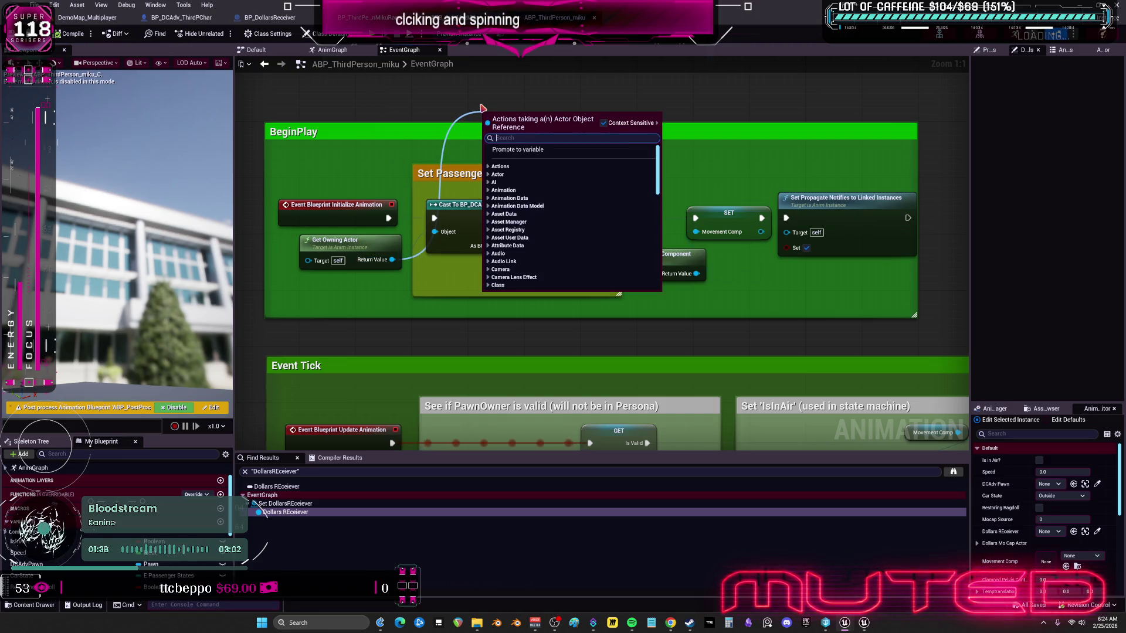
type("cast to")
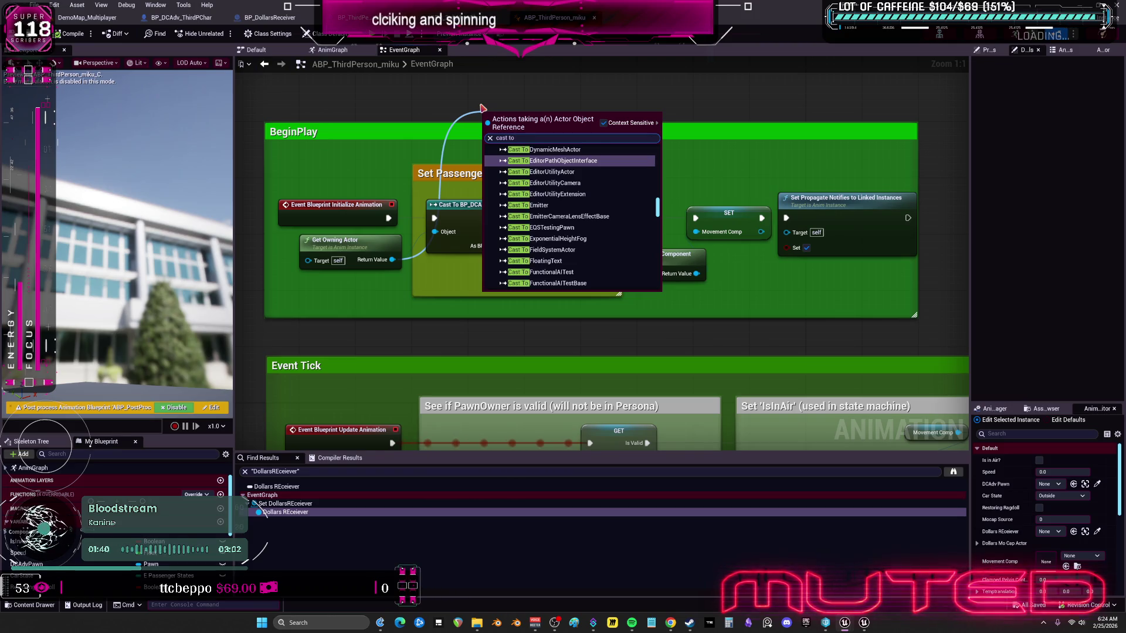
type(" thirdpper")
key("Left")
key("Left")
key("Left")
key("BackSpace")
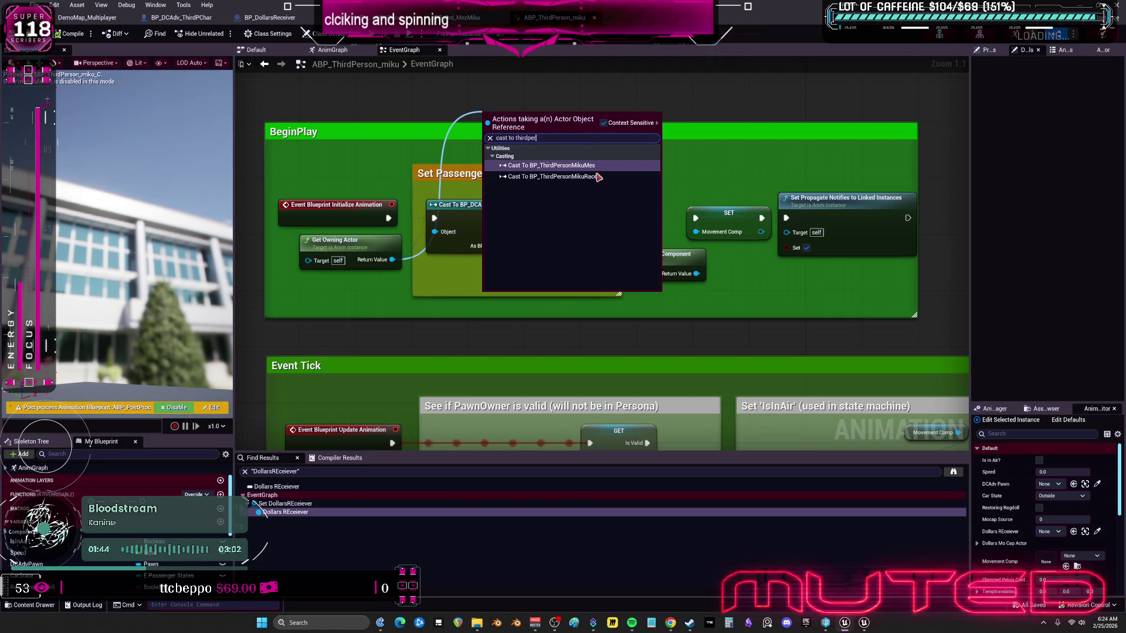
key("Down")
key("Return")
Step: Wire the MikuRacer cast between the initialize event and Get Movement Component, compile, and start PIE
mouse_move(532, 108)
left_mouse_down()
mouse_move(481, 106)
mouse_move(560, 212)
left_mouse_up()
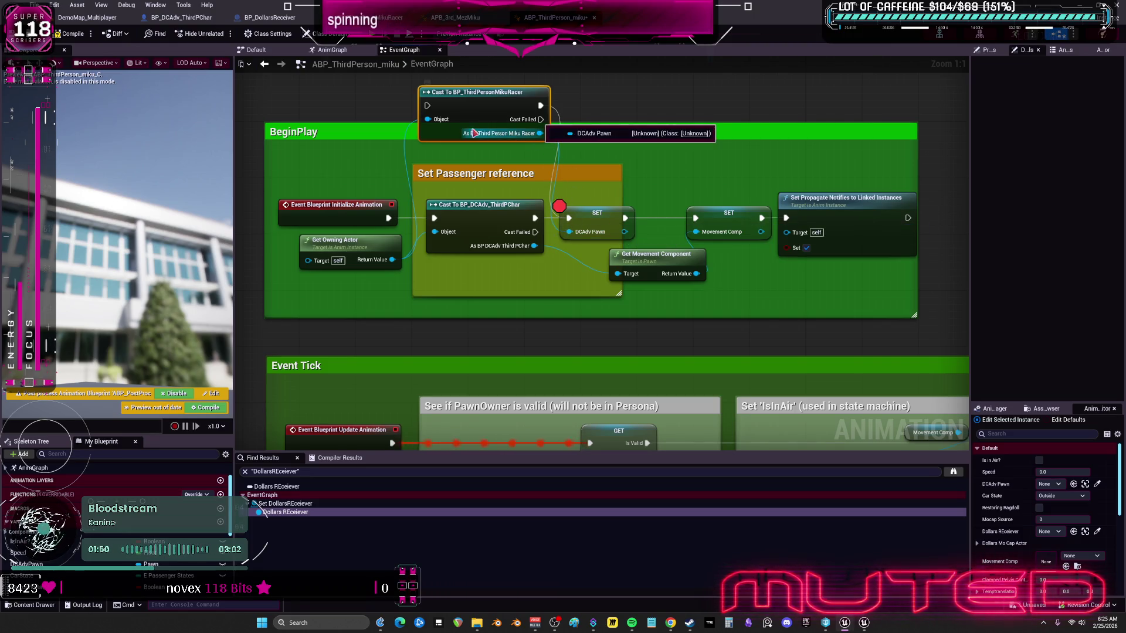
mouse_move(381, 214)
left_mouse_down()
mouse_move(407, 128)
mouse_move(374, 218)
mouse_move(428, 106)
left_mouse_up()
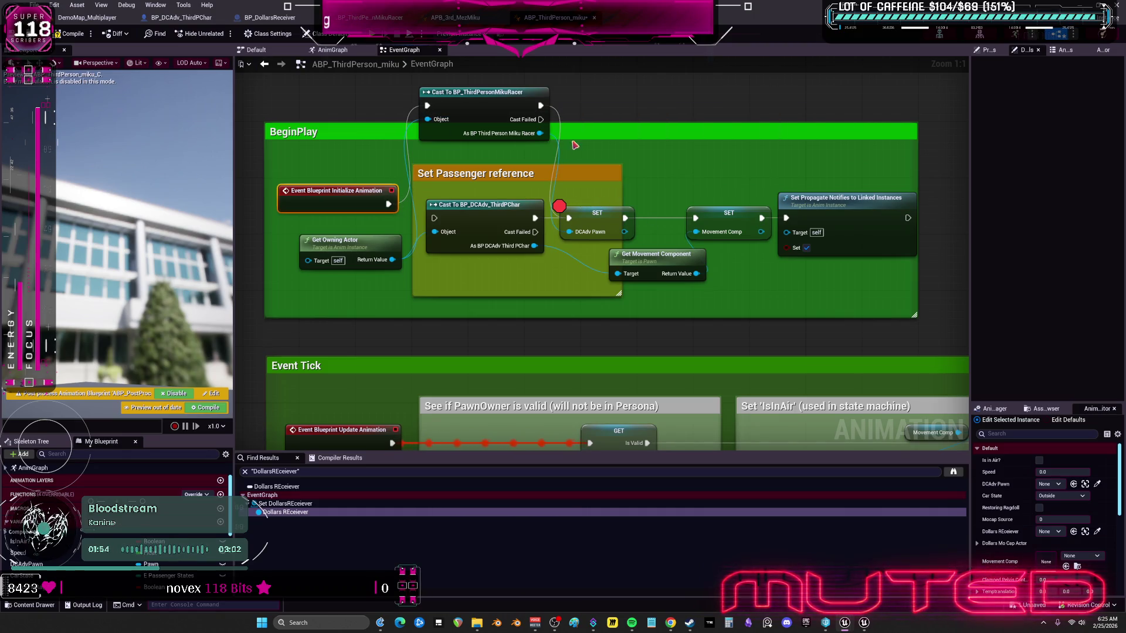
mouse_move(540, 133)
left_mouse_down()
mouse_move(581, 222)
mouse_move(626, 274)
left_mouse_up()
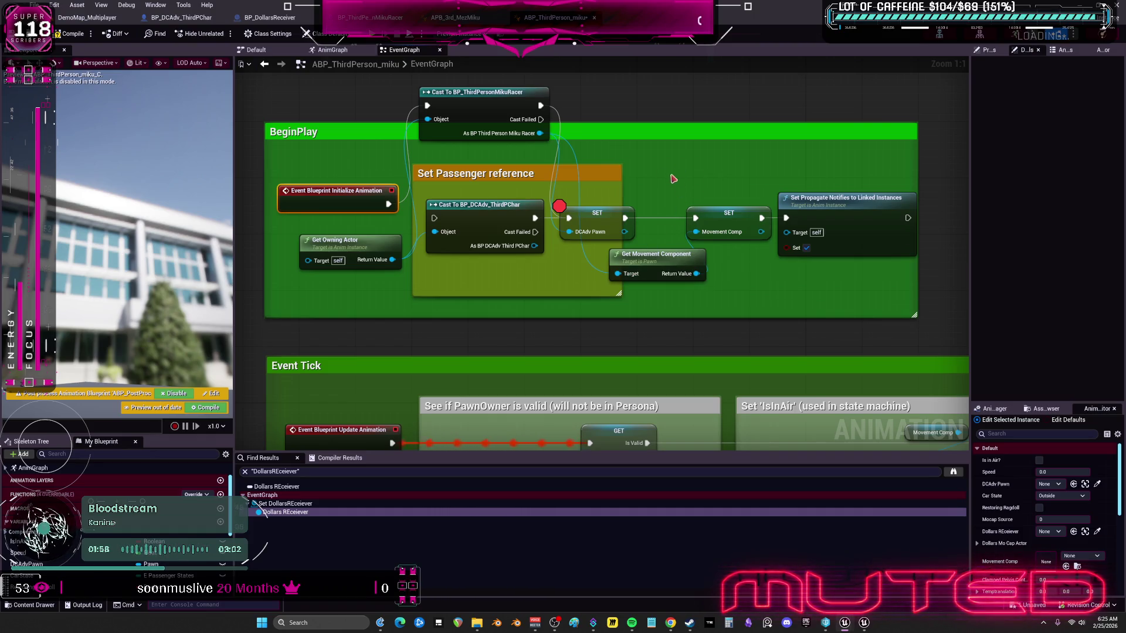
left_click(58, 37)
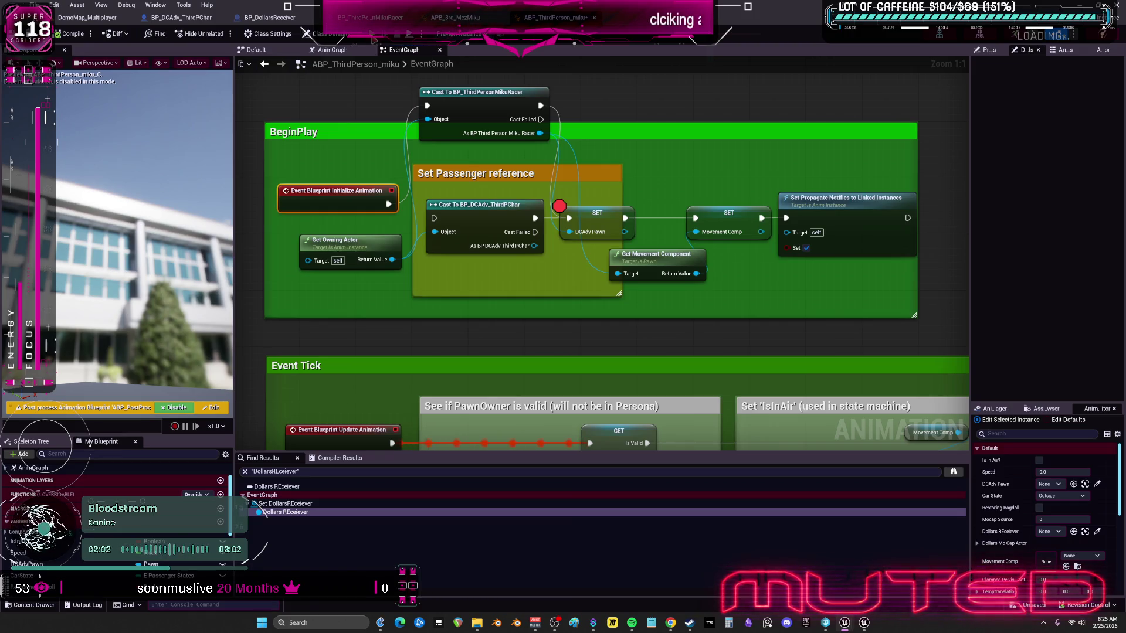
key("alt+p")
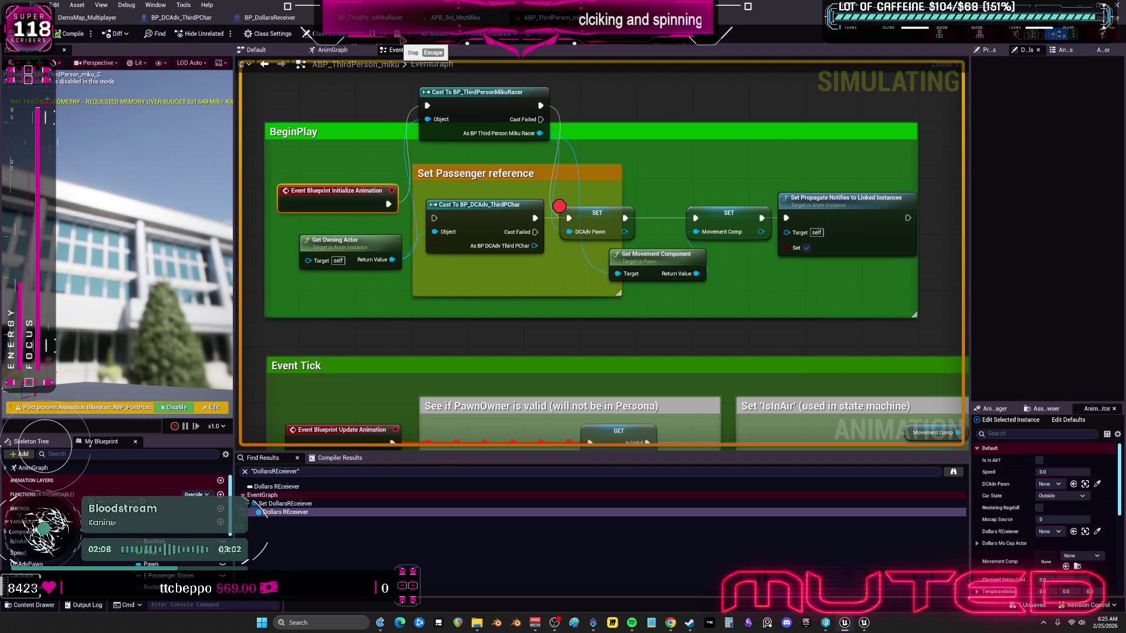
Step: Stop the test run and bring the upper BeginPlay comment groups into view
key("Escape")
scroll(597, 331, "down", 5)
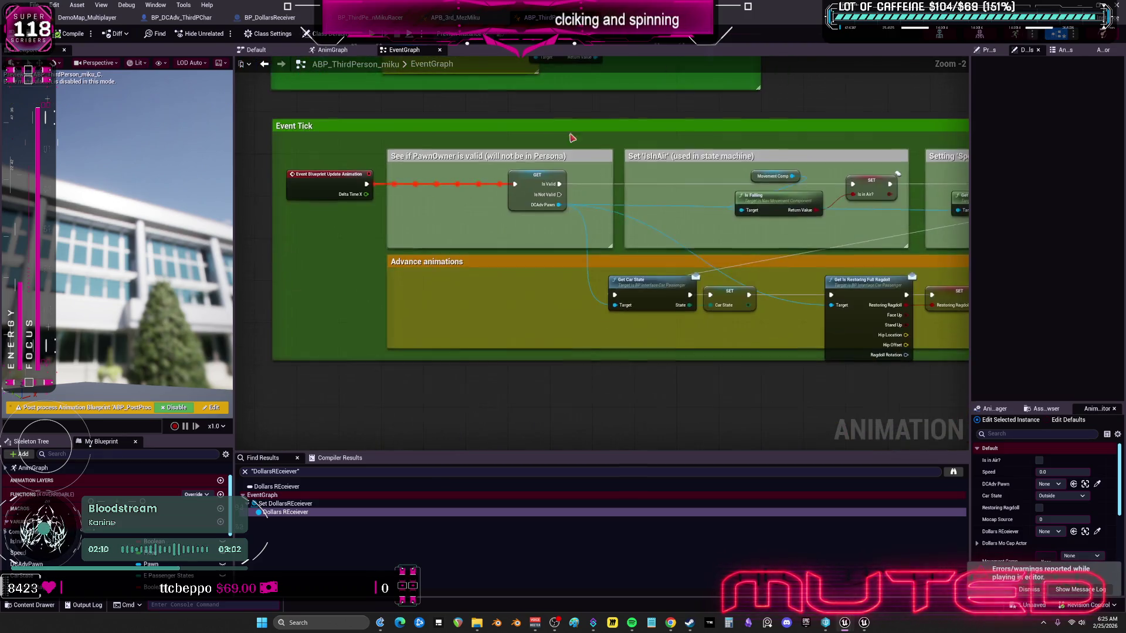
scroll(645, 246, "down", 2)
scroll(628, 299, "up", 3)
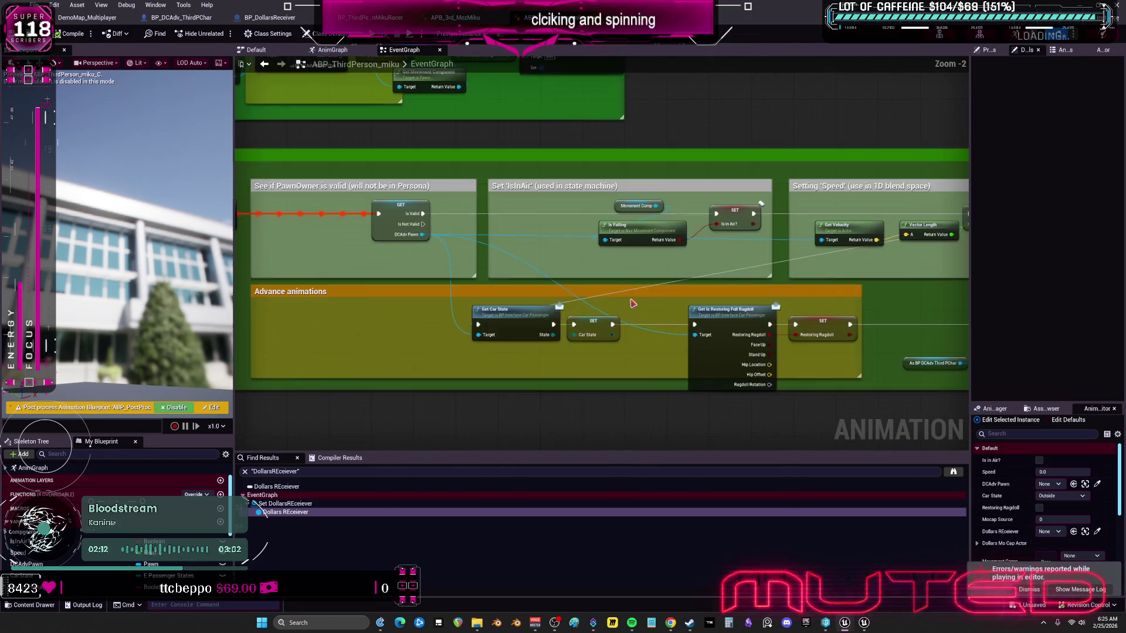
scroll(425, 238, "up", 2)
left_click_drag(425, 238, 329, 224)
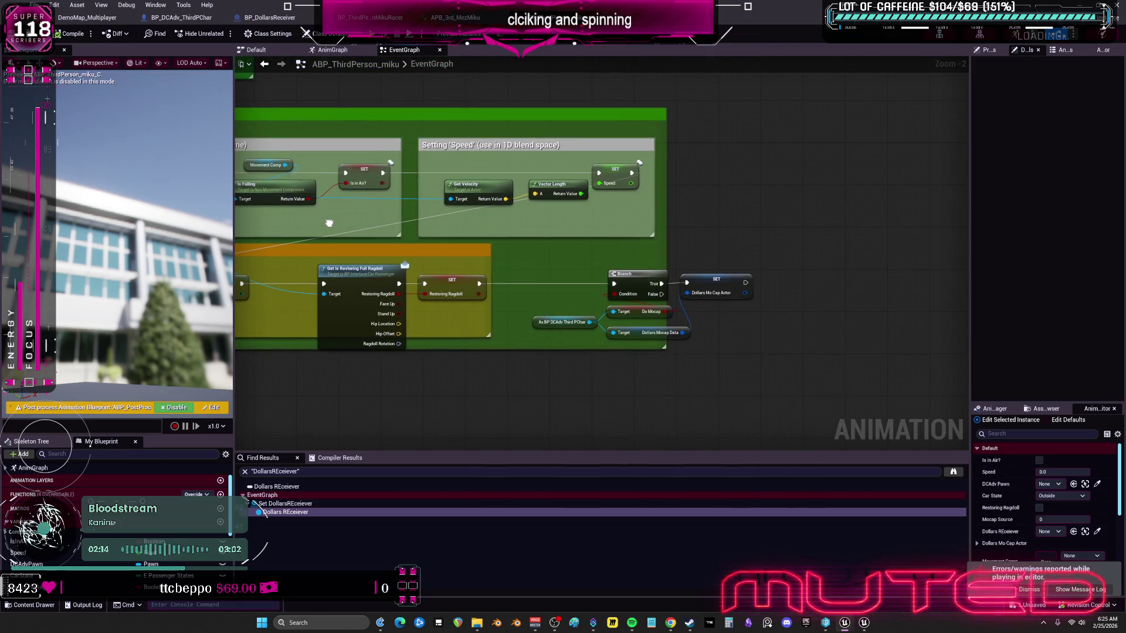
mouse_move(460, 222)
left_mouse_down()
mouse_move(646, 305)
mouse_move(794, 335)
mouse_move(498, 181)
mouse_move(546, 210)
left_mouse_up()
scroll(118, 516, "down", 5)
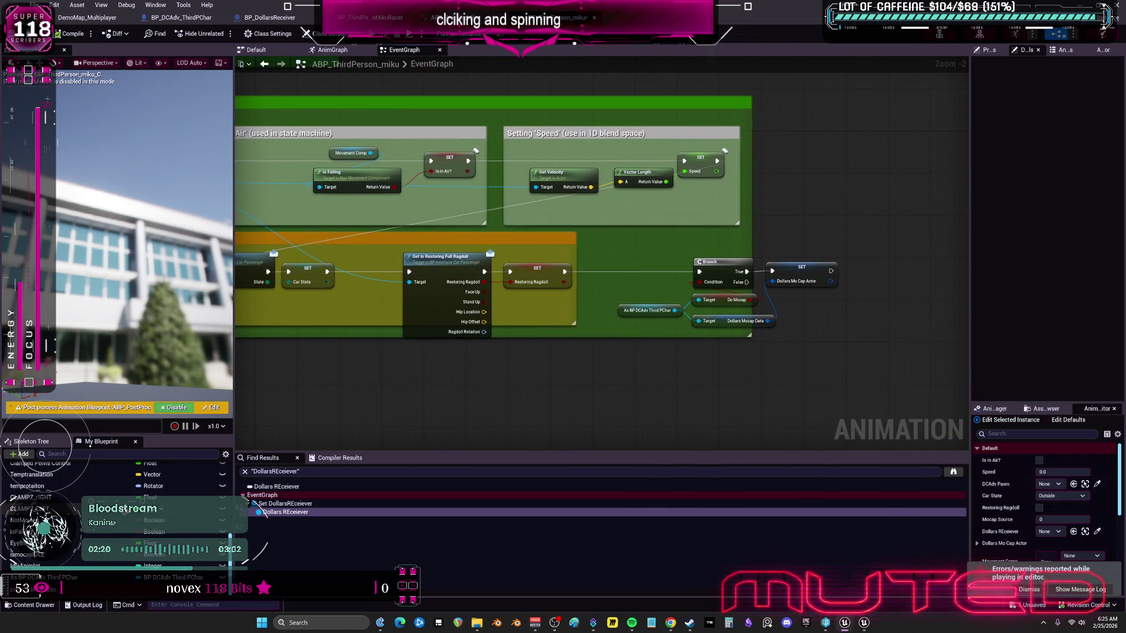
Step: Place an As BP DCAdv Third PChar getter above the Cast To BP_ThirdPersonMikuRacer node
mouse_move(41, 578)
left_mouse_down()
mouse_move(566, 354)
mouse_move(498, 109)
mouse_move(478, 205)
mouse_move(498, 170)
mouse_move(476, 234)
mouse_move(464, 126)
mouse_move(421, 160)
left_mouse_up()
left_click(598, 361)
scroll(476, 235, "up", 2)
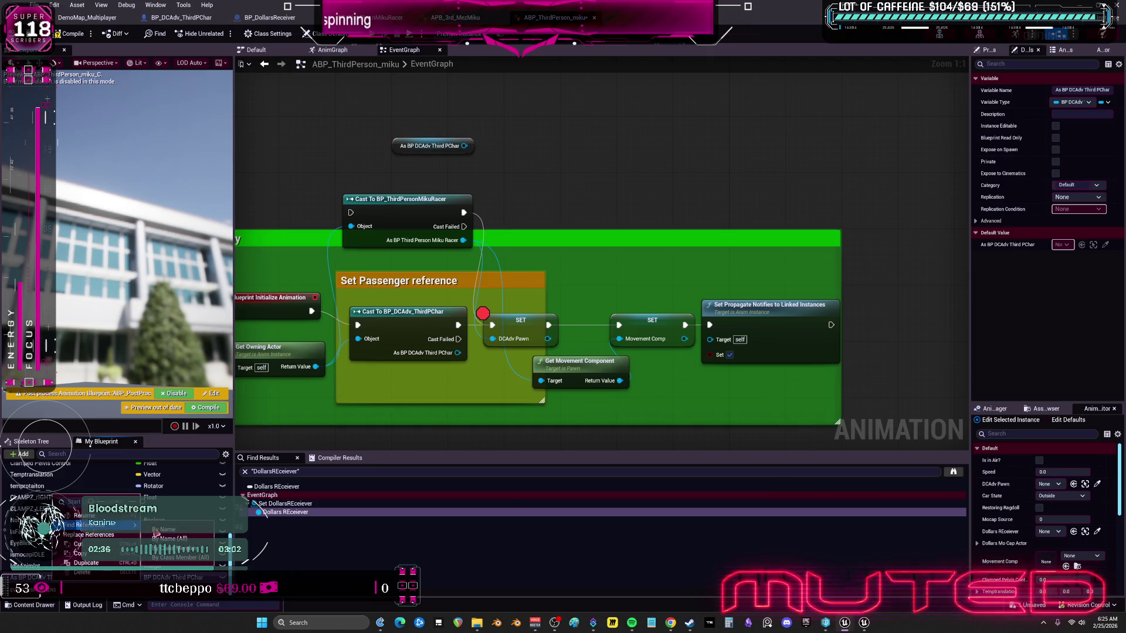
Step: List references to As BP DCAdv Third PChar and jump to the DCAdv cast node
left_click(164, 529)
left_click(309, 529)
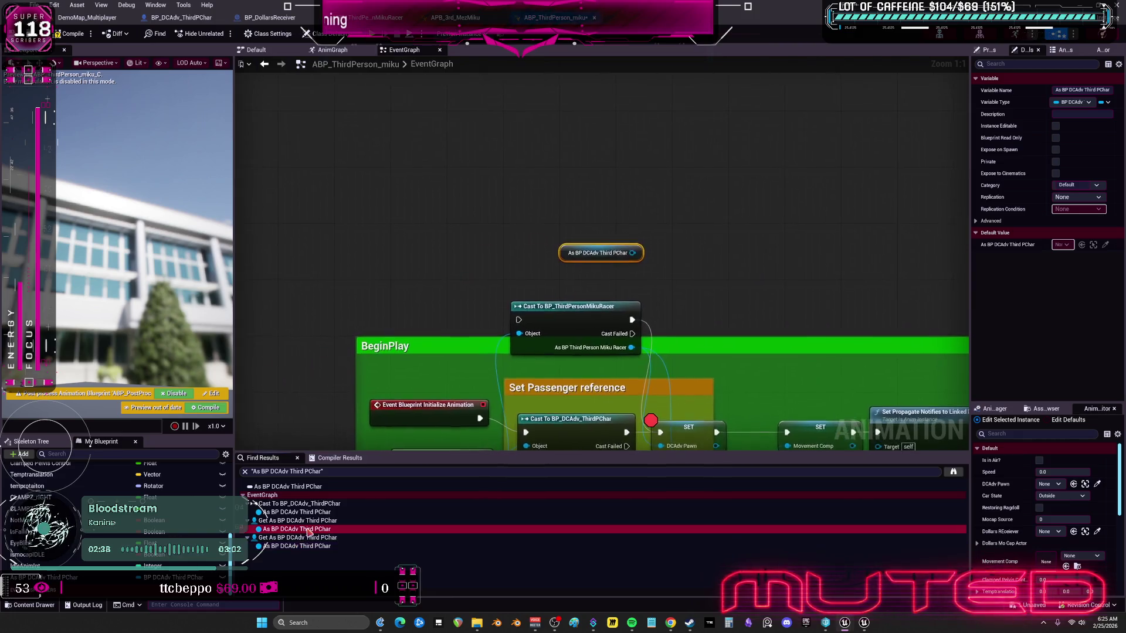
left_click(309, 512)
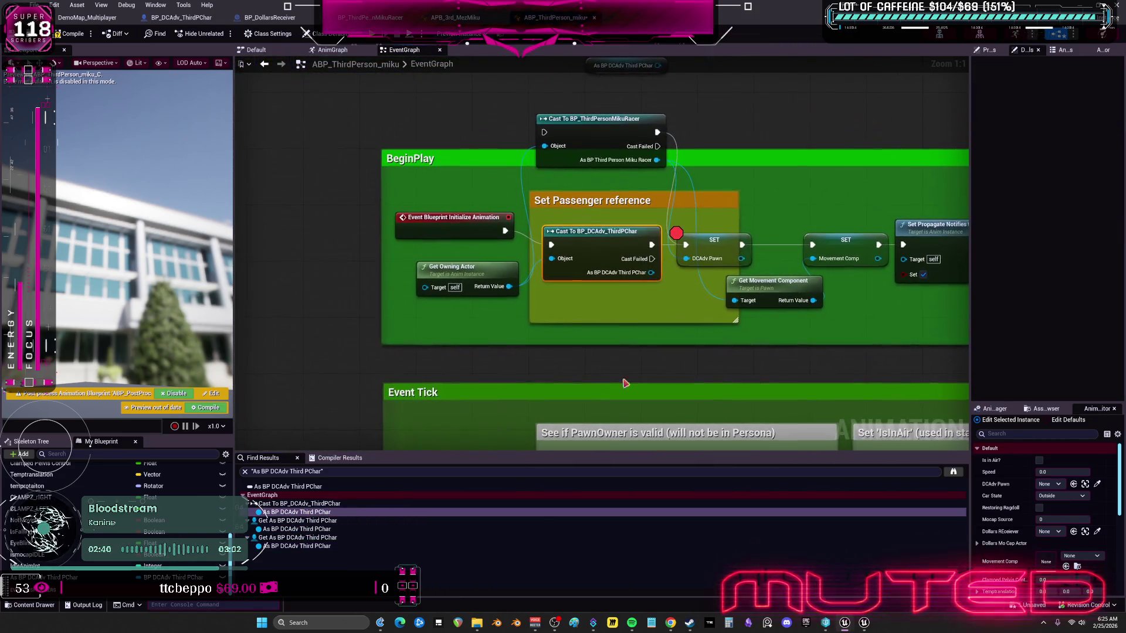
Step: Delete the Cast To BP_ThirdPersonMikuRacer node and the SET DCAdv Pawn node
left_click(480, 168)
key("Delete")
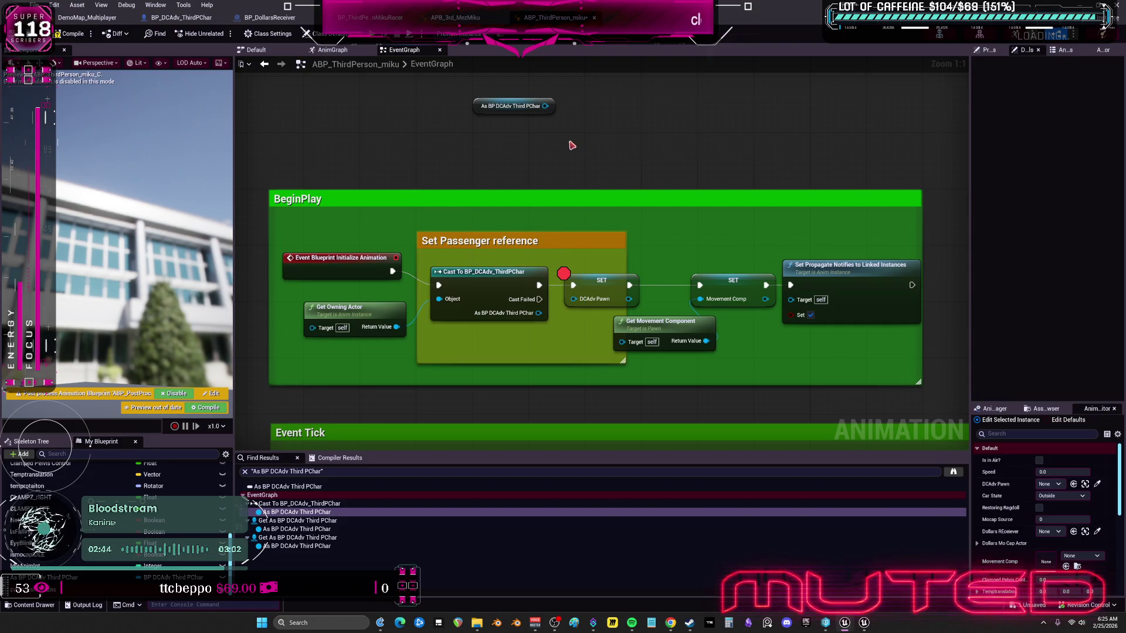
left_click_drag(539, 313, 574, 300)
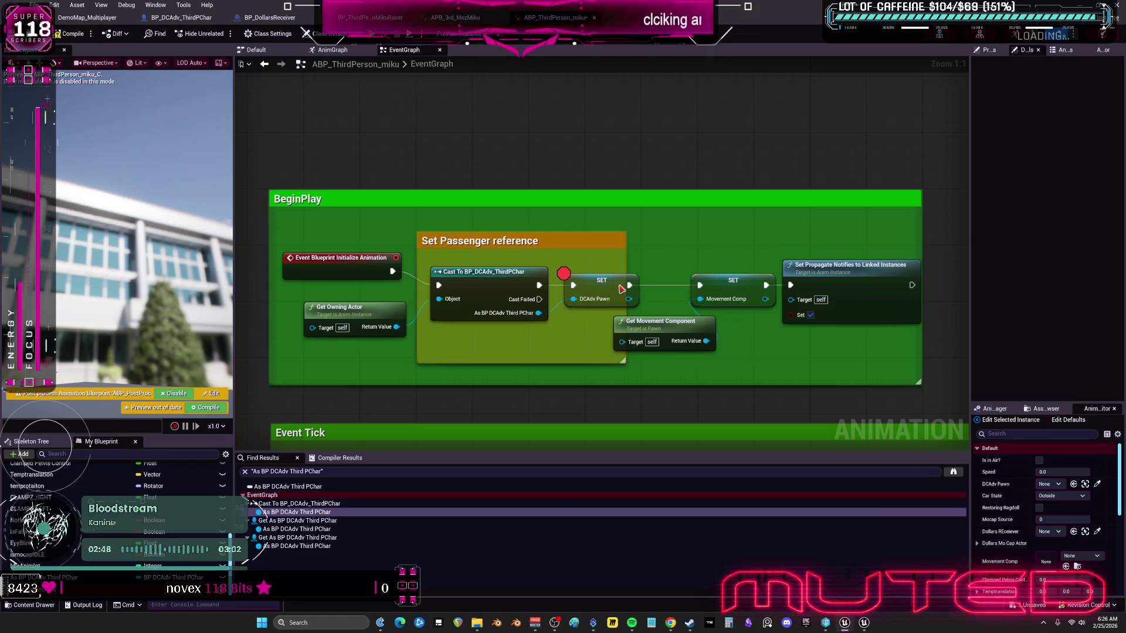
left_click(602, 281)
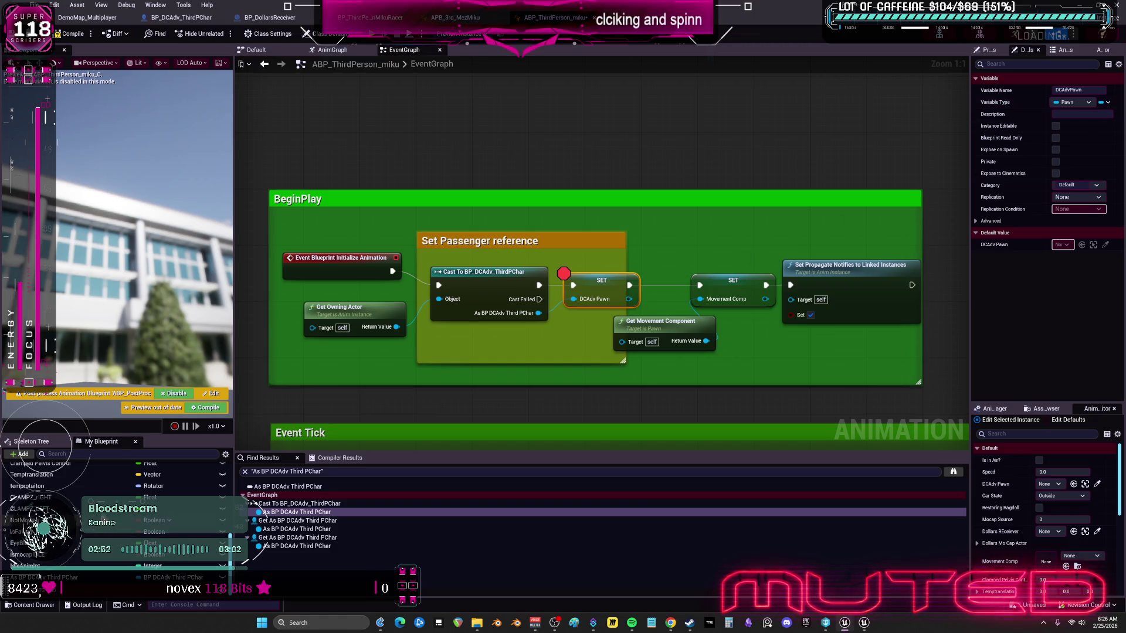
key("Delete")
left_click_drag(602, 291, 542, 240)
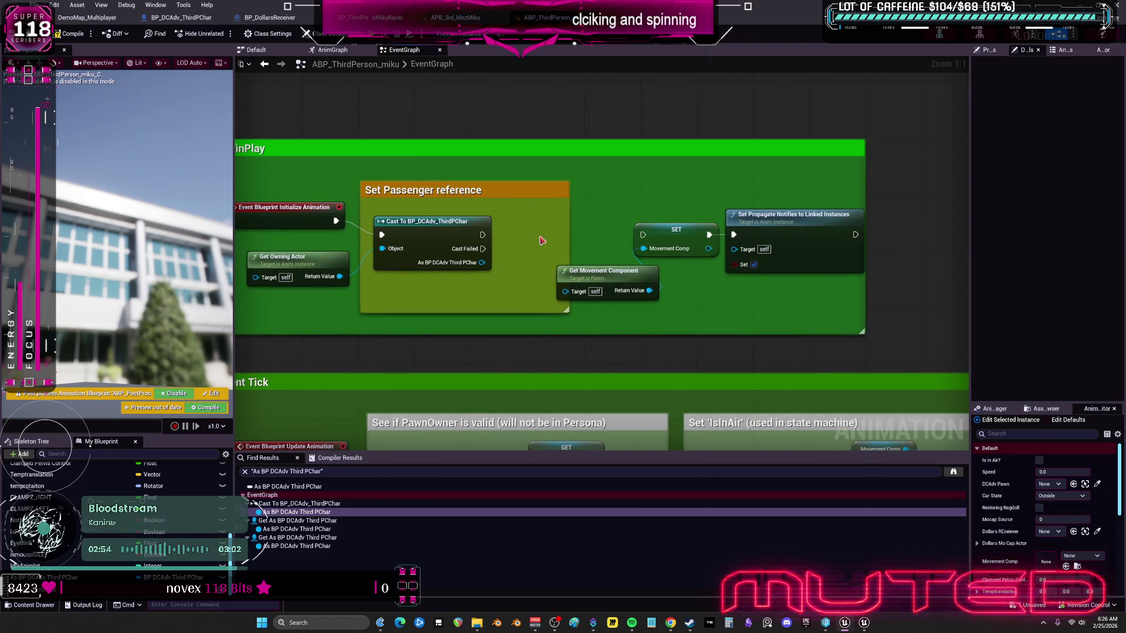
Step: Add a SET As BP DCAdv Third PChar node wired after the cast, then go to APB_3rd_MezMiku
mouse_move(82, 573)
left_mouse_down()
mouse_move(540, 232)
mouse_move(483, 235)
left_mouse_up()
mouse_move(560, 223)
left_mouse_down()
mouse_move(540, 251)
mouse_move(622, 230)
left_mouse_up()
mouse_move(552, 243)
left_mouse_down()
mouse_move(553, 230)
mouse_move(626, 247)
mouse_move(586, 278)
mouse_move(604, 287)
mouse_move(645, 244)
mouse_move(587, 270)
left_mouse_up()
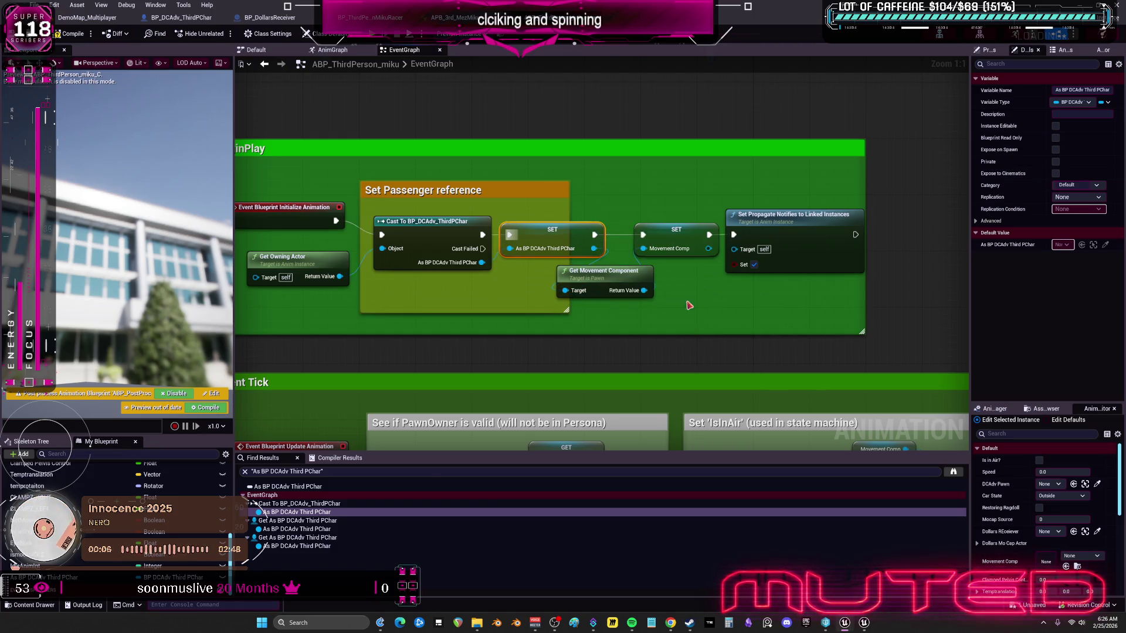
scroll(456, 130, "down", 2)
mouse_move(456, 130)
left_mouse_down()
mouse_move(540, 188)
mouse_move(483, 267)
mouse_move(590, 276)
mouse_move(579, 264)
left_mouse_up()
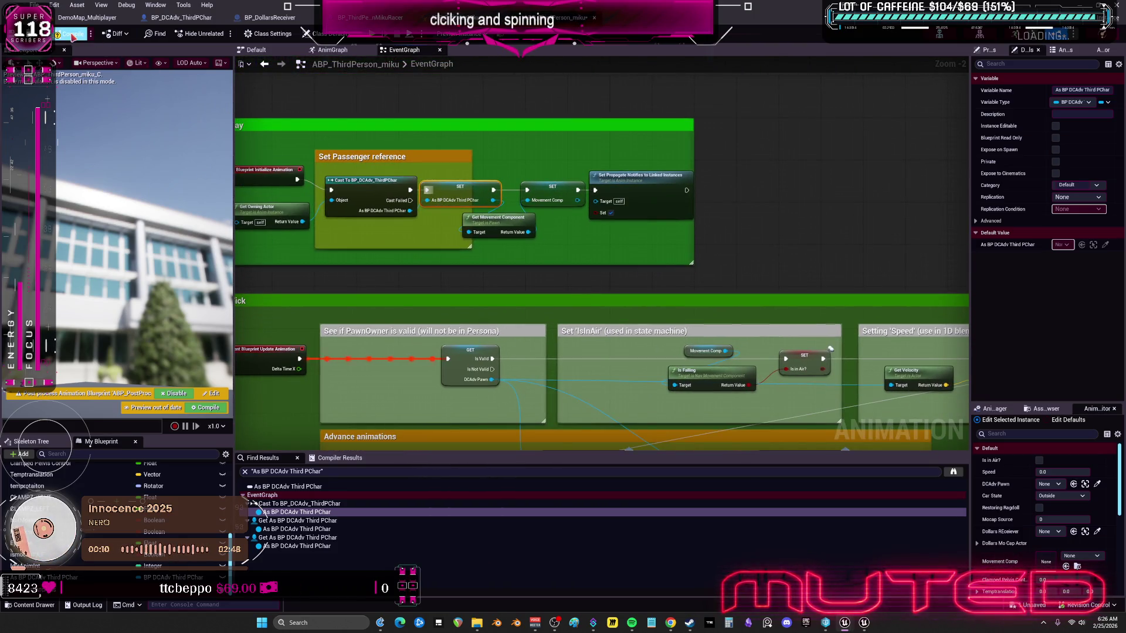
key("alt+Tab")
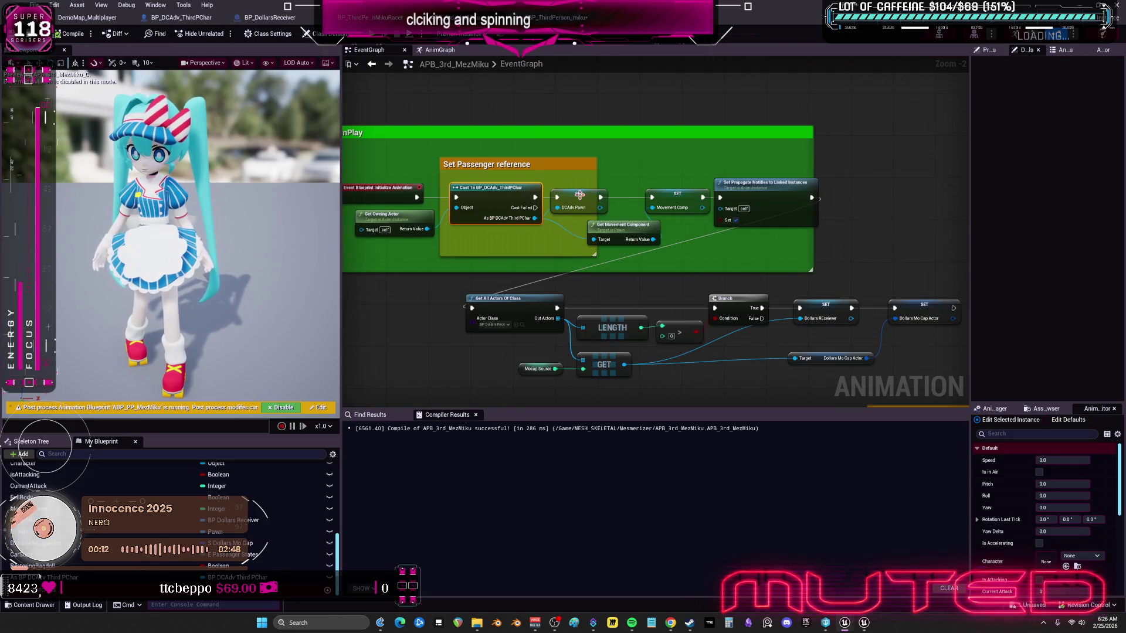
Step: Find references to DCAdvPawn and jump to the Set DCAdvPawn reference near Advance animations
left_click(580, 196)
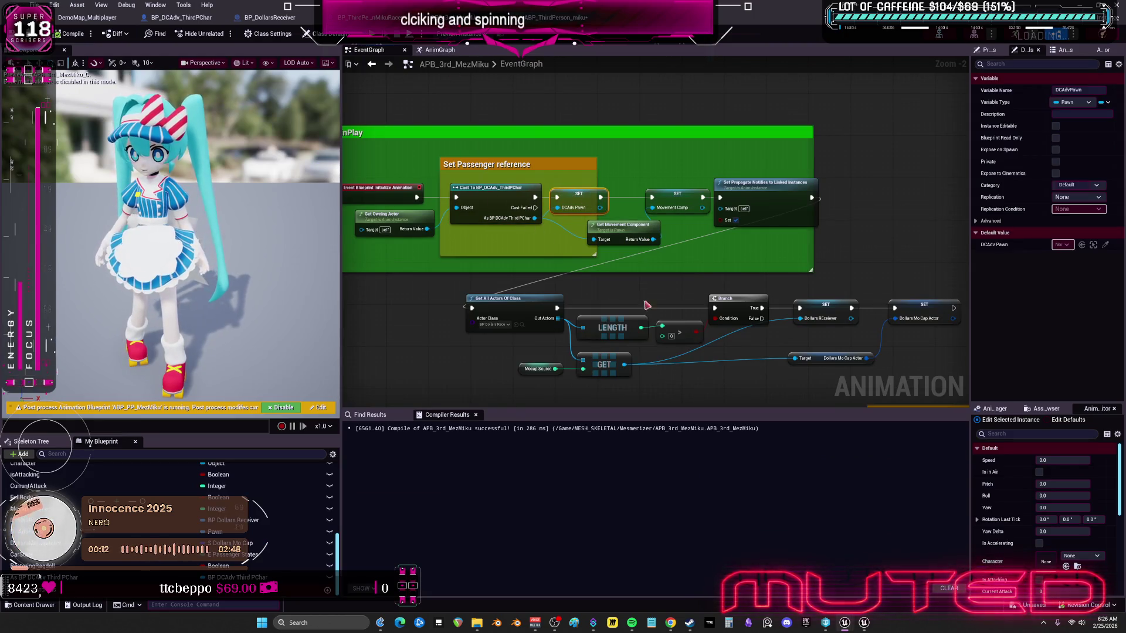
right_click(568, 203)
mouse_move(639, 285)
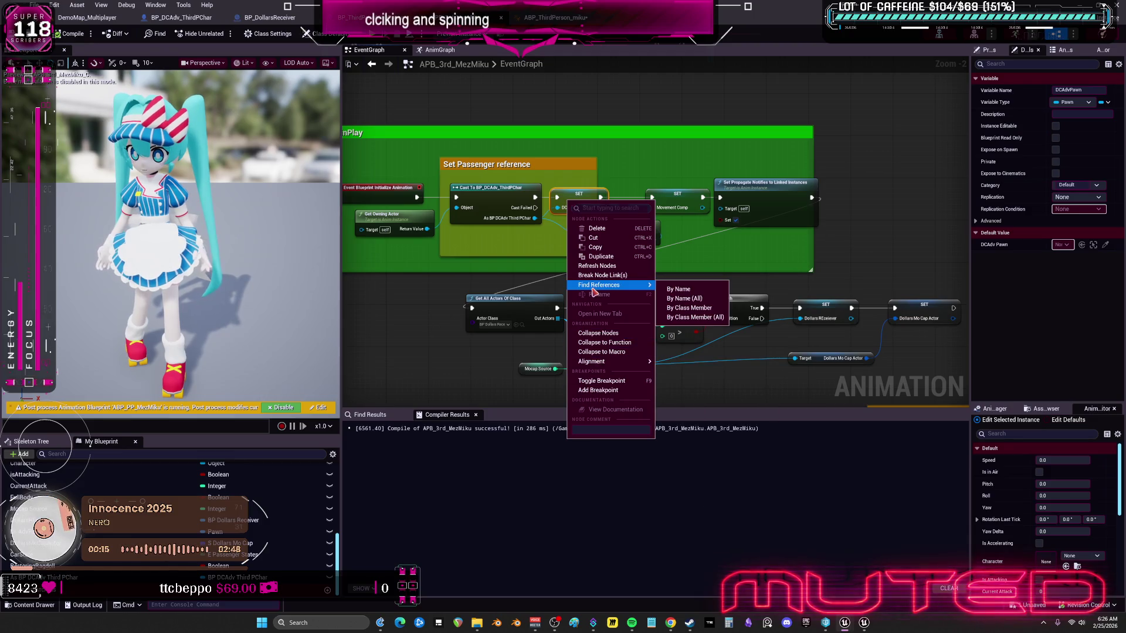
left_click(708, 289)
left_click(387, 469)
left_click(404, 486)
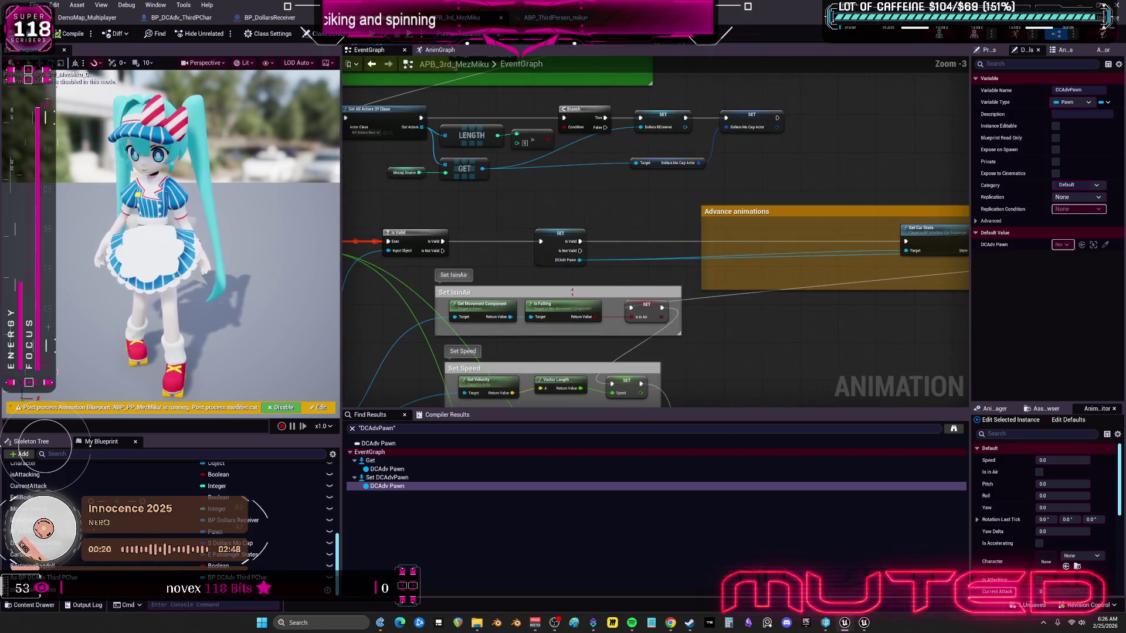
mouse_move(594, 332)
left_mouse_down()
mouse_move(659, 302)
mouse_move(445, 310)
mouse_move(849, 408)
left_mouse_up()
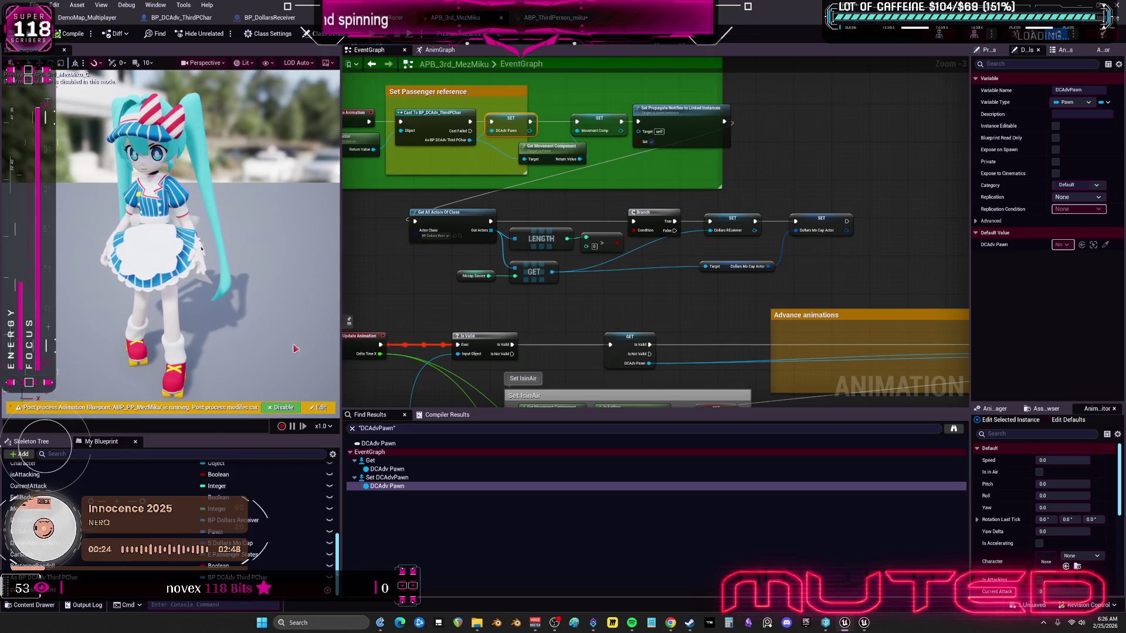
Step: Find references to As BP DCAdv Third PChar and jump to its last getter
right_click(82, 577)
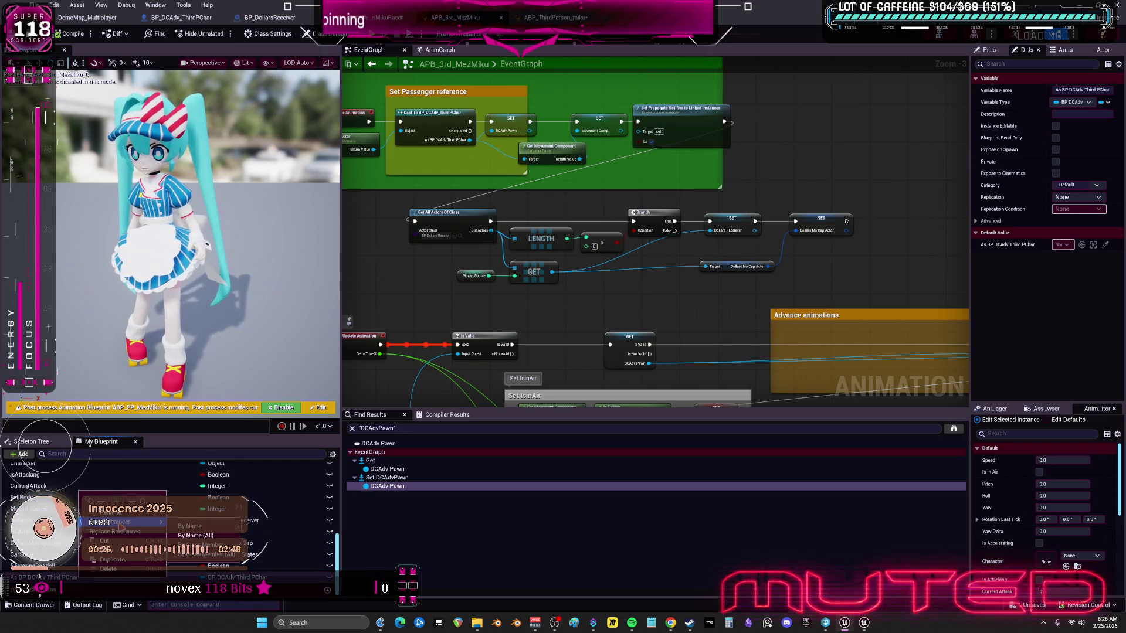
left_click(190, 526)
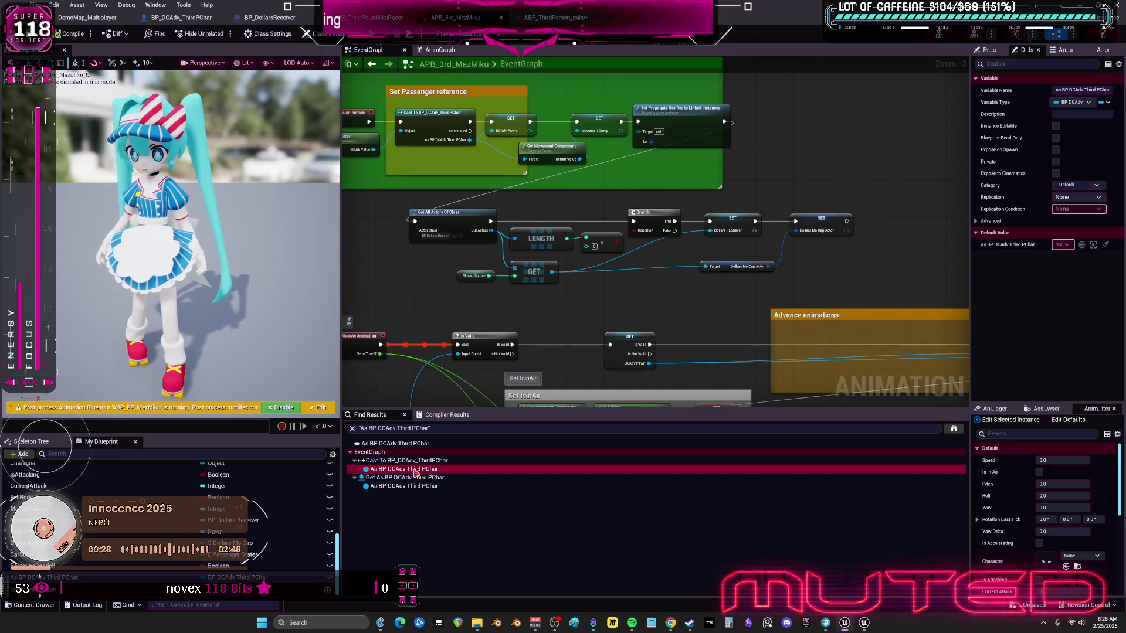
left_click(411, 486)
scroll(667, 296, "down", 1)
scroll(85, 538, "up", 5)
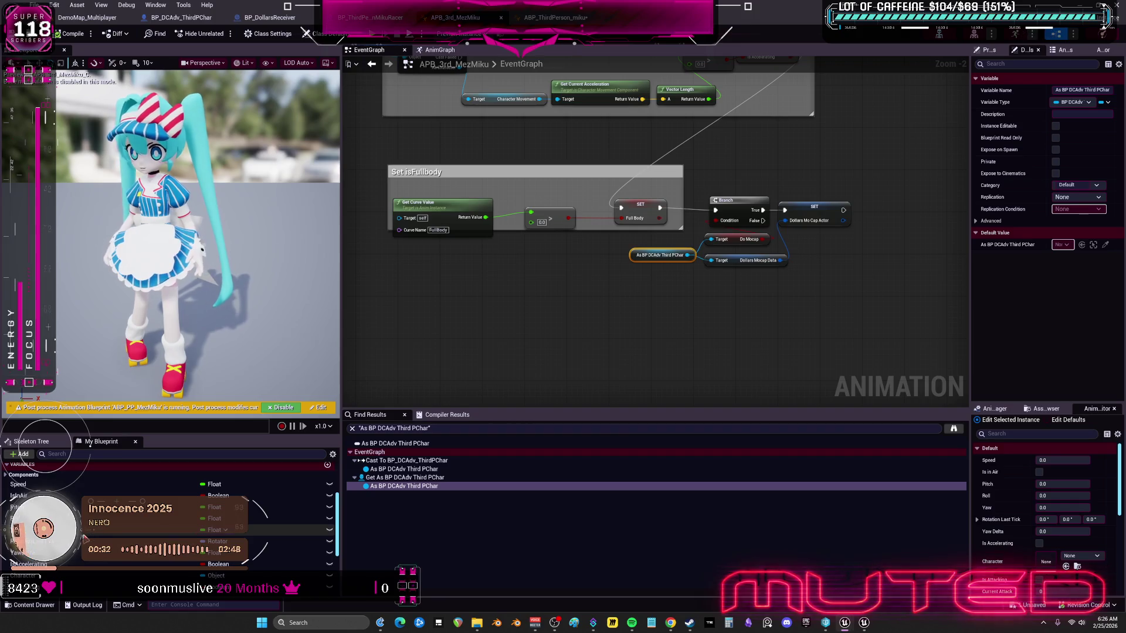
scroll(85, 538, "down", 3)
Step: Rewire the Do Mocap and Dollars Mocap Data Target pins, delete the leftover DCAdv Pawn getter, and return to ABP_ThirdPerson_miku
mouse_move(26, 574)
left_mouse_down()
mouse_move(581, 258)
mouse_move(733, 258)
left_mouse_up()
left_click(604, 264)
scroll(604, 264, "up", 2)
left_click_drag(601, 250, 738, 252)
left_click(565, 248)
key("Delete")
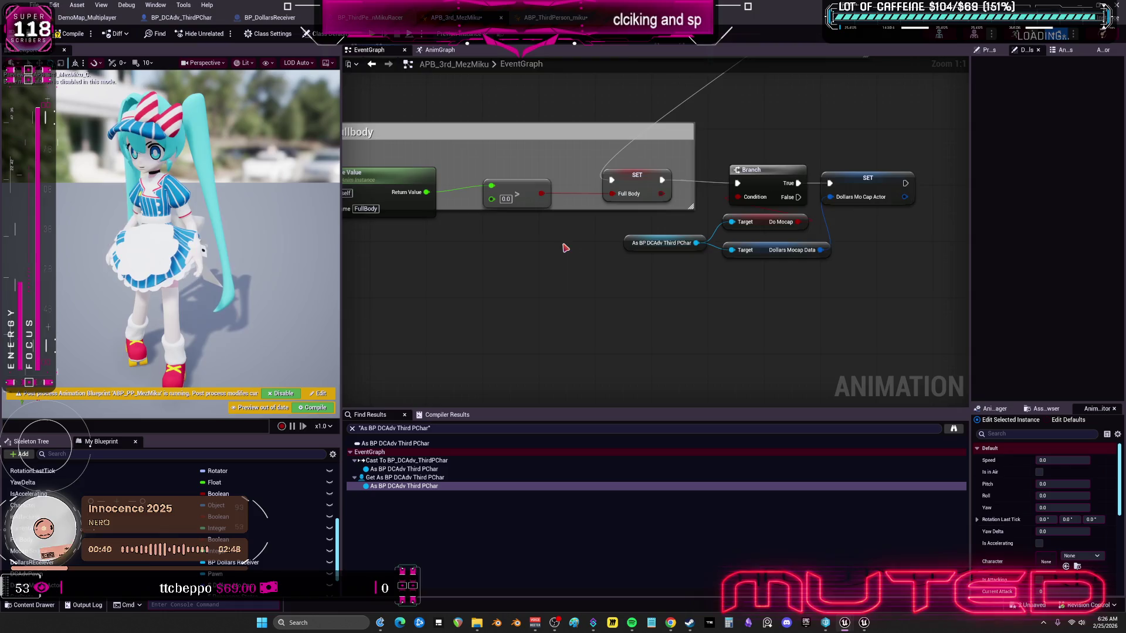
scroll(565, 248, "down", 5)
scroll(546, 282, "up", 3)
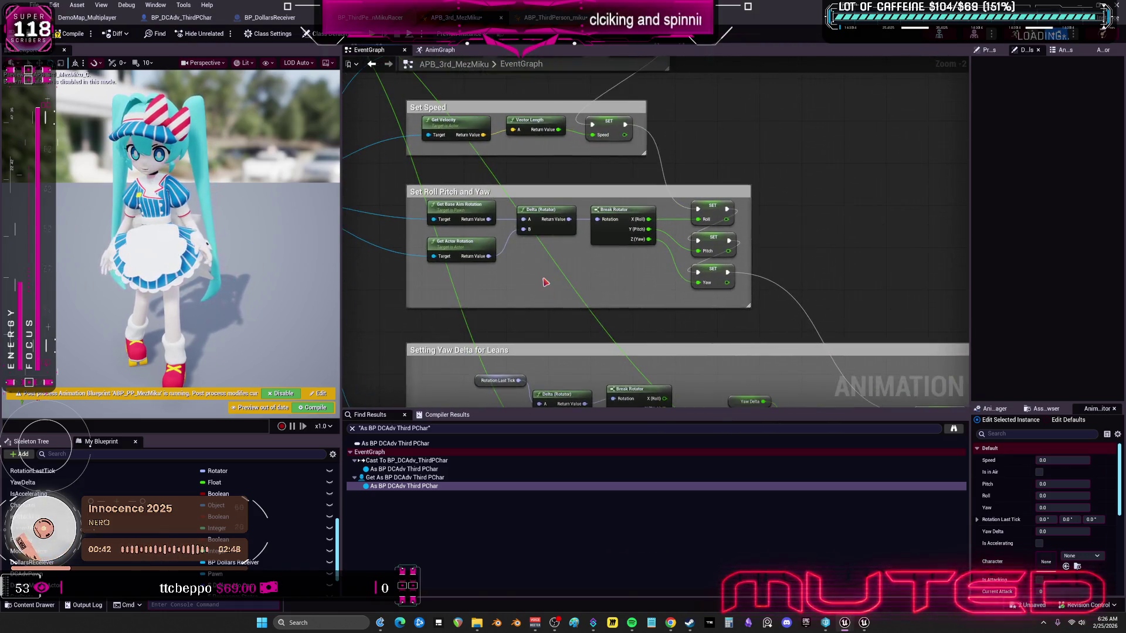
scroll(545, 283, "down", 3)
scroll(613, 209, "up", 3)
scroll(597, 263, "down", 3)
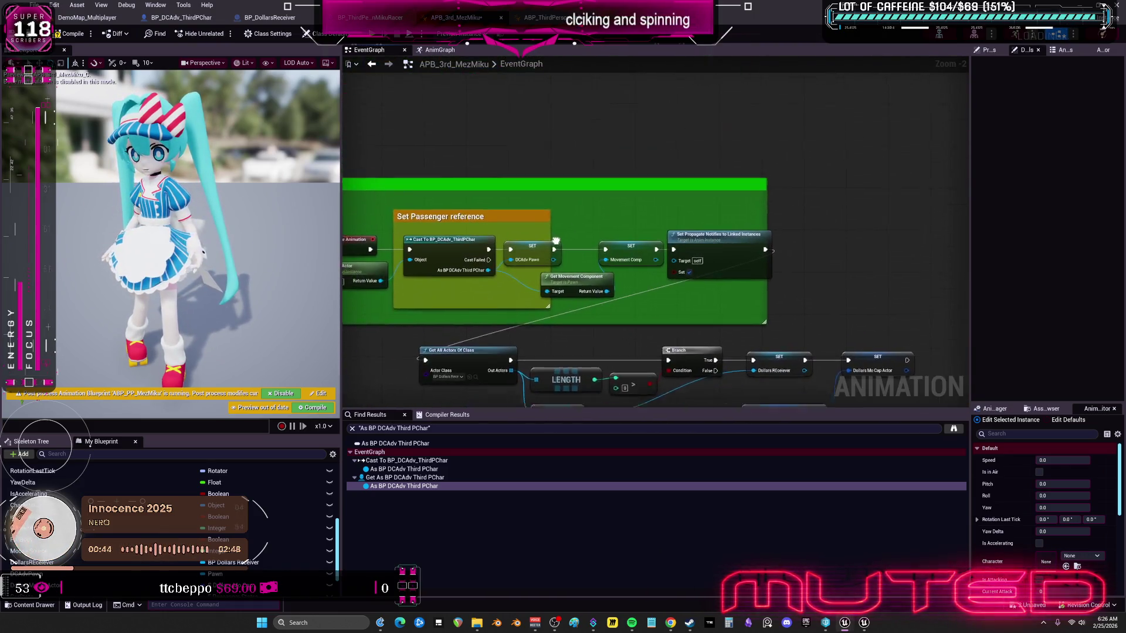
scroll(516, 221, "up", 3)
left_click(531, 18)
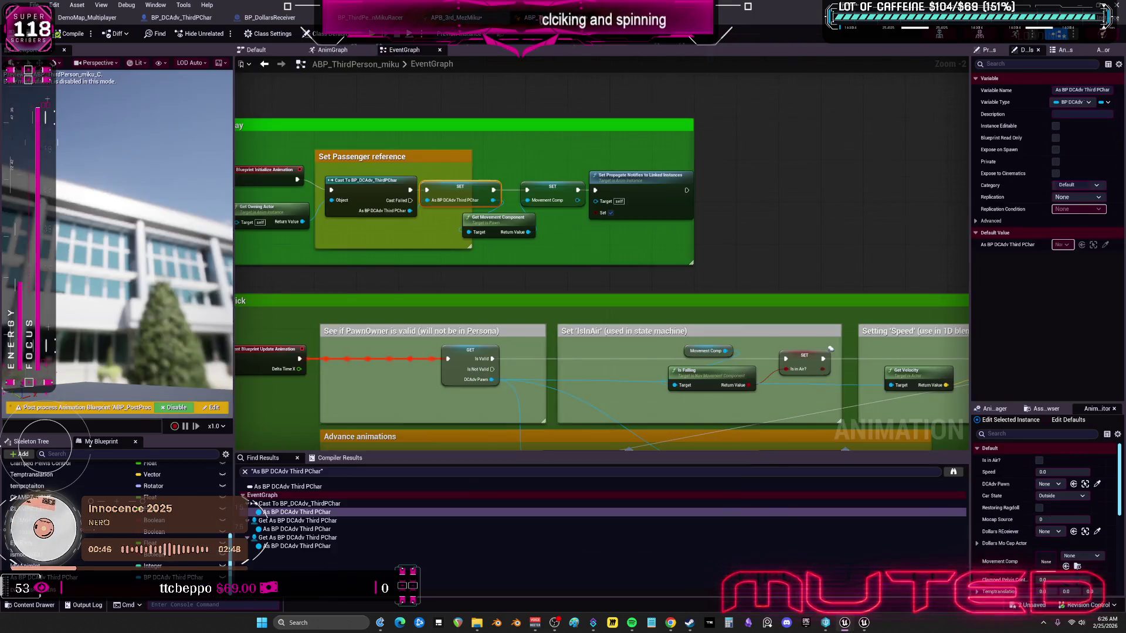
Step: Add an As BP DCAdv Third PChar getter and convert it to a validated Is Valid get
left_click_drag(465, 191, 477, 191)
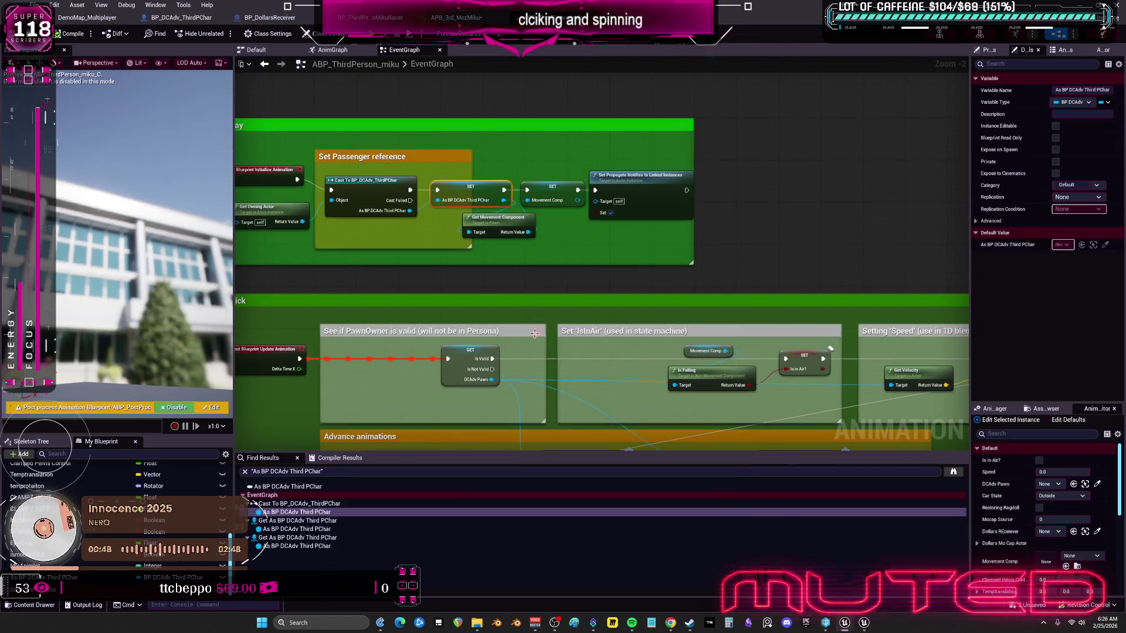
mouse_move(411, 440)
left_mouse_down()
mouse_move(376, 399)
mouse_move(382, 407)
left_mouse_up()
right_click(378, 390)
left_click(410, 477)
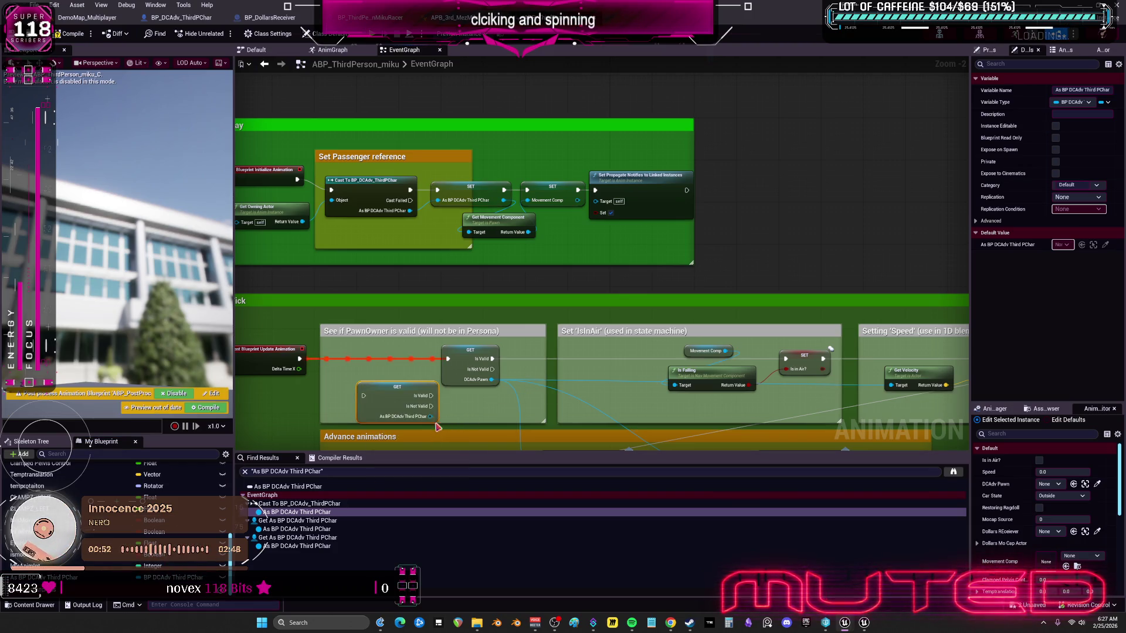
scroll(442, 407, "up", 2)
Step: Connect SET's exec to the new getter's Is Valid and delete the old DCAdv Pawn getter
left_click_drag(252, 343, 338, 392)
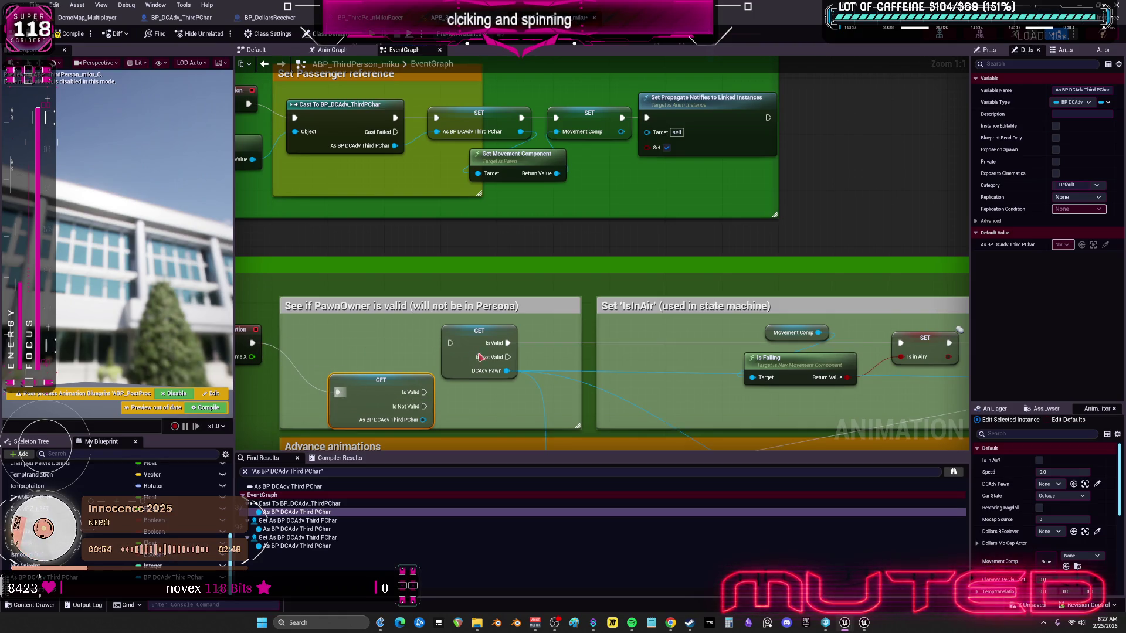
left_click_drag(508, 343, 428, 387)
key("Escape")
key("ctrl+z")
mouse_move(507, 345)
left_mouse_down()
mouse_move(424, 392)
mouse_move(443, 353)
left_mouse_up()
left_click(479, 352)
key("Delete")
scroll(441, 349, "down", 2)
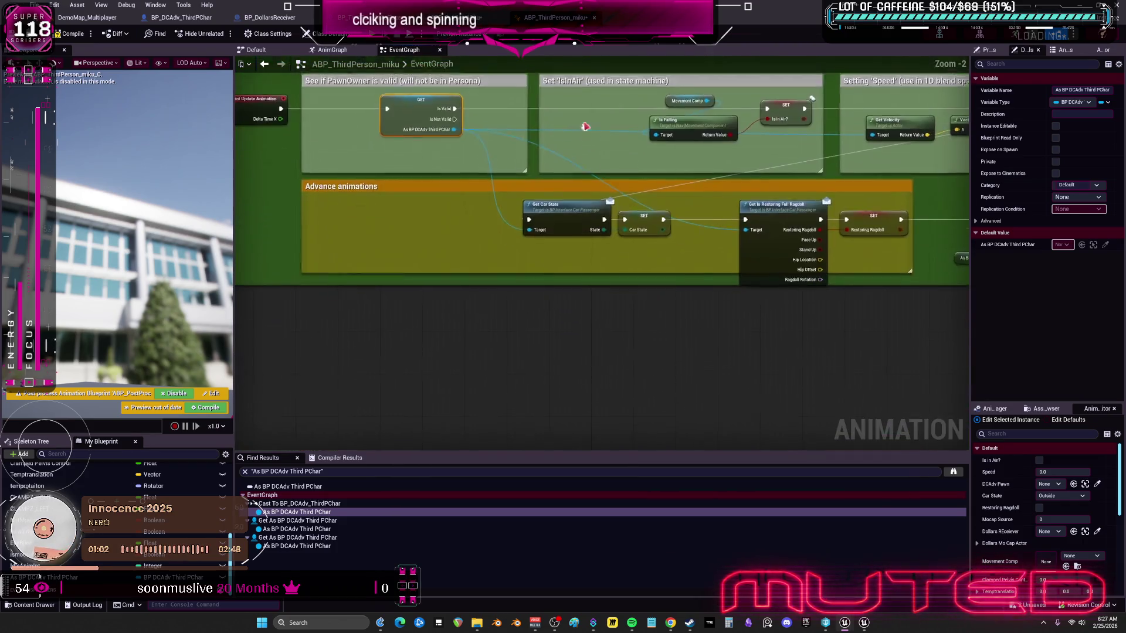
mouse_move(742, 297)
left_mouse_down()
mouse_move(410, 309)
mouse_move(710, 307)
mouse_move(390, 305)
left_mouse_up()
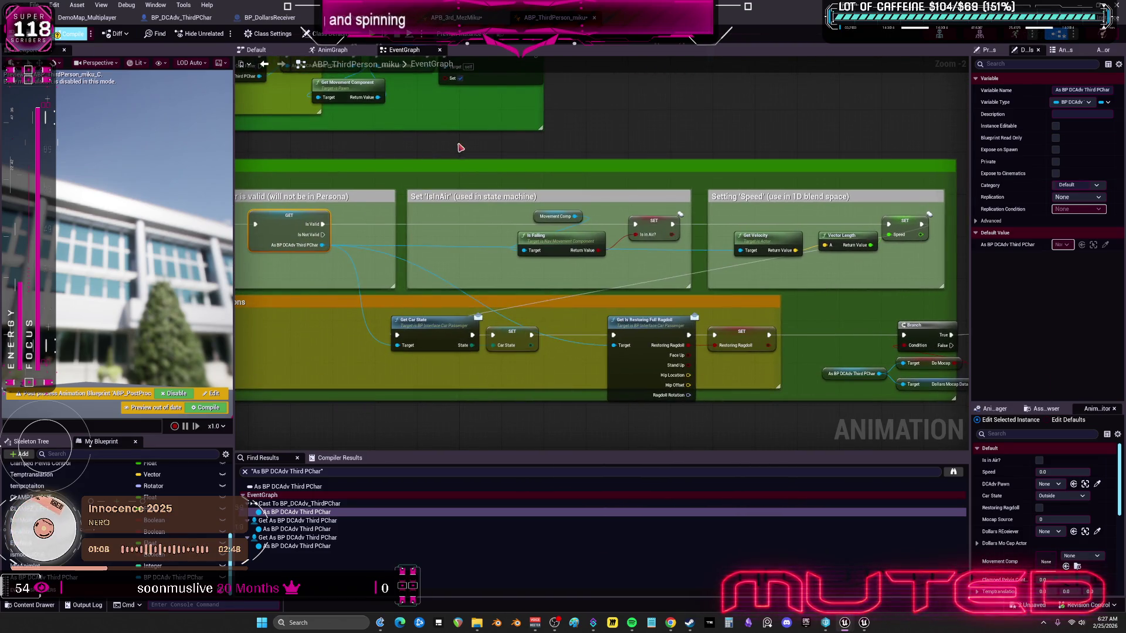
Step: Go to APB_3rd_MezMiku's event graph over the Set Passenger reference area
left_click(463, 17)
left_click_drag(697, 191, 643, 185)
scroll(176, 528, "down", 2)
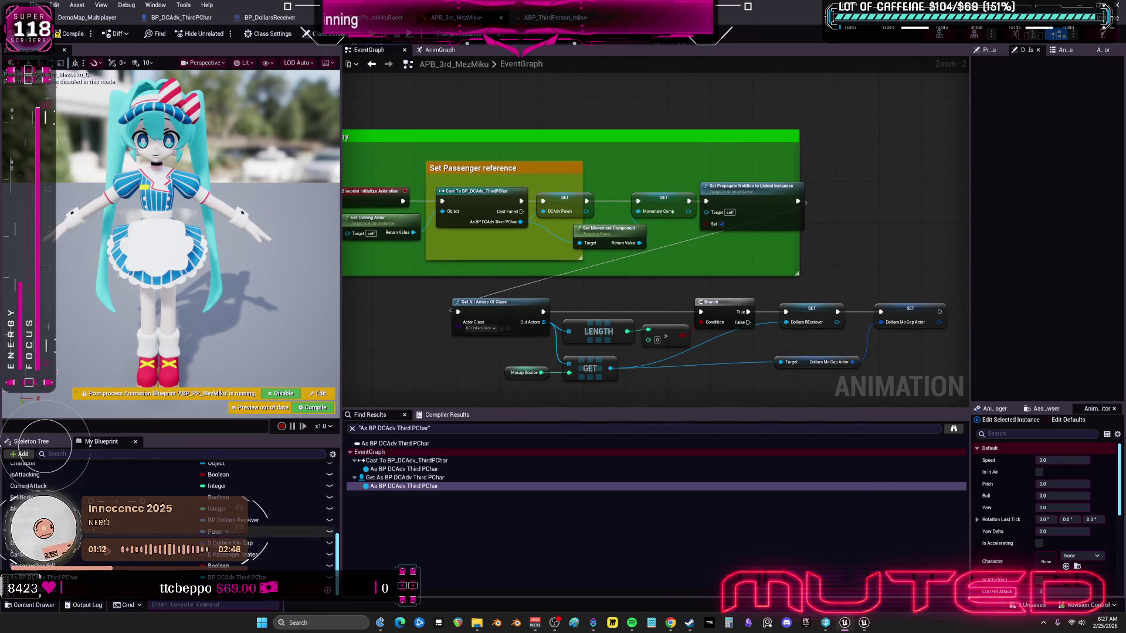
Step: Add a SET As BP DCAdv Third PChar node and connect it after the cast's exec output
mouse_move(44, 578)
left_mouse_down()
mouse_move(252, 438)
mouse_move(546, 104)
left_mouse_up()
left_click(572, 144)
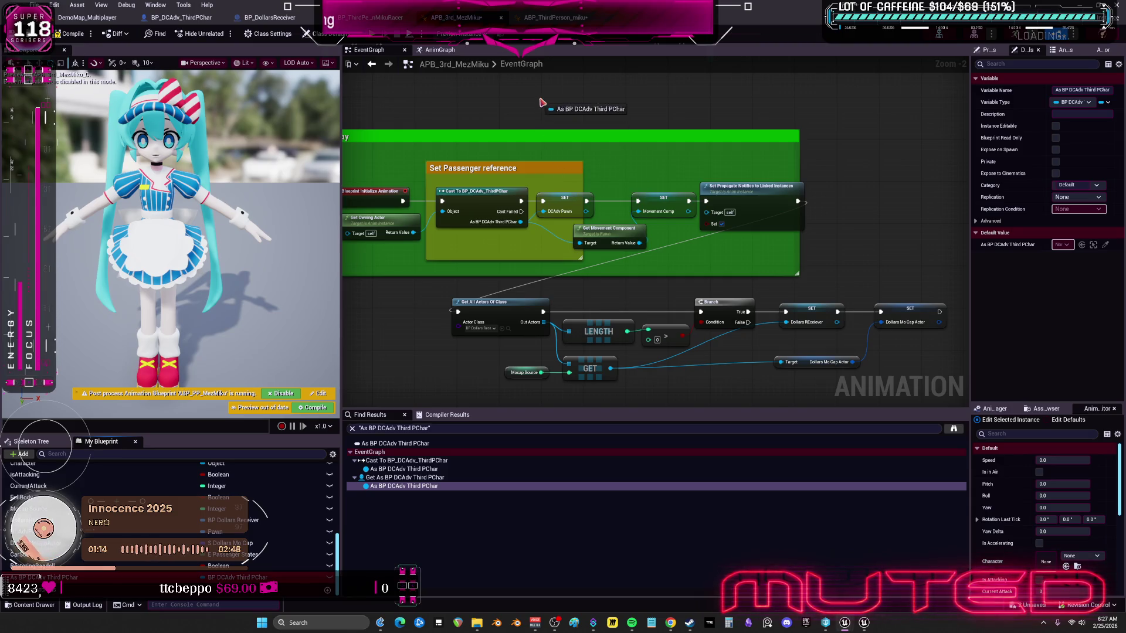
scroll(557, 191, "up", 2)
left_click_drag(557, 190, 530, 231)
left_click_drag(464, 293, 497, 168)
Step: Delete the DCAdv Pawn setter and connect the cast result to Get Movement Component's Target
mouse_move(557, 294)
left_mouse_down()
mouse_move(592, 171)
mouse_move(540, 246)
mouse_move(539, 289)
left_mouse_up()
left_click(534, 294)
key("Delete")
mouse_move(463, 322)
left_mouse_down()
mouse_move(540, 387)
mouse_move(512, 230)
left_mouse_up()
scroll(511, 230, "down", 2)
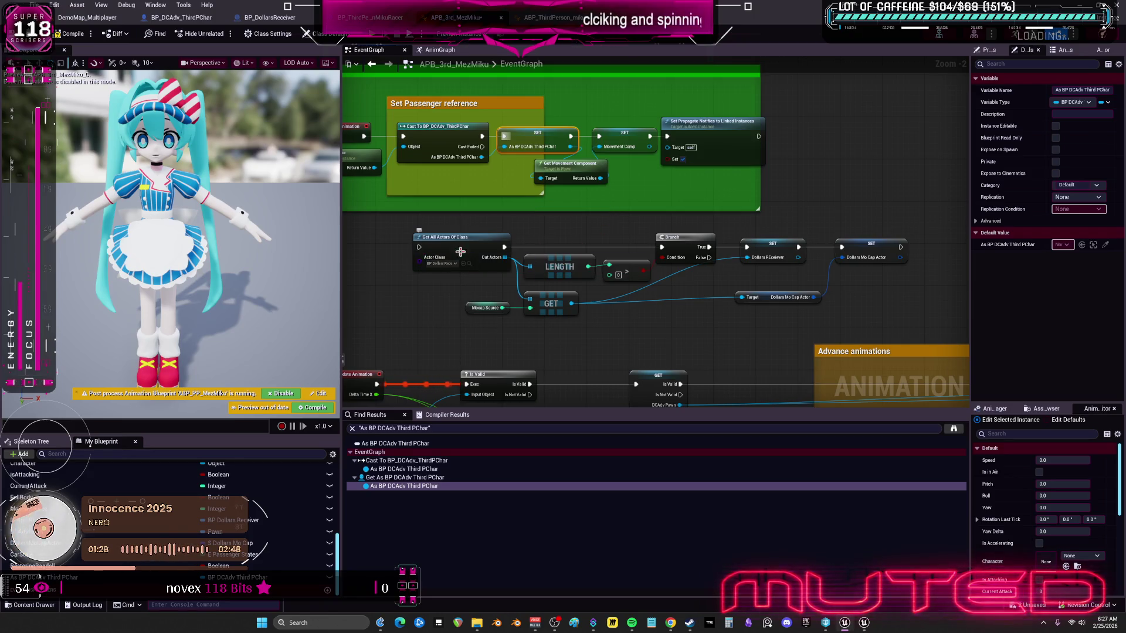
left_click_drag(921, 318, 557, 277)
Step: Delete the selected Get All Actors of Class, Length, Branch, SET and GET nodes
left_click_drag(410, 226, 409, 223)
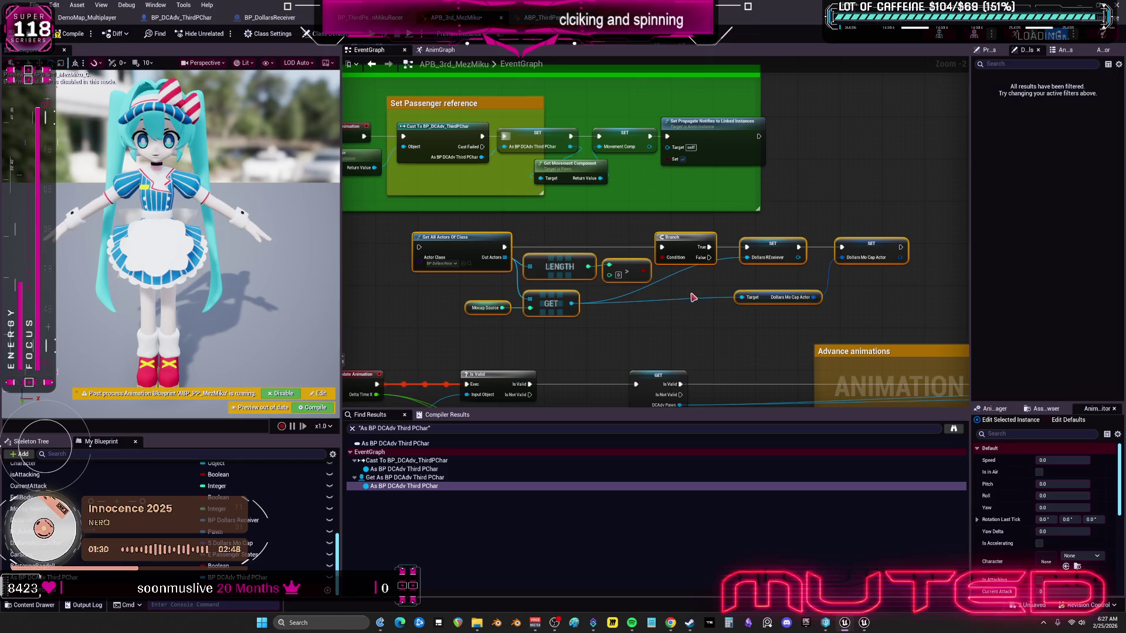
key("Delete")
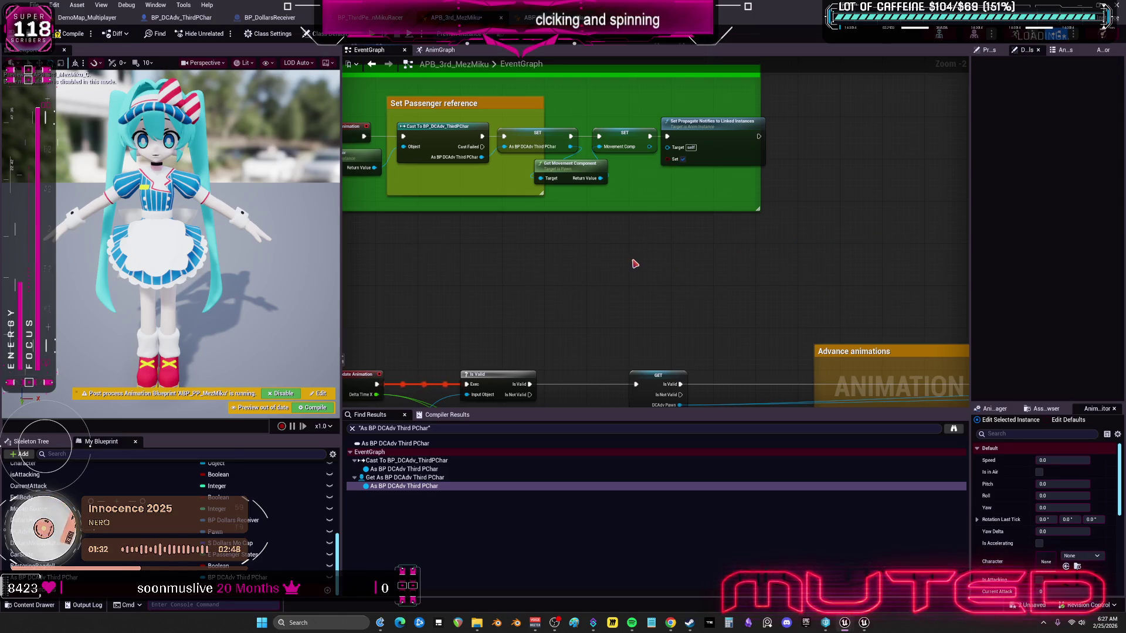
scroll(703, 253, "down", 2)
Step: Move the BeginPlay comment box and select the As BP DCAdv Third PChar getter near the tick groups
mouse_move(525, 152)
left_mouse_down()
mouse_move(491, 103)
mouse_move(516, 154)
mouse_move(507, 178)
left_mouse_up()
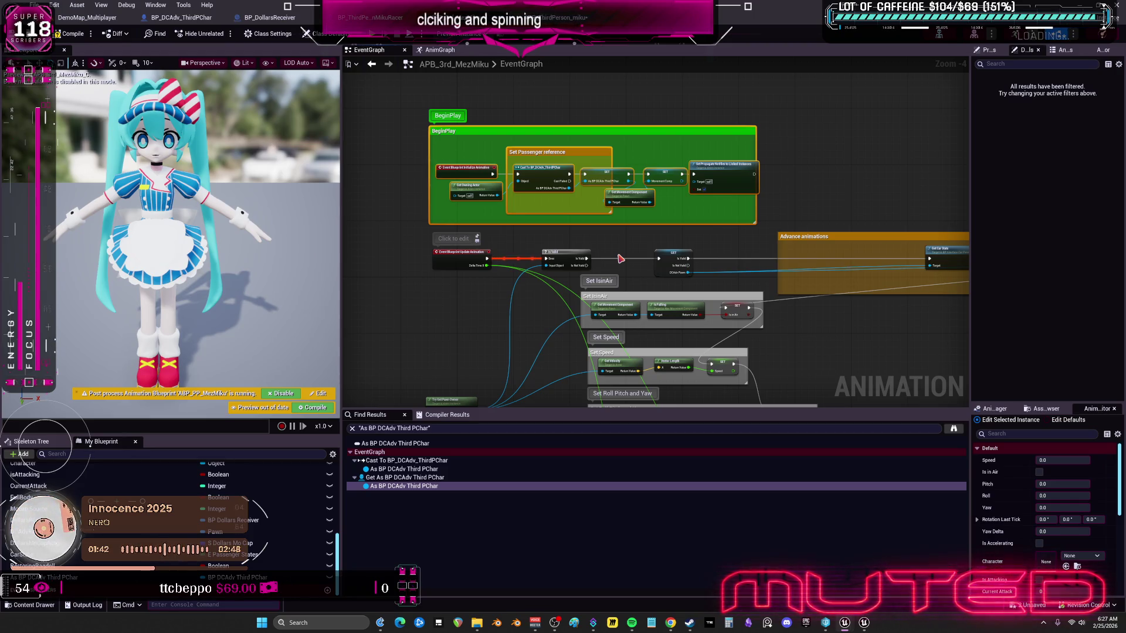
scroll(745, 194, "up", 2)
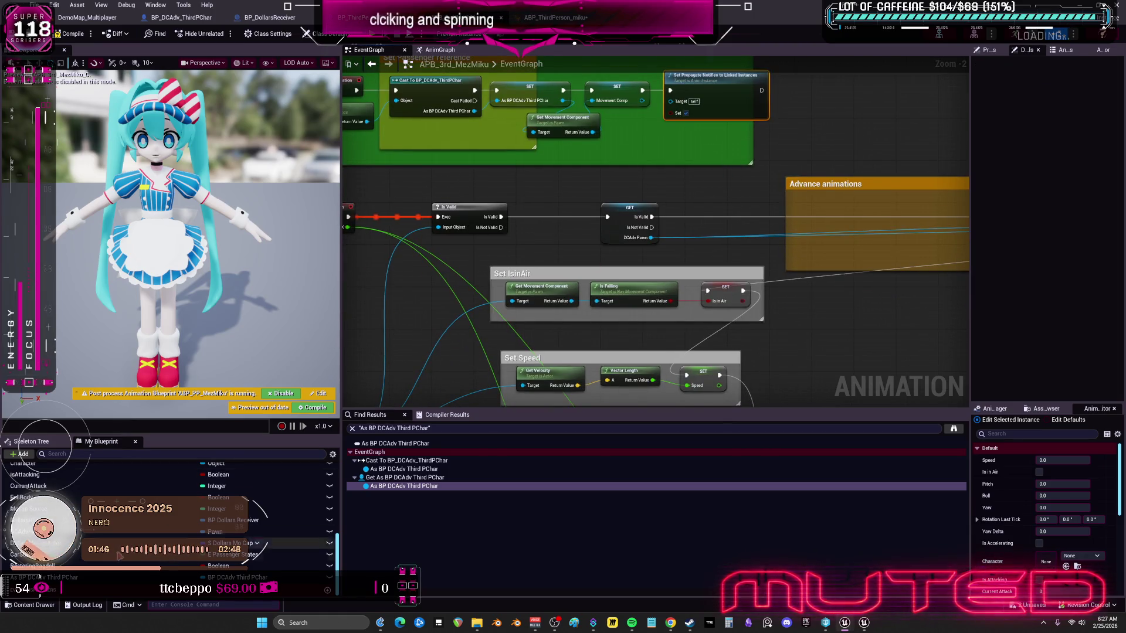
left_click(610, 211)
mouse_move(685, 200)
left_mouse_down()
mouse_move(528, 176)
mouse_move(364, 170)
mouse_move(410, 117)
mouse_move(446, 105)
mouse_move(528, 176)
mouse_move(211, 440)
mouse_move(377, 274)
left_mouse_up()
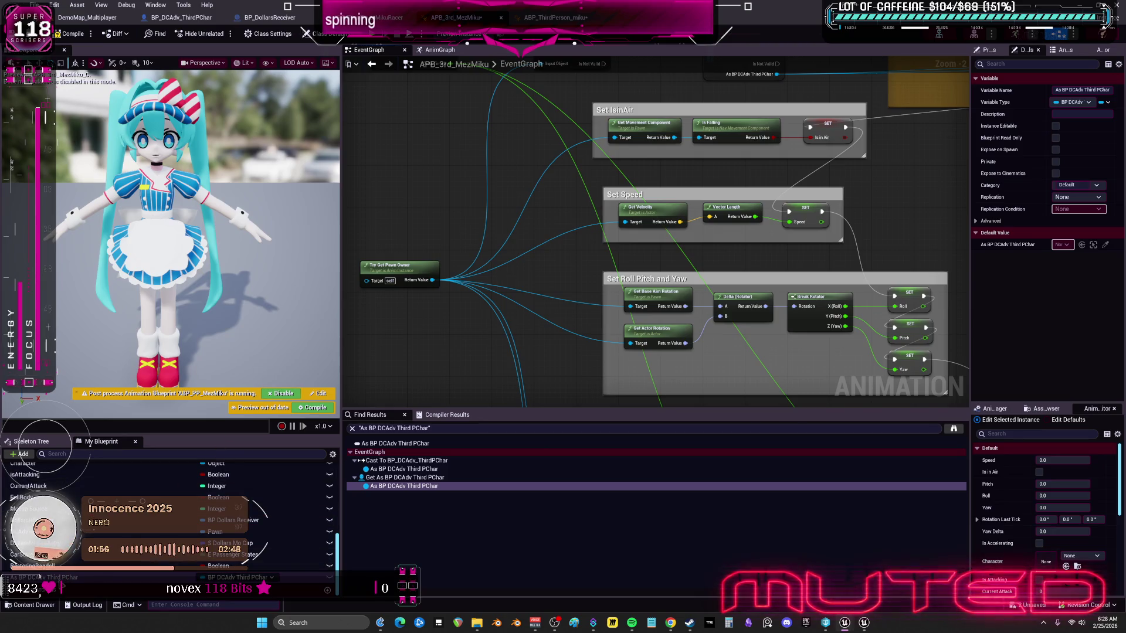
Step: Reconnect Try Get Pawn Owner's Return Value links onto the As BP DCAdv Third PChar getter
left_click_drag(59, 566, 430, 209)
left_click_drag(505, 154, 525, 217)
left_click_drag(637, 227, 605, 248)
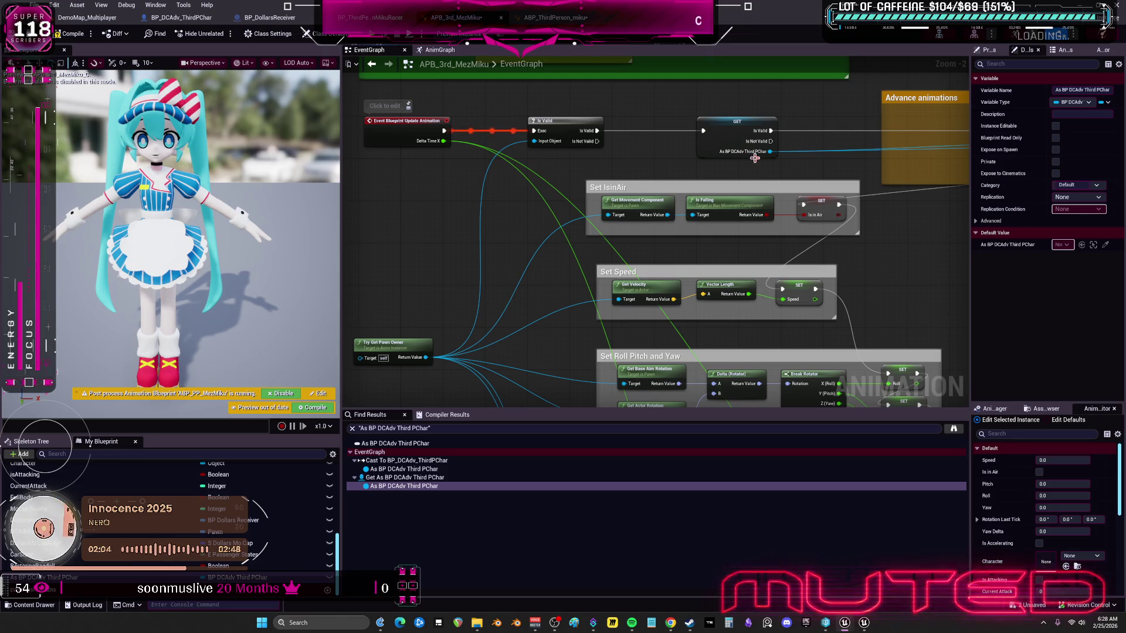
mouse_move(753, 158)
left_mouse_down()
mouse_move(394, 221)
mouse_move(548, 235)
mouse_move(789, 197)
mouse_move(765, 145)
mouse_move(688, 206)
left_mouse_up()
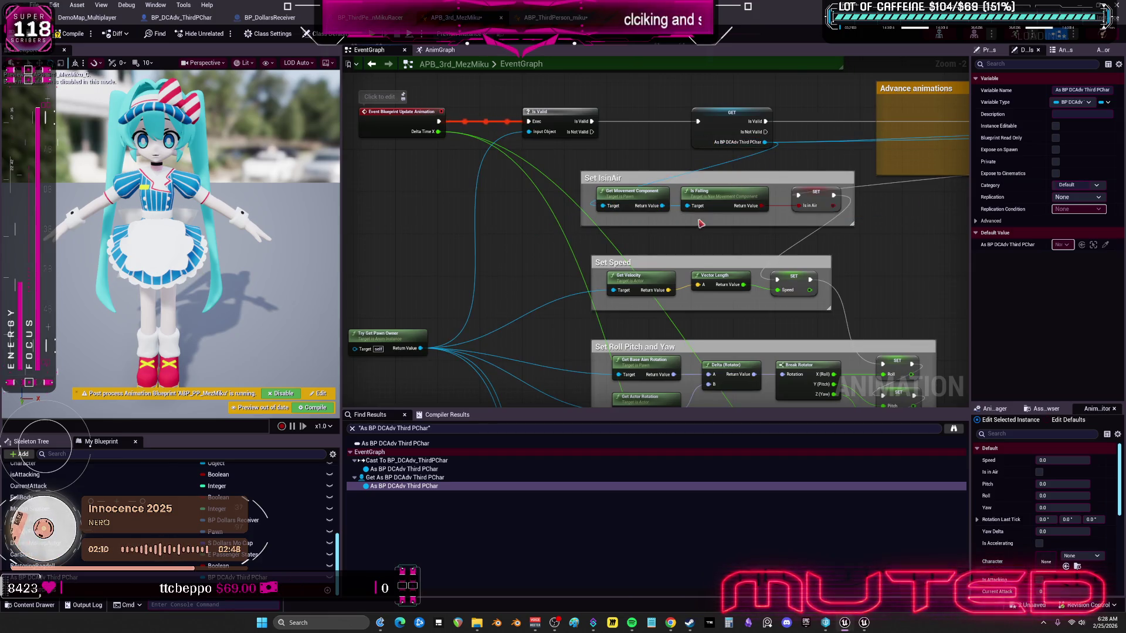
mouse_move(420, 349)
left_mouse_down()
mouse_move(528, 308)
mouse_move(765, 142)
left_mouse_up()
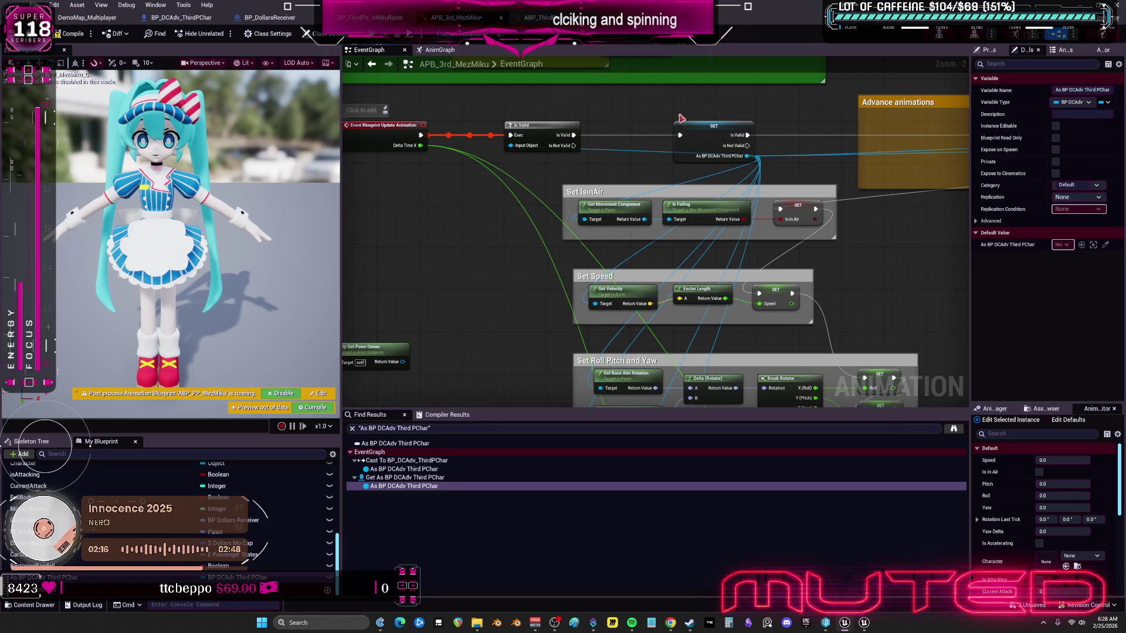
Step: Delete the Is Valid node and rearrange the getter beside the Update Animation event
left_click_drag(572, 159, 540, 189)
left_click(512, 175)
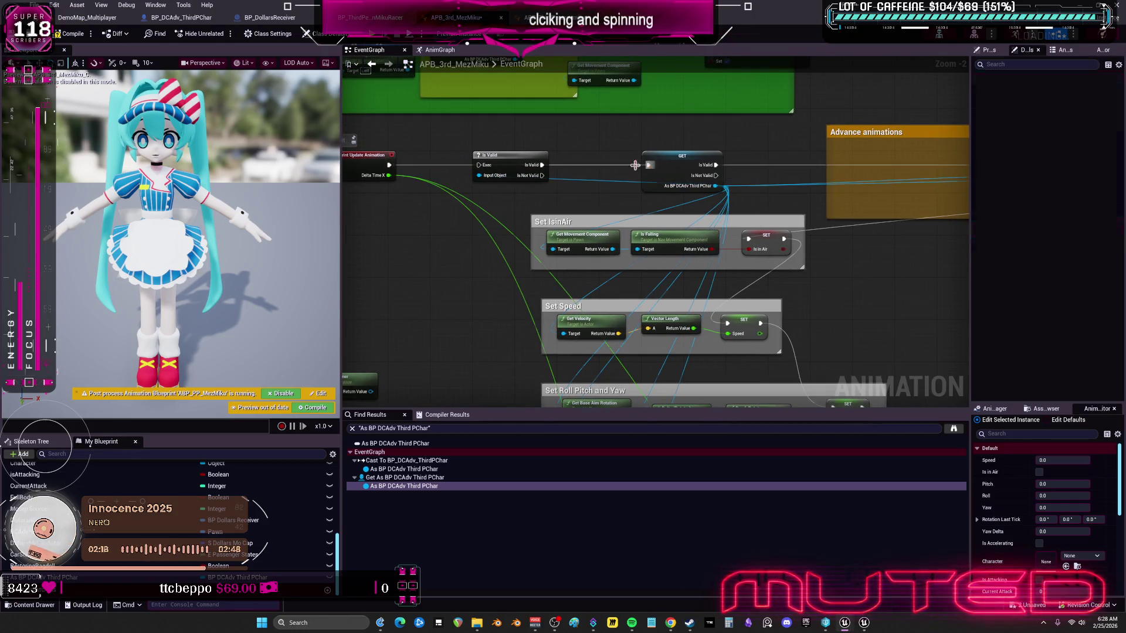
key("Delete")
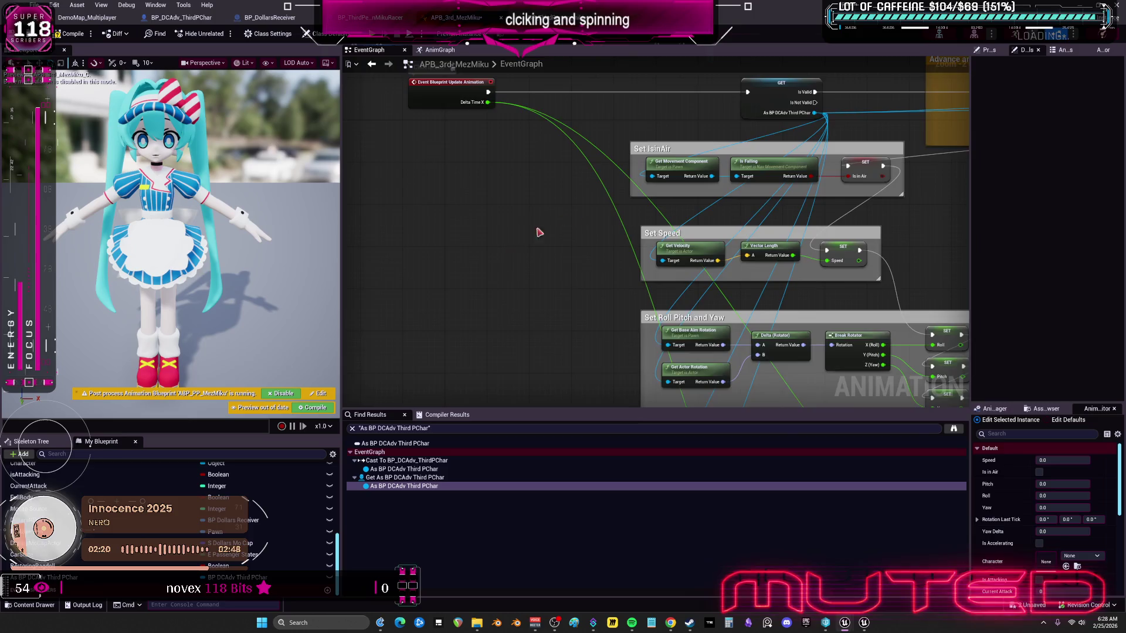
left_click_drag(737, 174, 627, 173)
left_click_drag(410, 162, 522, 162)
Step: Shift Get Car State, its SET and the ragdoll nodes left inside the Advance animations comment
left_click_drag(733, 182, 553, 206)
mouse_move(767, 223)
left_mouse_down()
mouse_move(732, 224)
mouse_move(688, 273)
left_mouse_up()
left_click_drag(733, 201, 563, 160)
left_click_drag(645, 182, 466, 182)
left_click_drag(692, 228, 661, 228)
left_click_drag(777, 258, 962, 170)
mouse_move(911, 177)
left_mouse_down()
mouse_move(804, 221)
mouse_move(723, 204)
mouse_move(572, 206)
left_mouse_up()
Step: Move the Advance animations comment down-left, compile APB_3rd_MezMiku, then go to ABP_ThirdPerson_miku
scroll(679, 302, "down", 6)
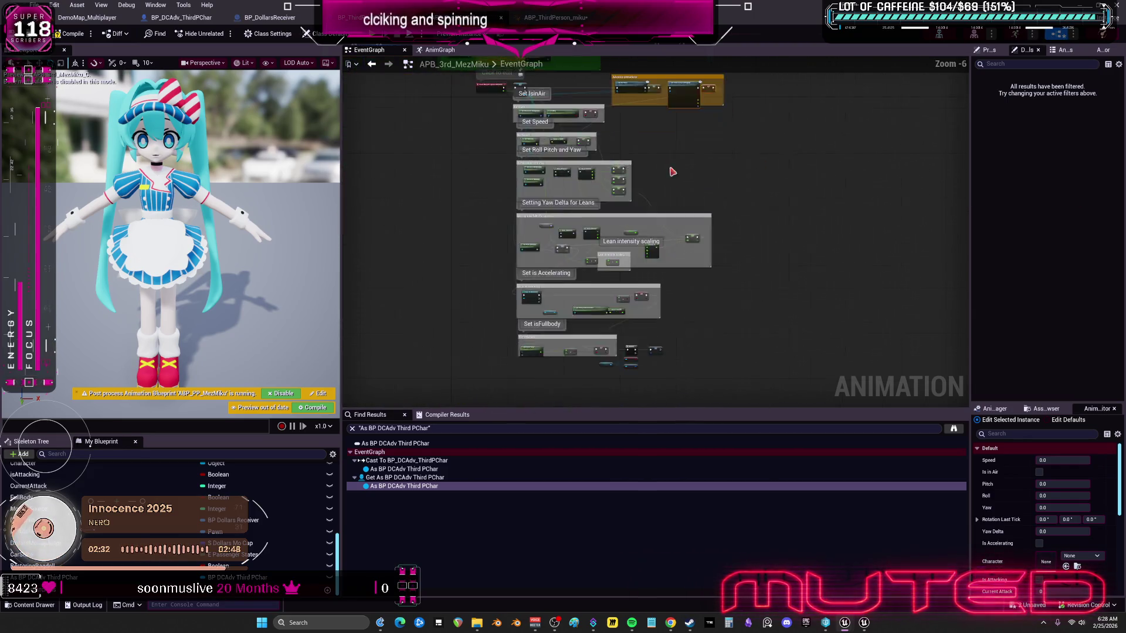
scroll(640, 94, "up", 5)
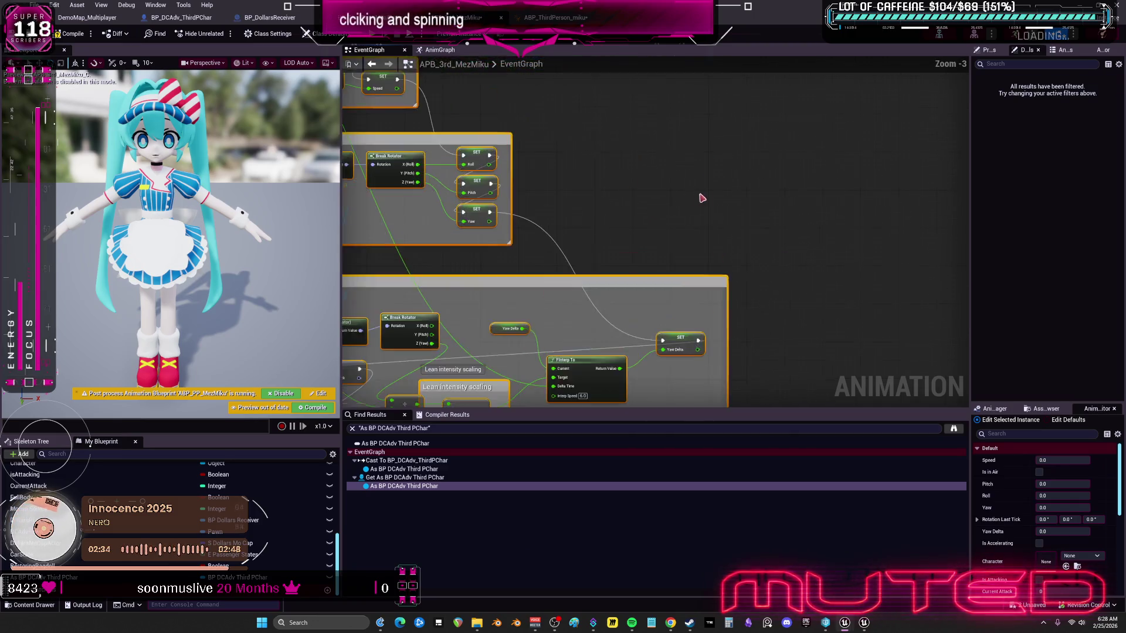
mouse_move(568, 221)
left_mouse_down()
mouse_move(657, 265)
mouse_move(805, 283)
left_mouse_up()
mouse_move(564, 168)
left_mouse_down()
mouse_move(796, 141)
mouse_move(599, 231)
mouse_move(490, 240)
mouse_move(654, 301)
mouse_move(661, 289)
mouse_move(644, 288)
mouse_move(645, 176)
mouse_move(675, 246)
mouse_move(712, 228)
mouse_move(672, 247)
left_mouse_up()
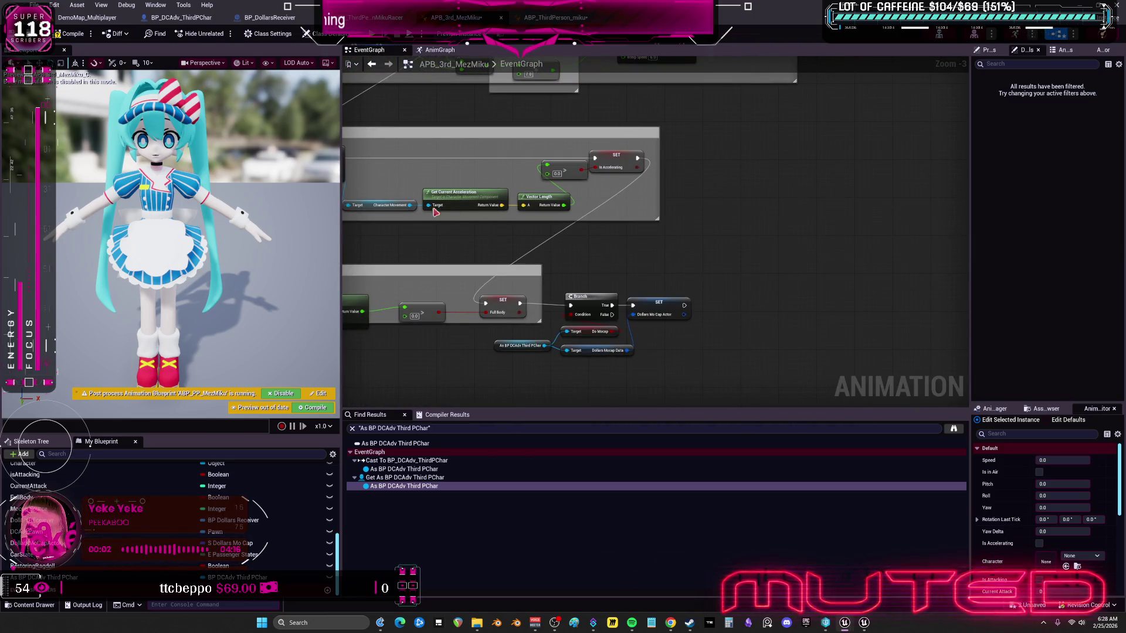
left_click(69, 36)
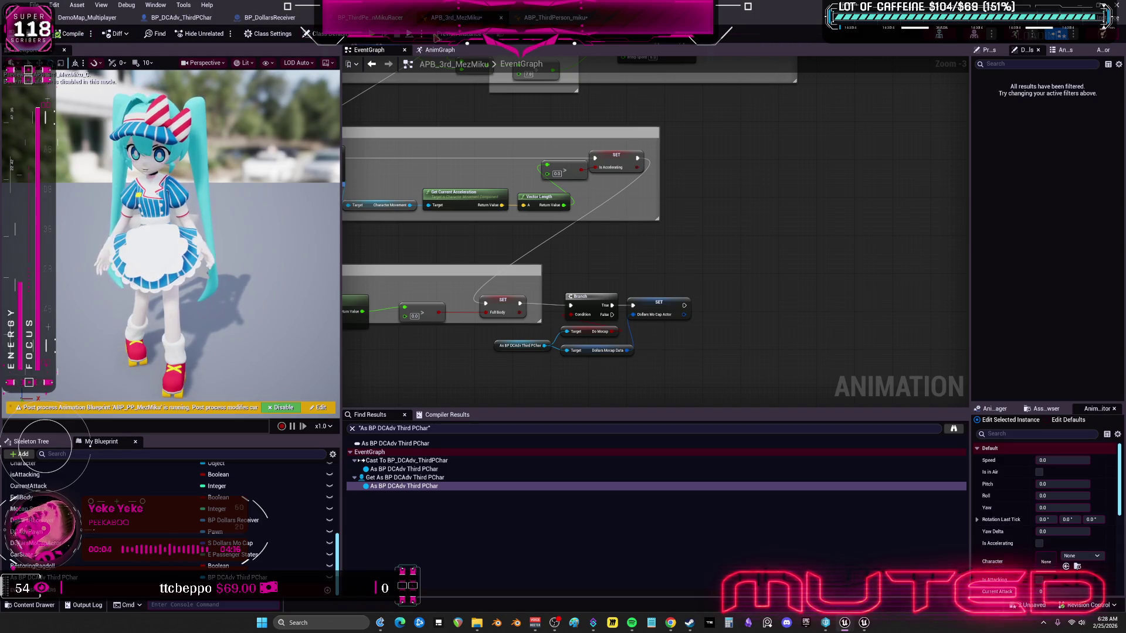
left_click(528, 19)
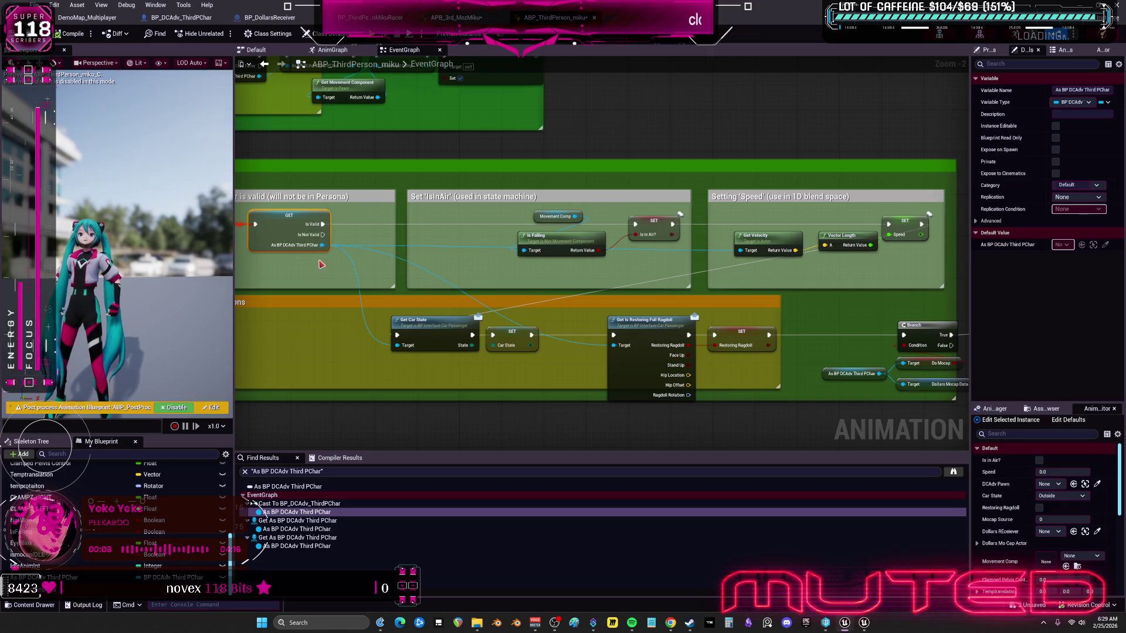
Step: Back in APB_3rd_MezMiku, use File > Save All, then clear the Play in Editor errors from the Message Log
scroll(576, 273, "down", 2)
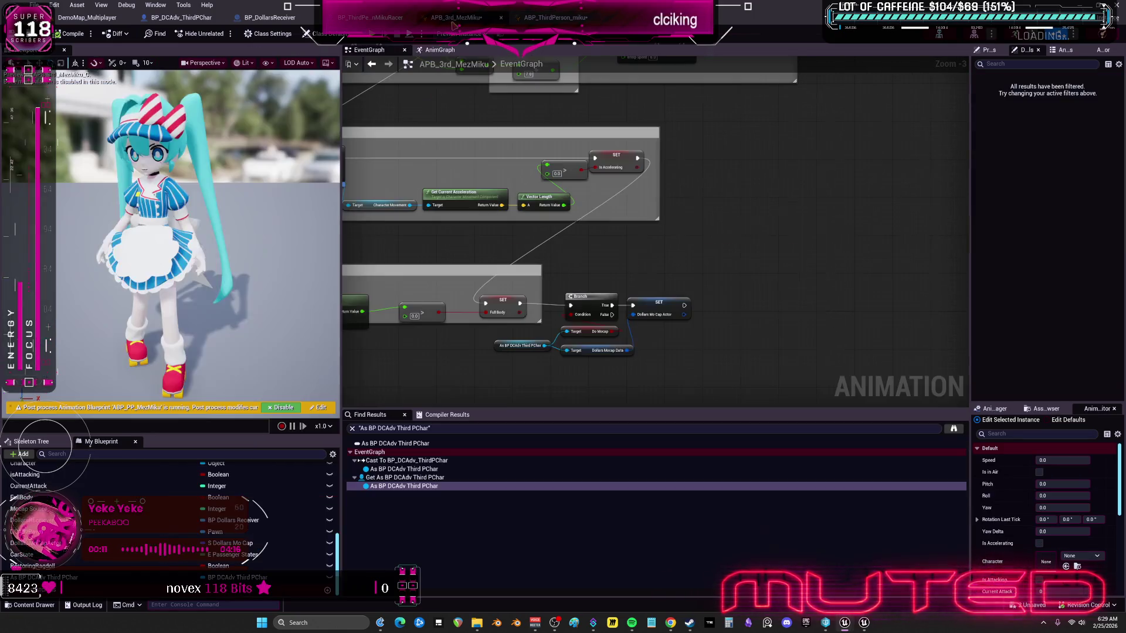
left_click(456, 18)
mouse_move(524, 206)
left_mouse_down()
mouse_move(586, 247)
mouse_move(666, 191)
mouse_move(644, 183)
mouse_move(565, 281)
left_mouse_up()
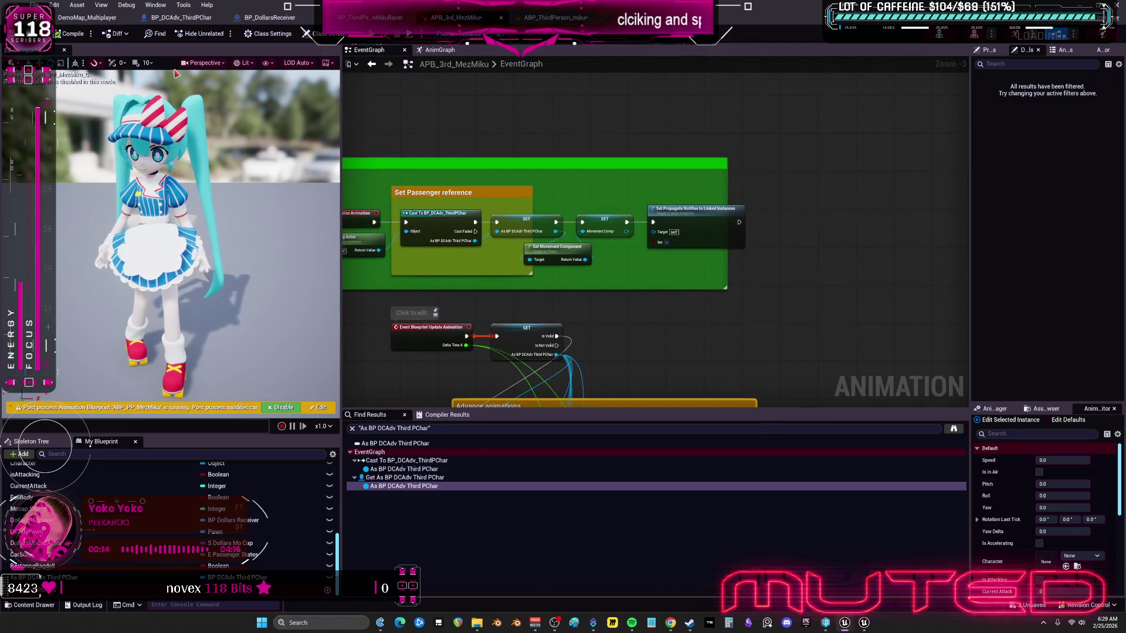
left_click(34, 5)
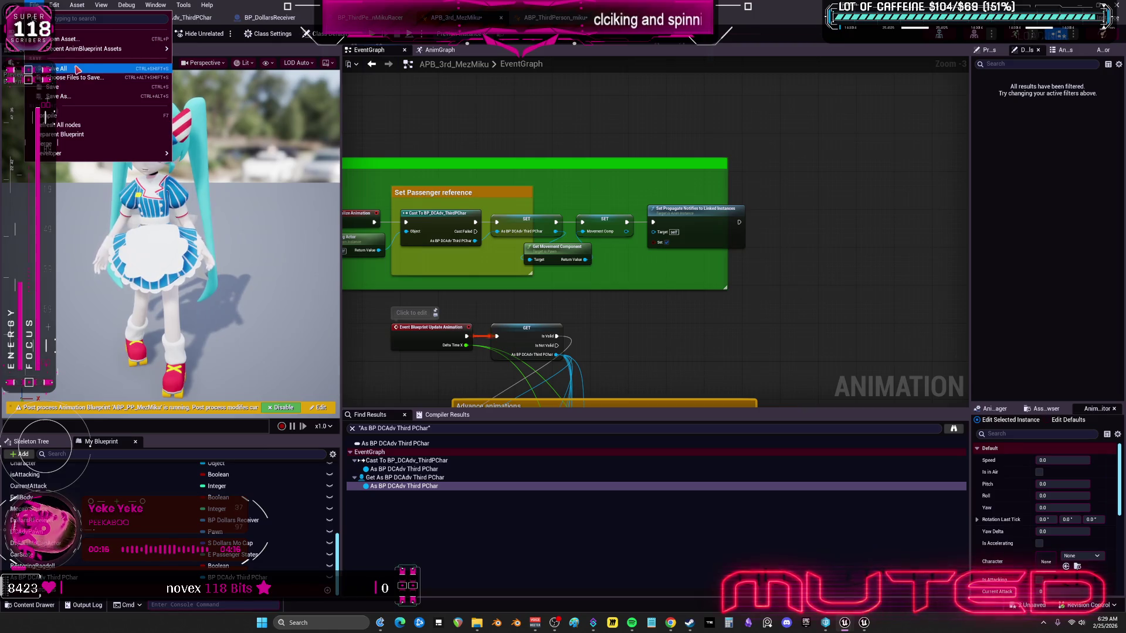
left_click(82, 68)
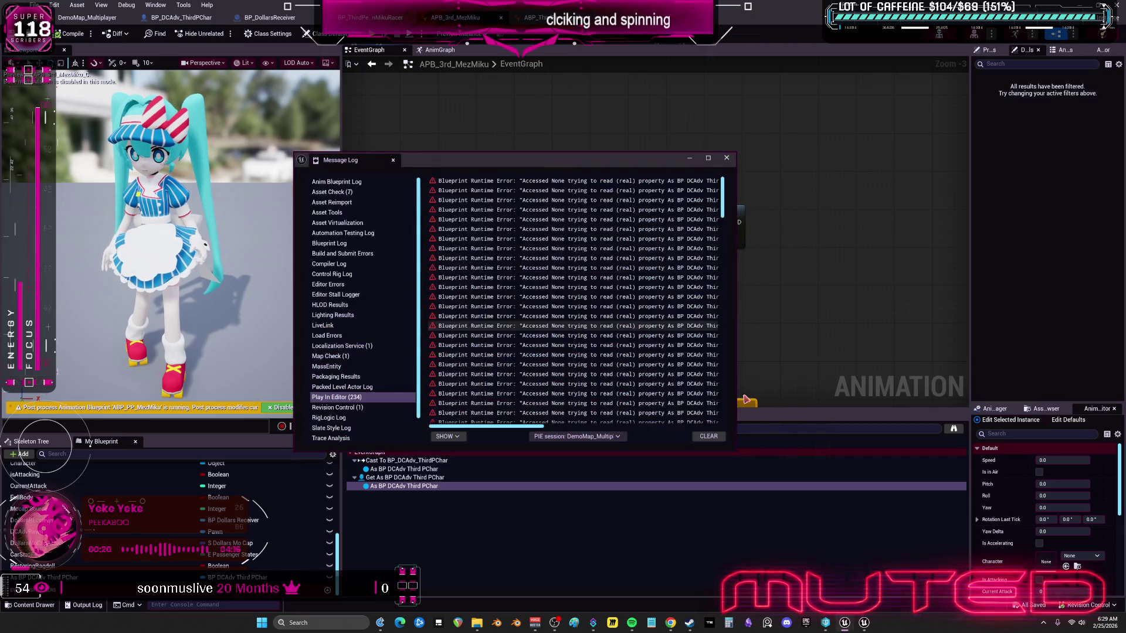
left_click(711, 432)
left_click(733, 156)
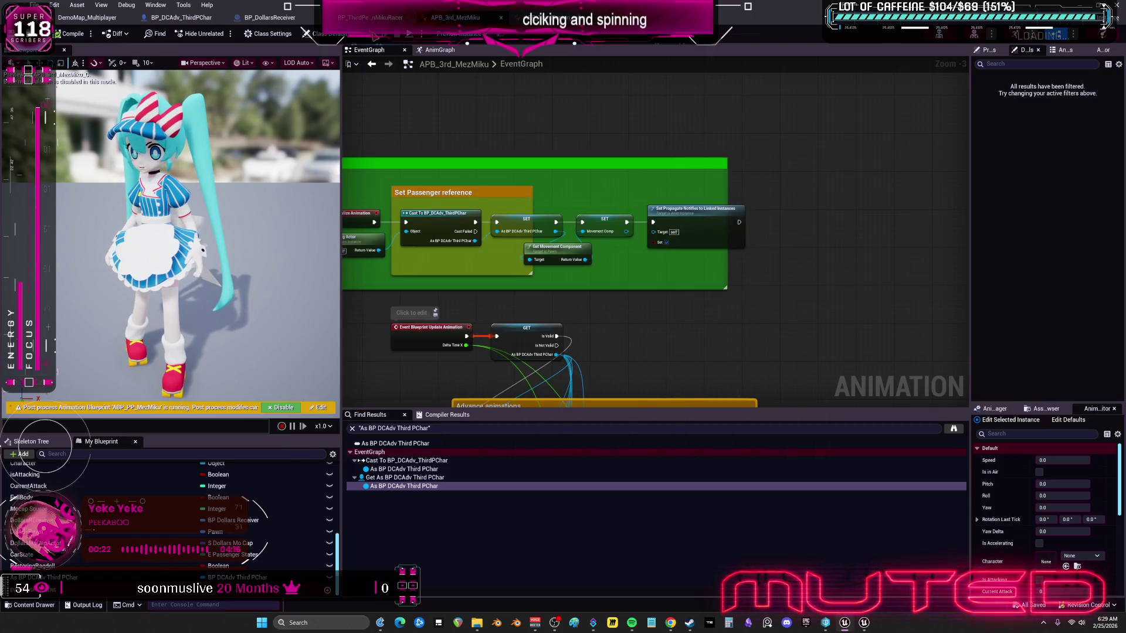
Step: Start a multiplayer Play in Editor session with Alt+P and run the character to the police car
key("alt+p")
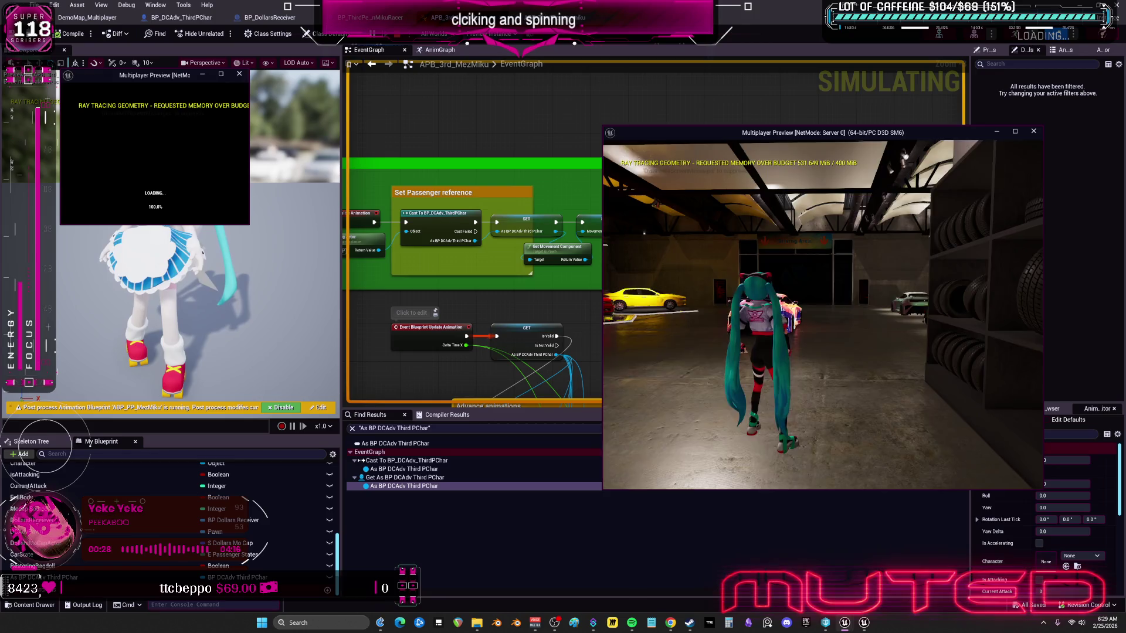
key("w")
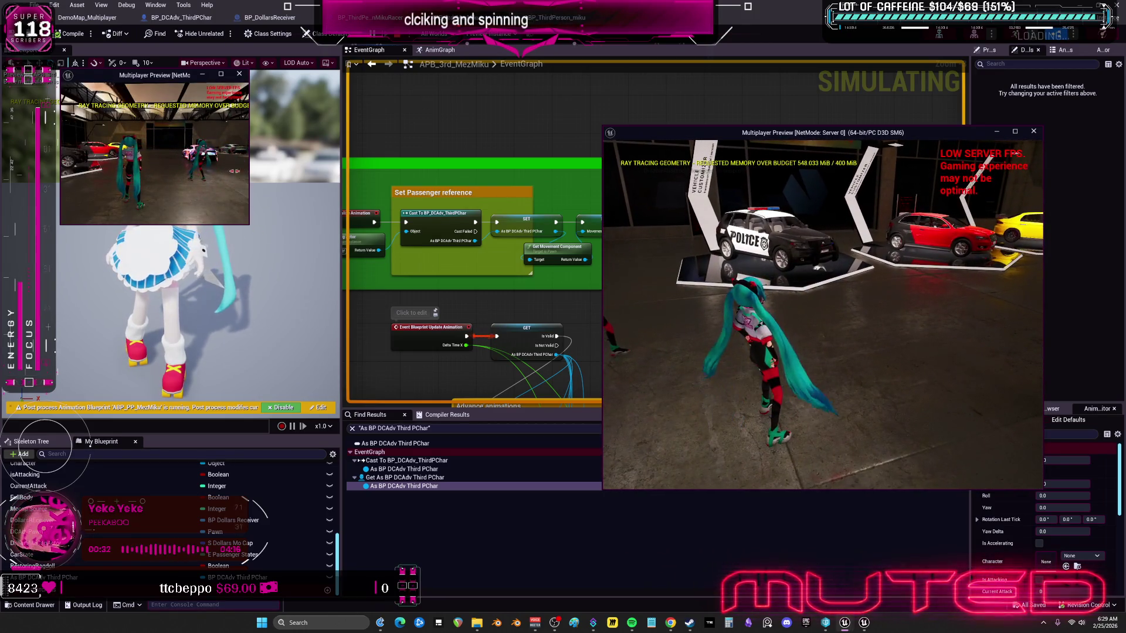
key("w")
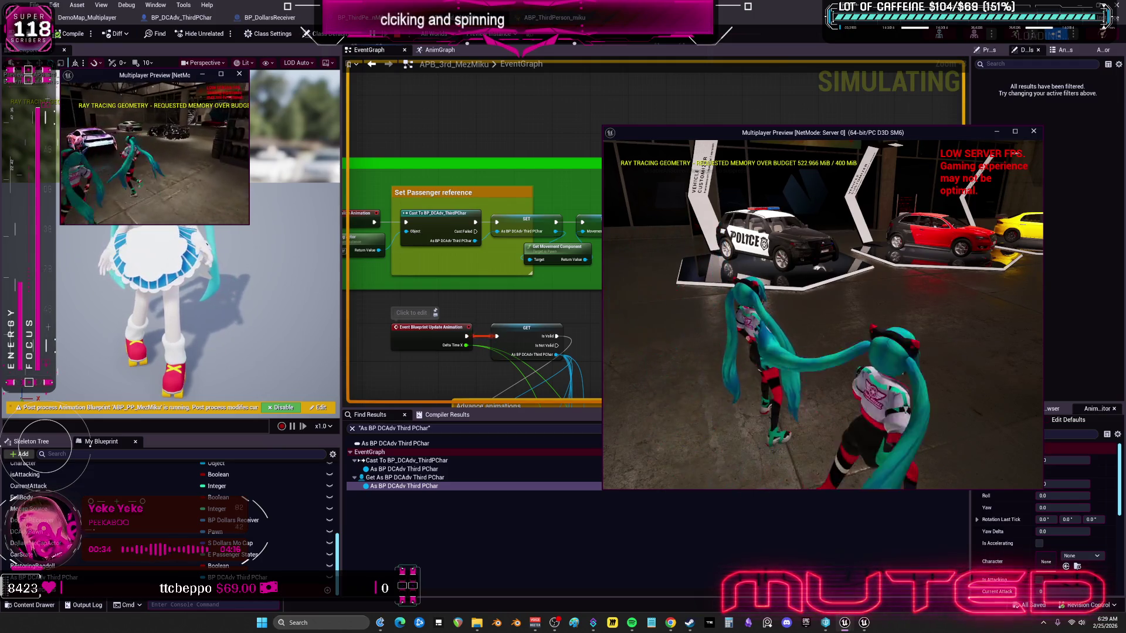
key("w")
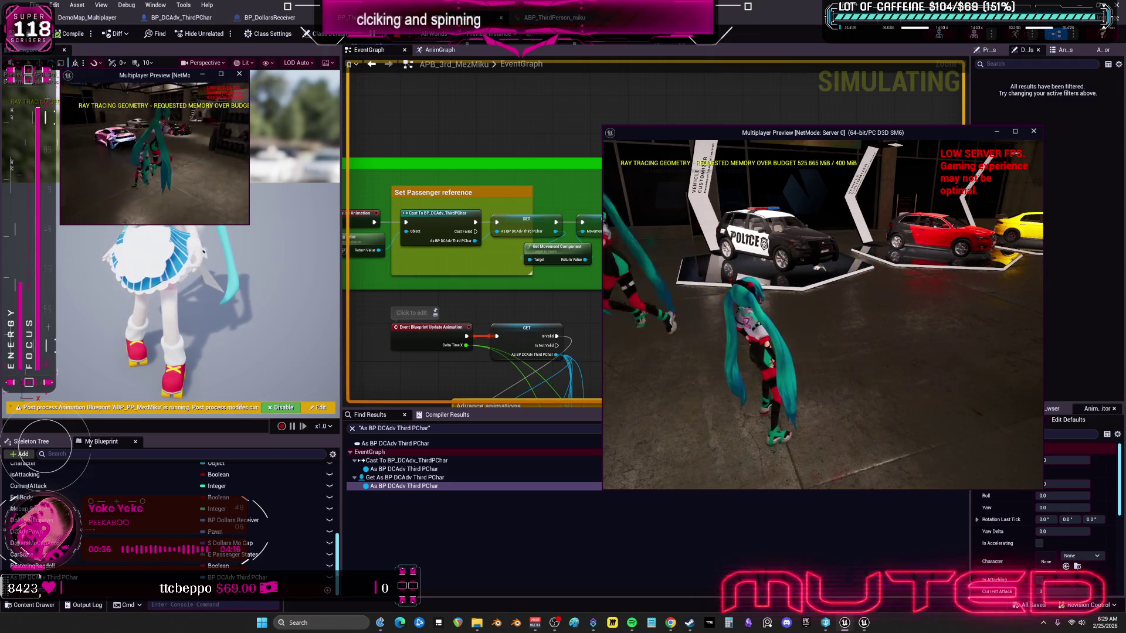
key("w")
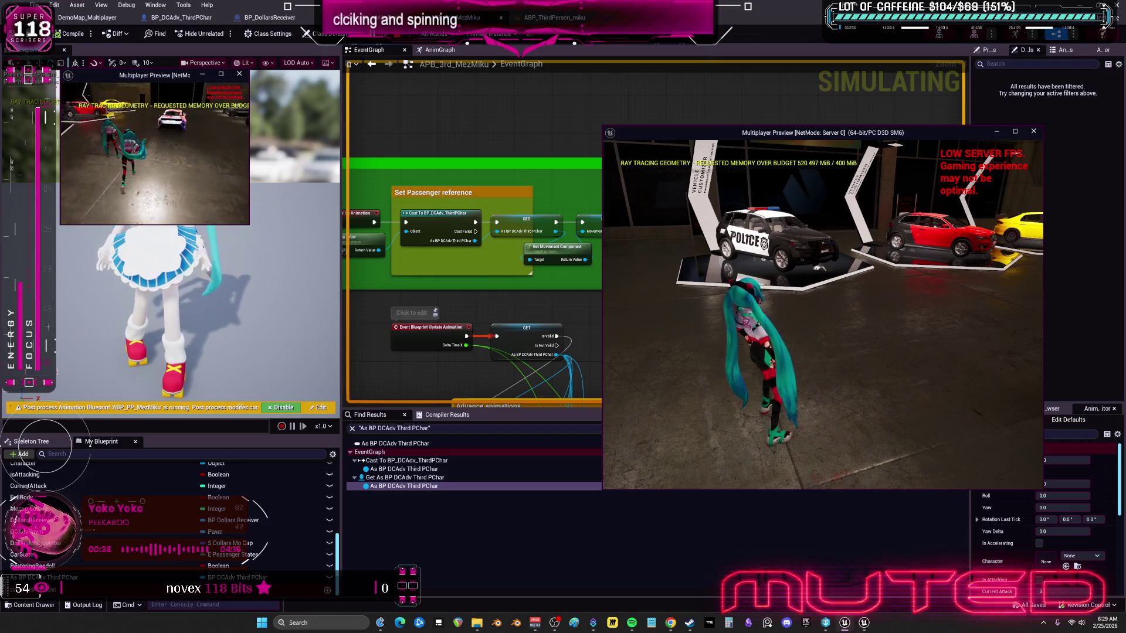
key("w")
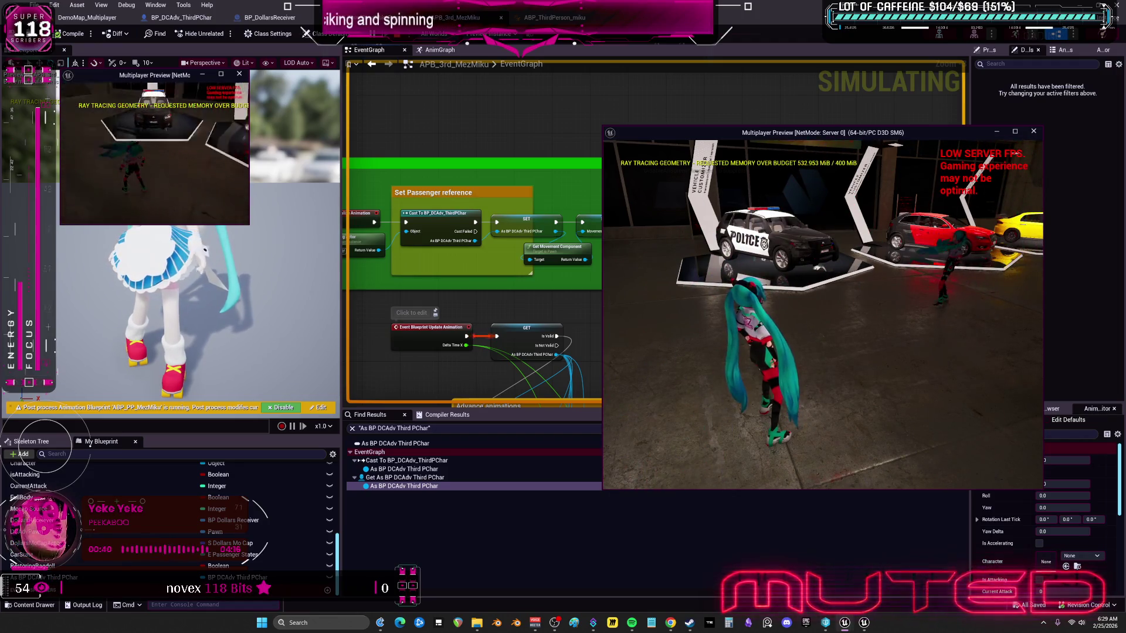
key("w")
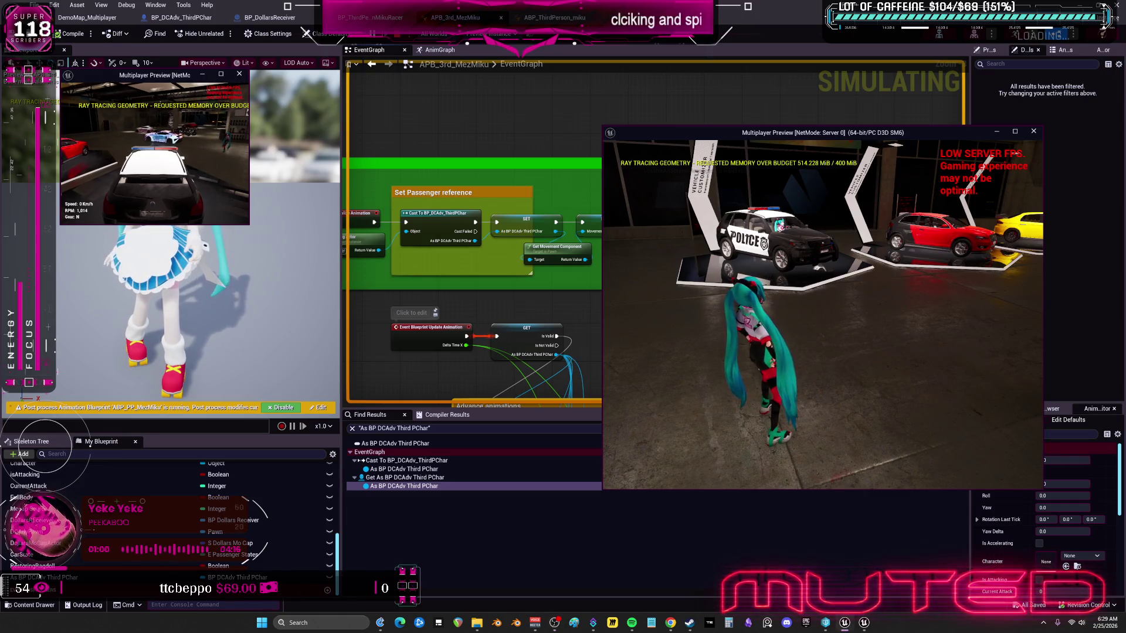
Step: Drive the police car forward, reverse, drive forward again, then stop the session with Esc
key("w")
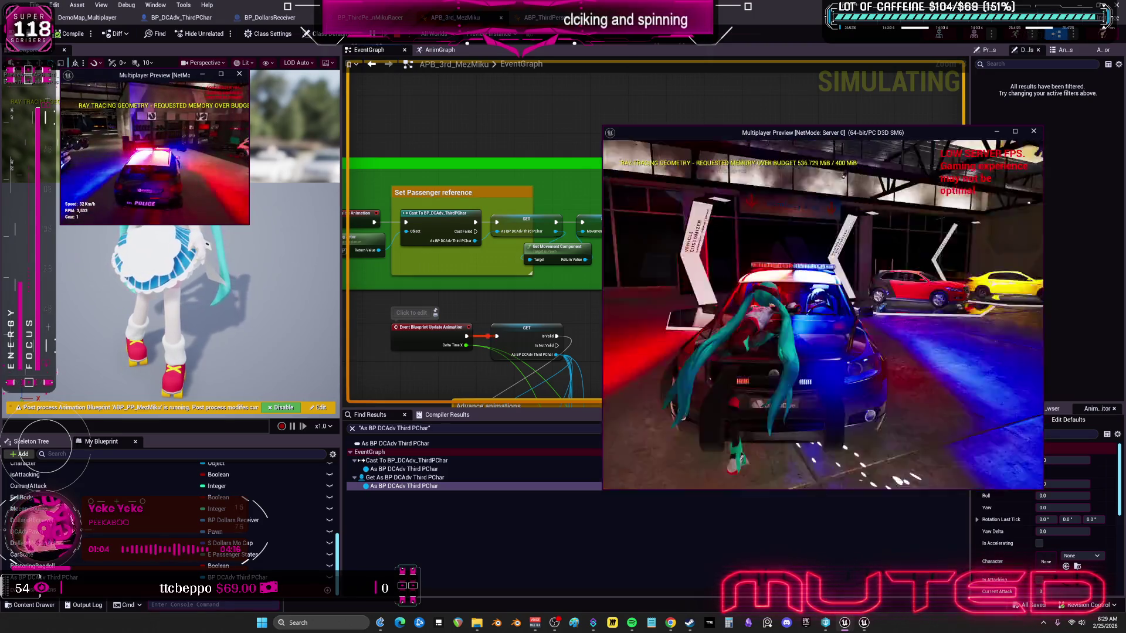
key("s")
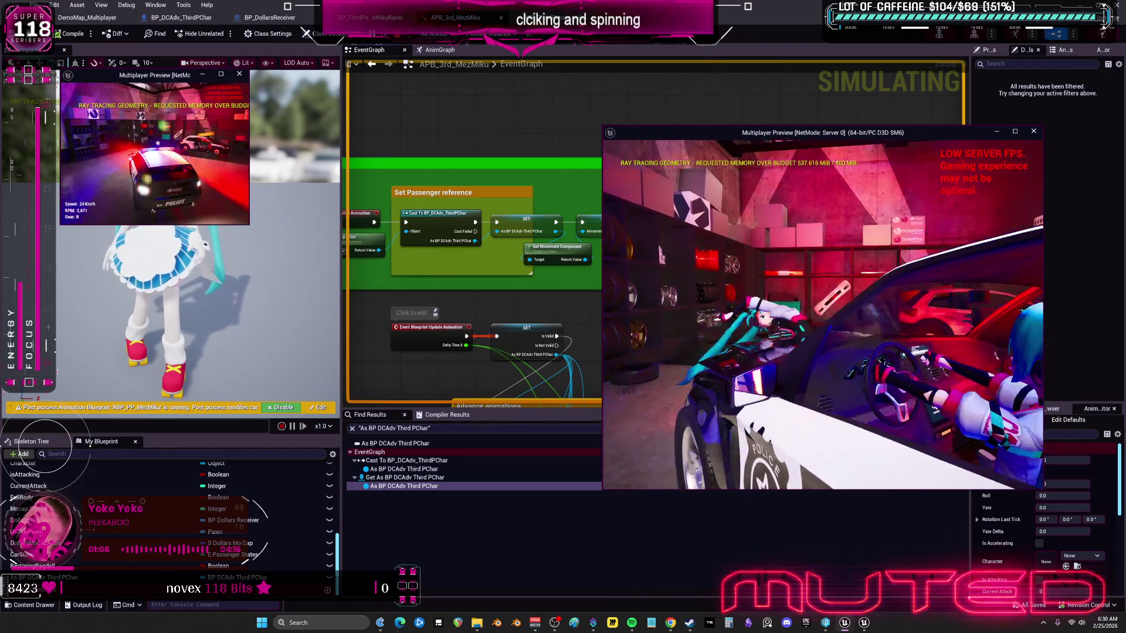
key("w")
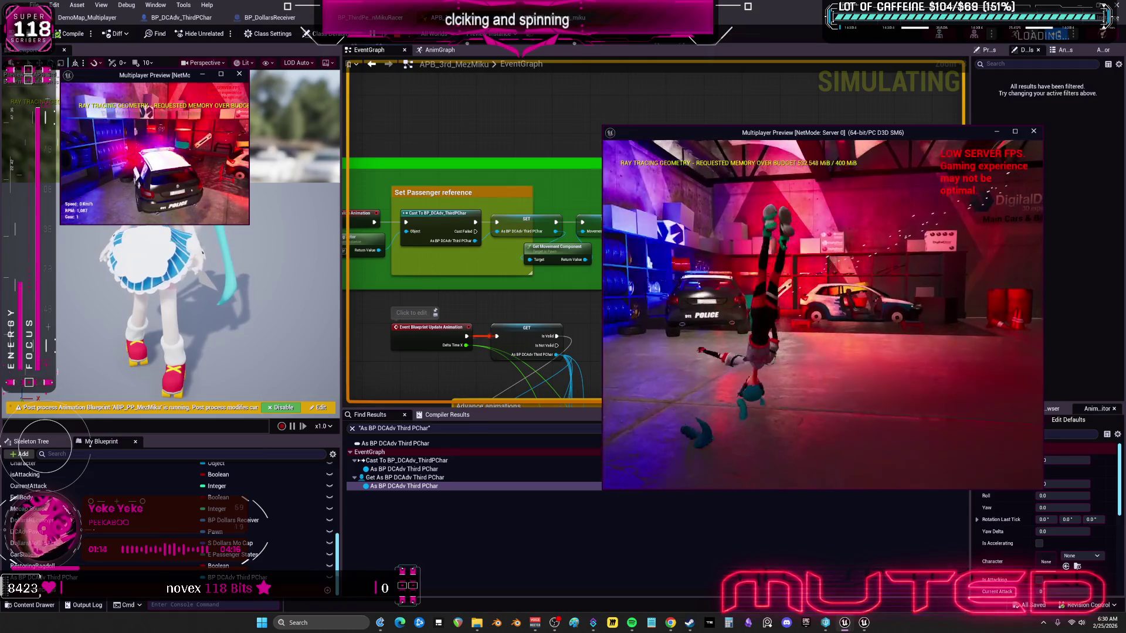
key("Escape")
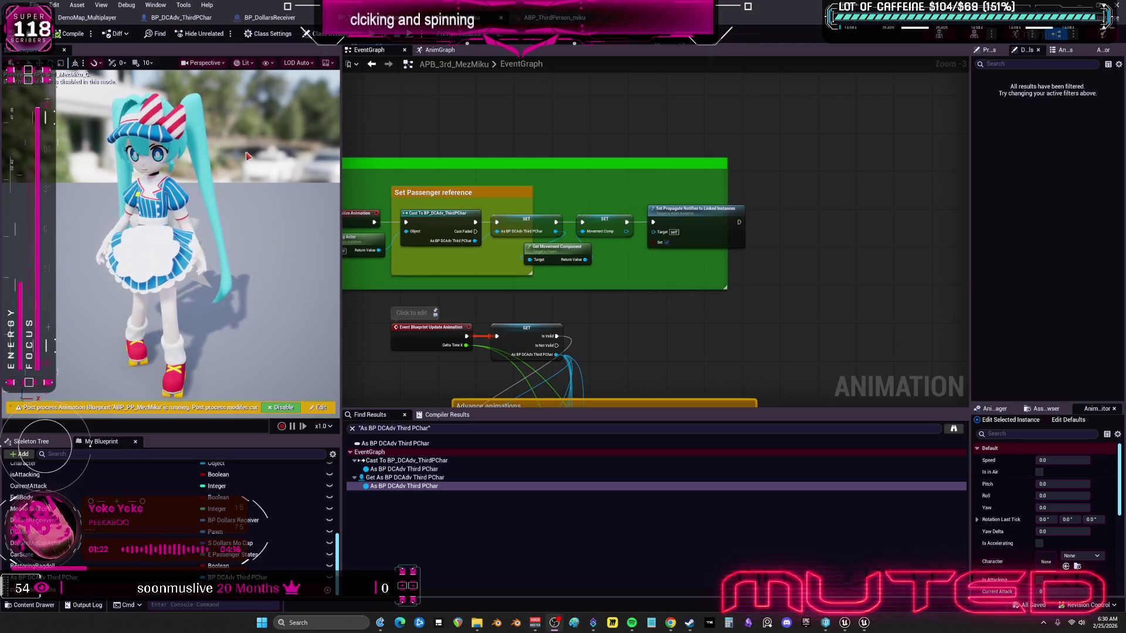
key("alt+Tab")
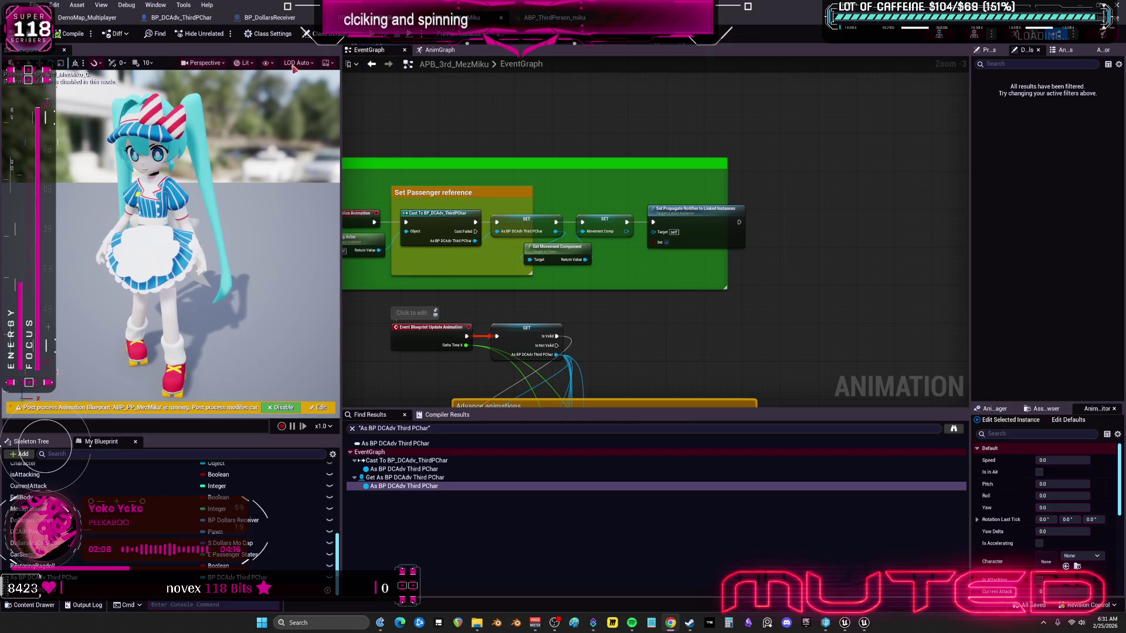
Step: Use File > Save All to save every unsaved asset
left_click(34, 5)
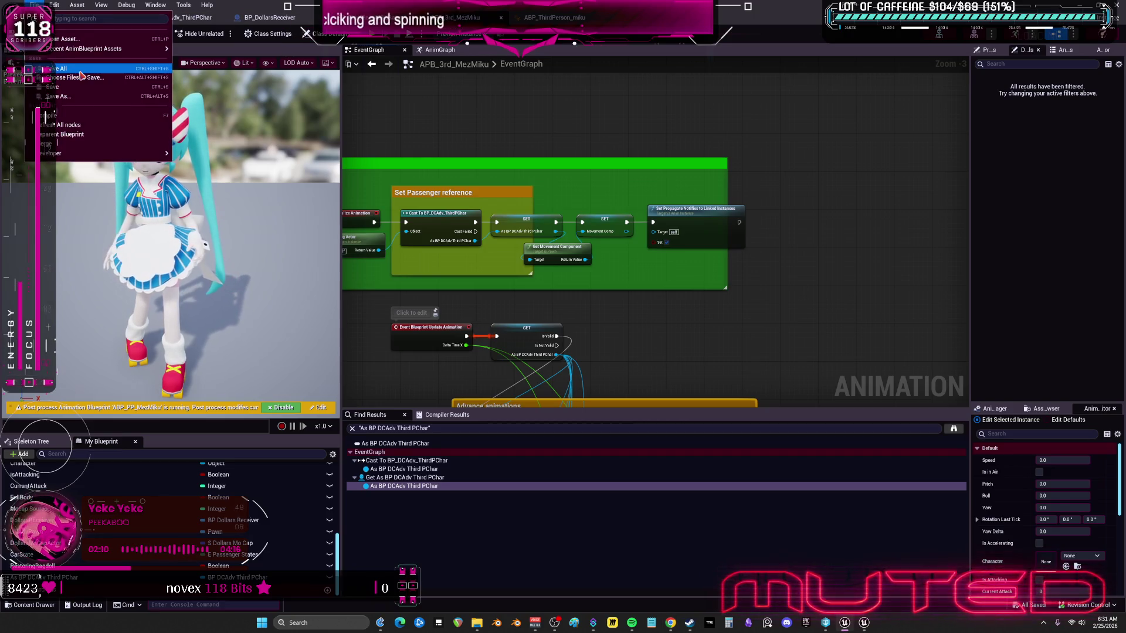
left_click(86, 88)
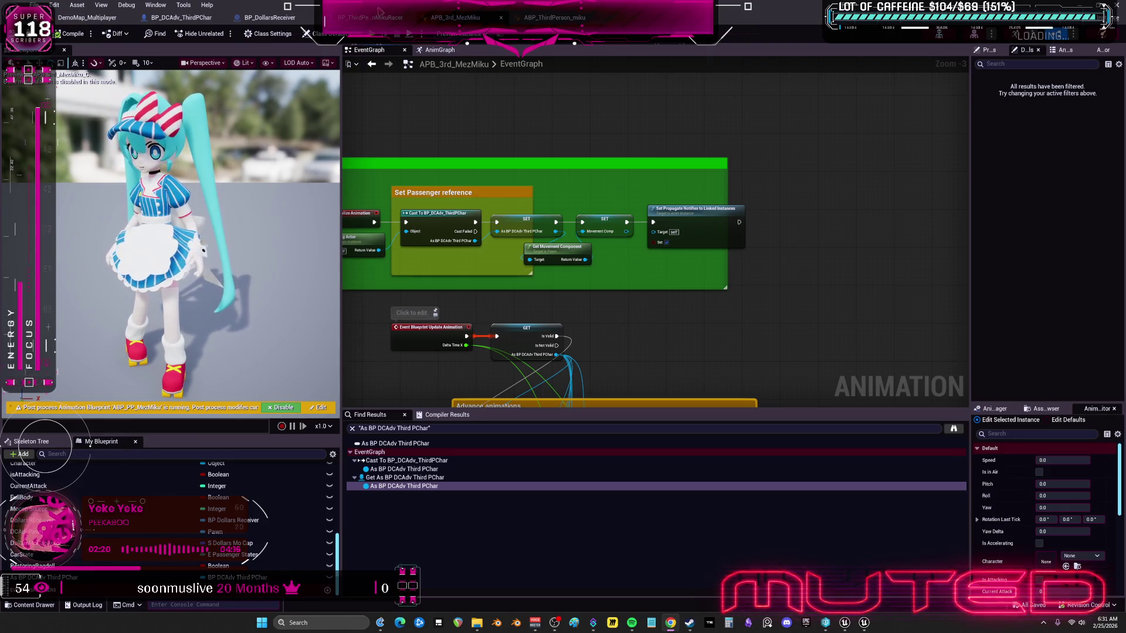
Step: Set BP_DCAdv_ThirdPChar's DollarsMocapData Replication to Replicated, then return to APB_3rd_MezMiku
left_click(374, 20)
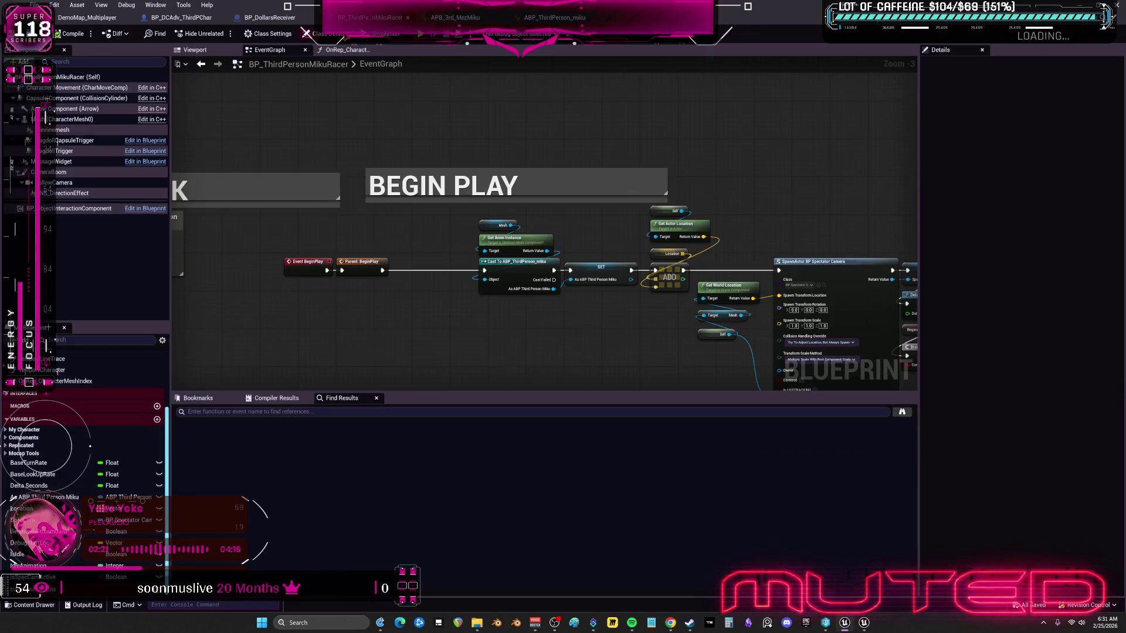
left_click(280, 23)
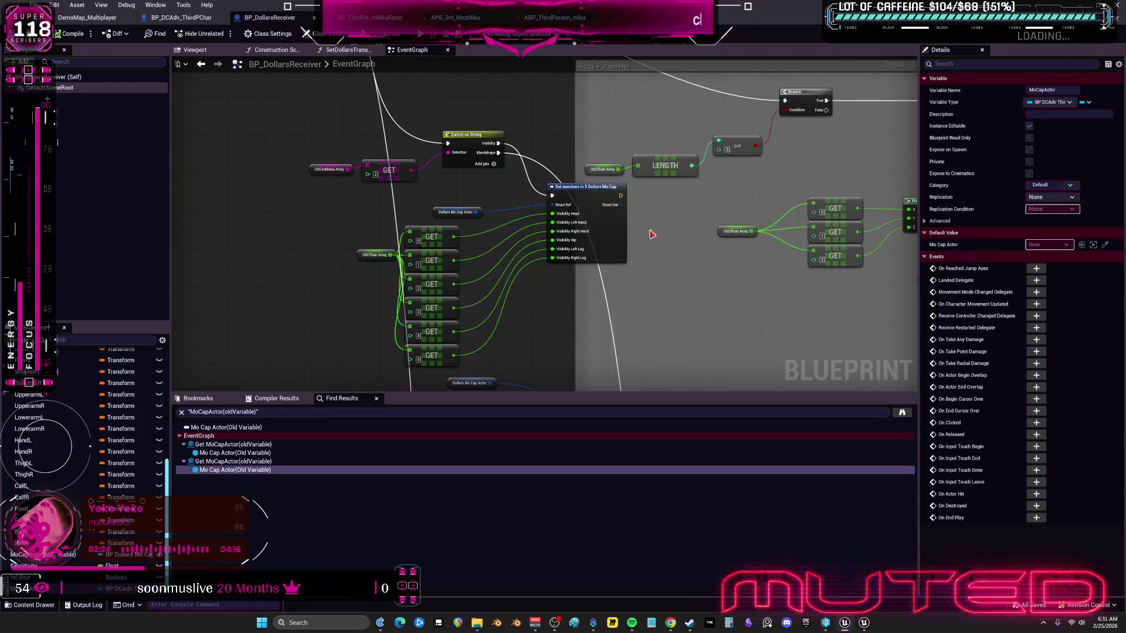
left_click(182, 19)
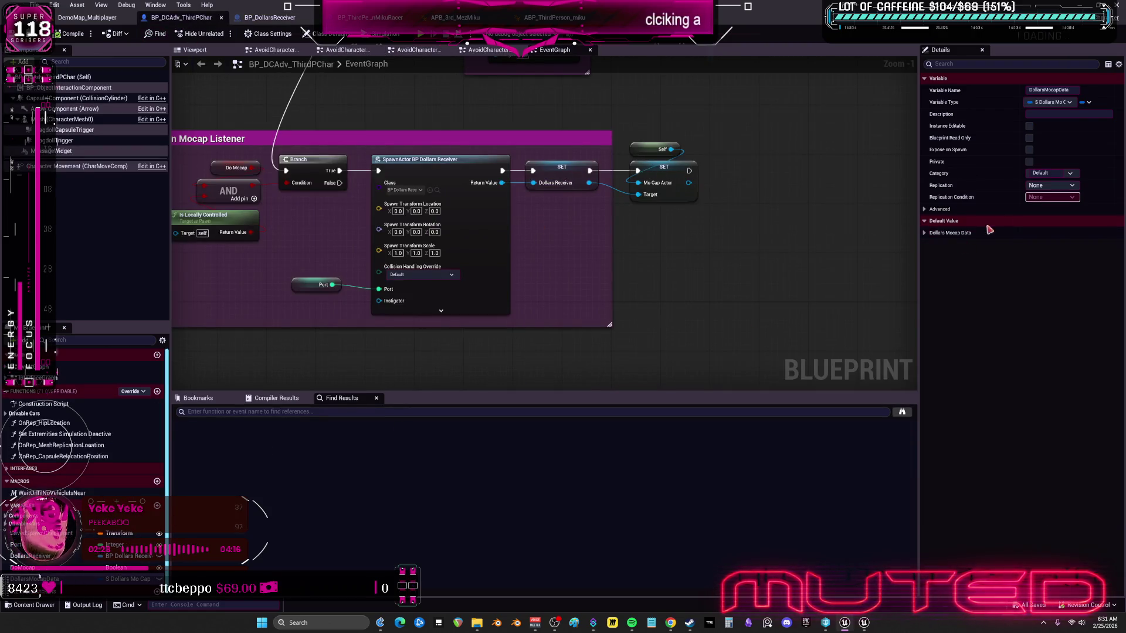
left_click(1067, 186)
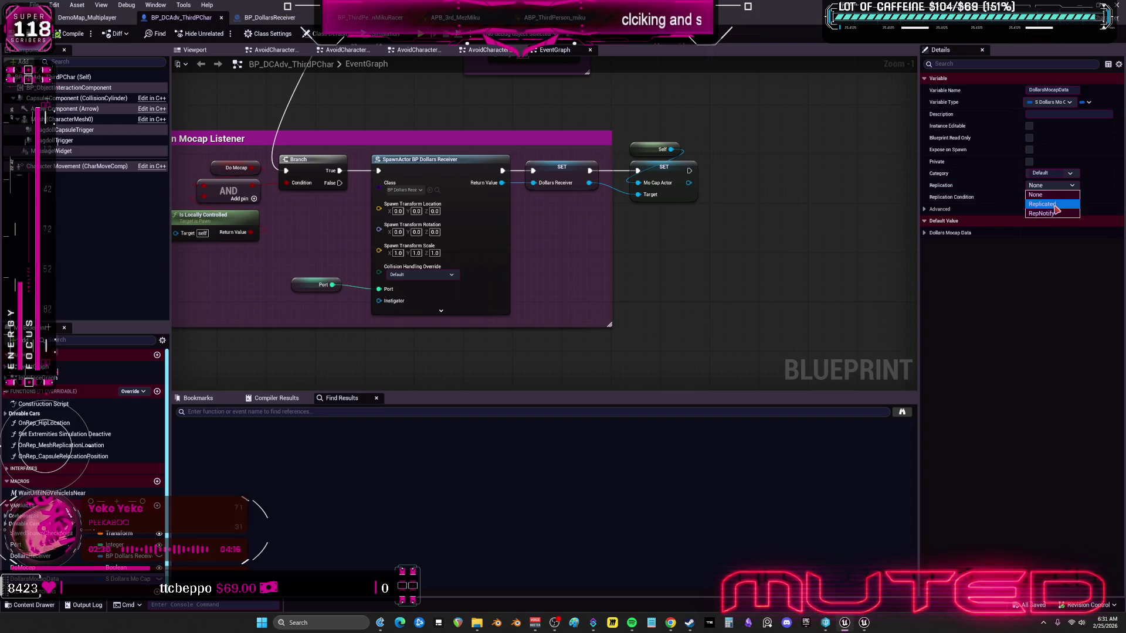
left_click(1043, 204)
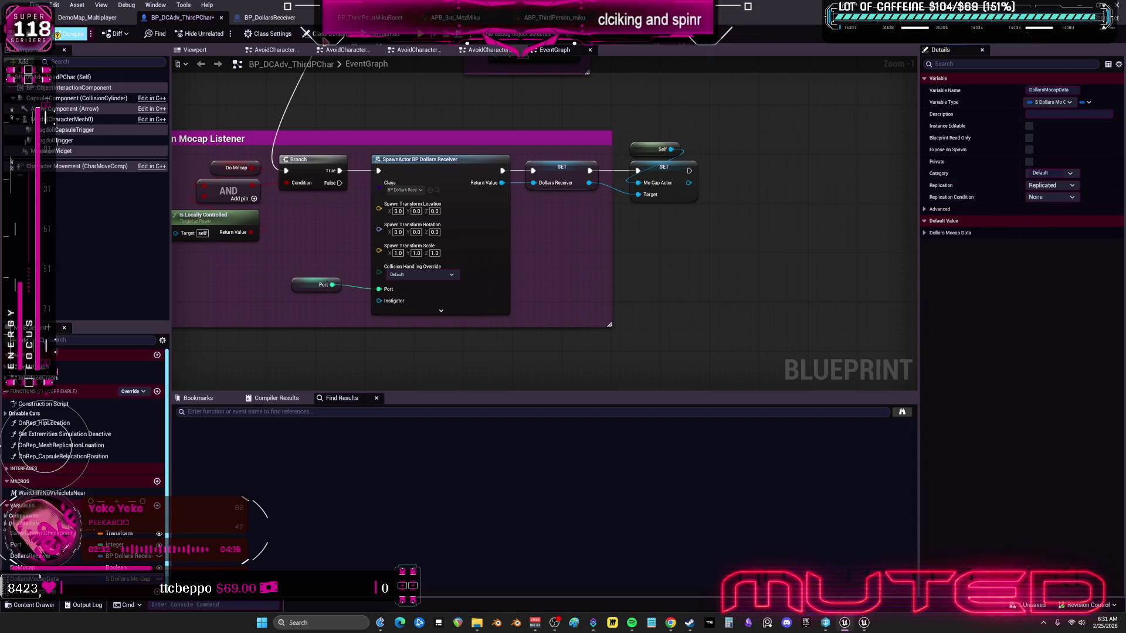
left_click(456, 18)
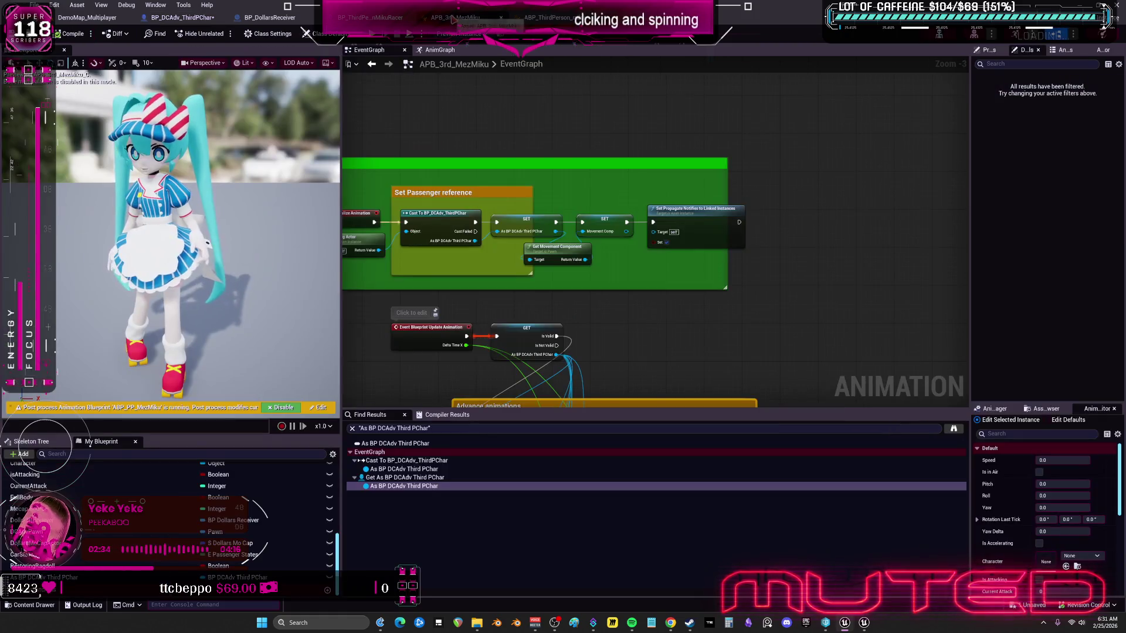
Step: Pan and zoom APB_3rd_MezMiku's graph to the Branch and SET Dollars Mo Cap Actor nodes
mouse_move(586, 312)
left_mouse_down()
mouse_move(627, 151)
mouse_move(649, 161)
mouse_move(632, 118)
left_mouse_up()
scroll(659, 322, "up", 4)
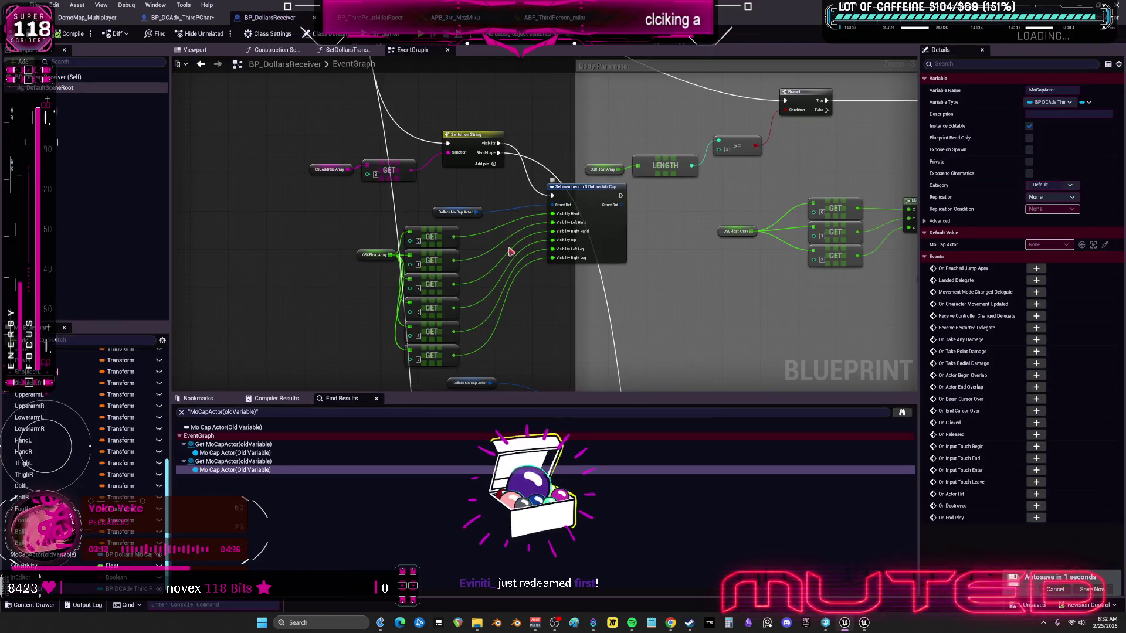
mouse_move(510, 251)
left_mouse_down()
mouse_move(512, 279)
mouse_move(469, 264)
mouse_move(525, 273)
mouse_move(489, 287)
mouse_move(481, 276)
mouse_move(512, 282)
mouse_move(462, 254)
mouse_move(515, 261)
mouse_move(501, 259)
mouse_move(481, 278)
left_mouse_up()
scroll(478, 281, "down", 2)
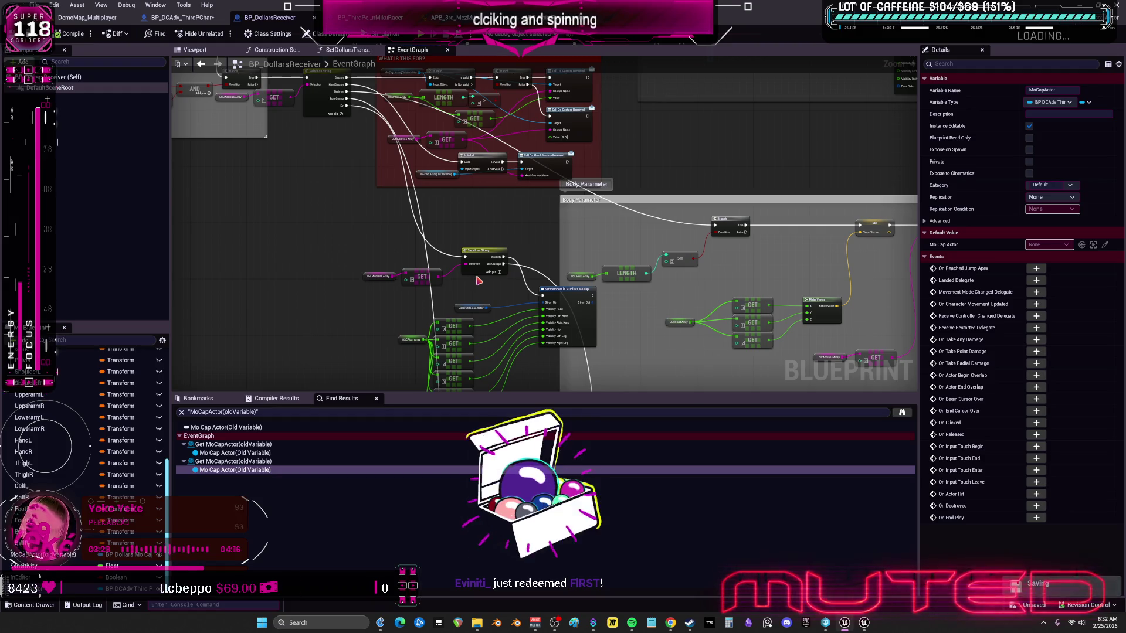
Step: Select the Dollars Mo Cap Actor getter, view the Set members nodes, then switch to BP_DCAdv_ThirdPChar
scroll(478, 281, "up", 2)
left_click(421, 298)
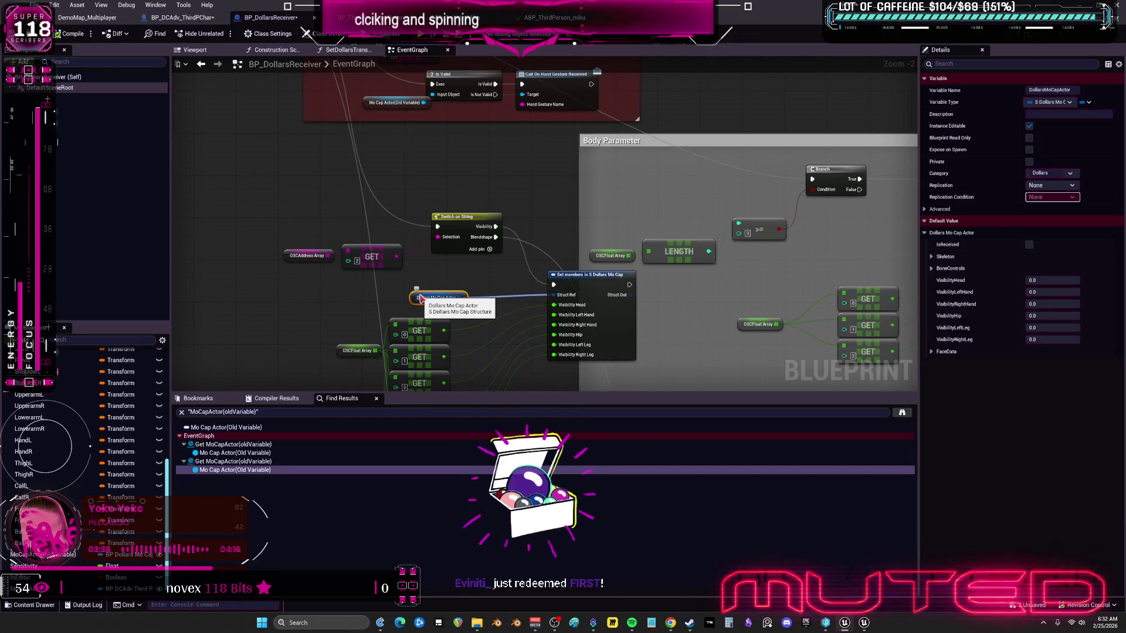
scroll(531, 199, "down", 1)
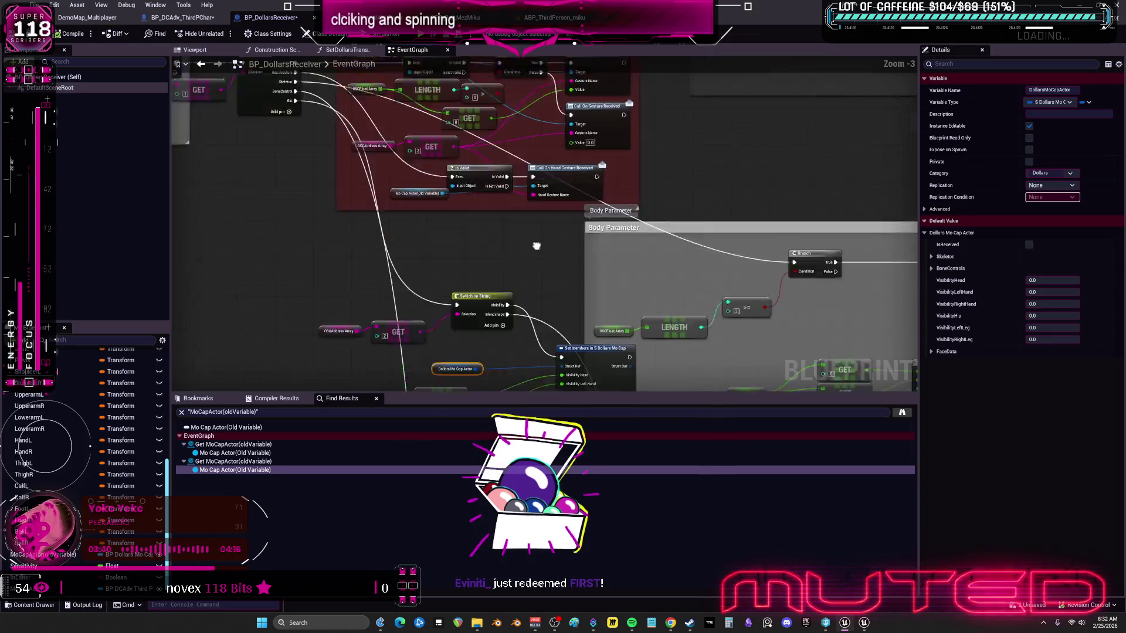
scroll(531, 288, "down", 3)
scroll(604, 133, "up", 3)
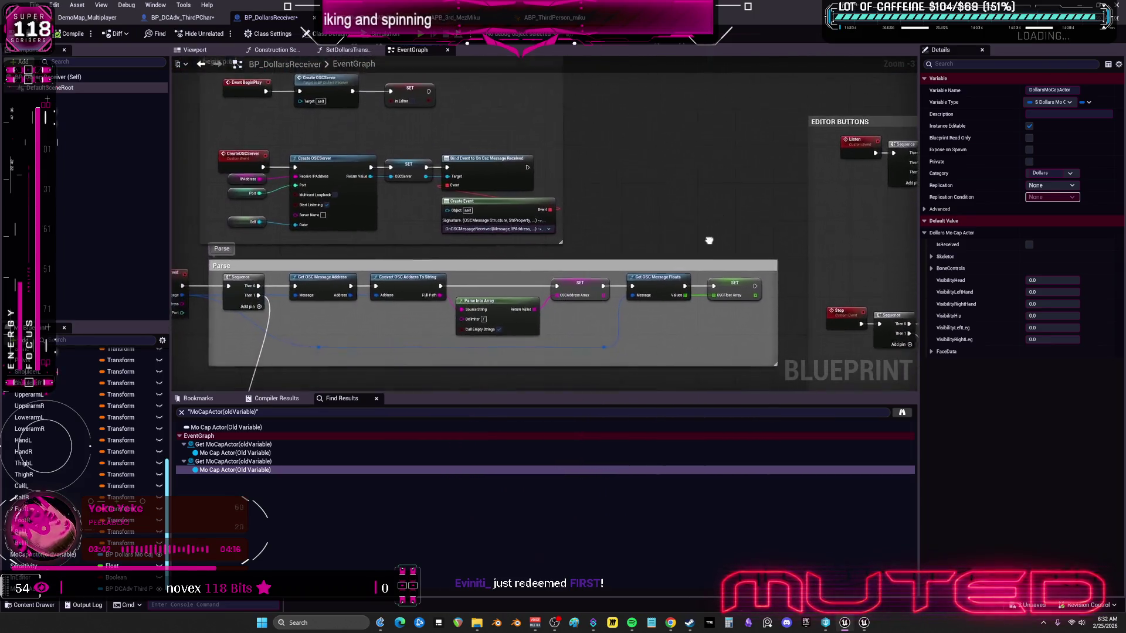
mouse_move(716, 118)
left_mouse_down()
mouse_move(636, 226)
mouse_move(626, 222)
left_mouse_up()
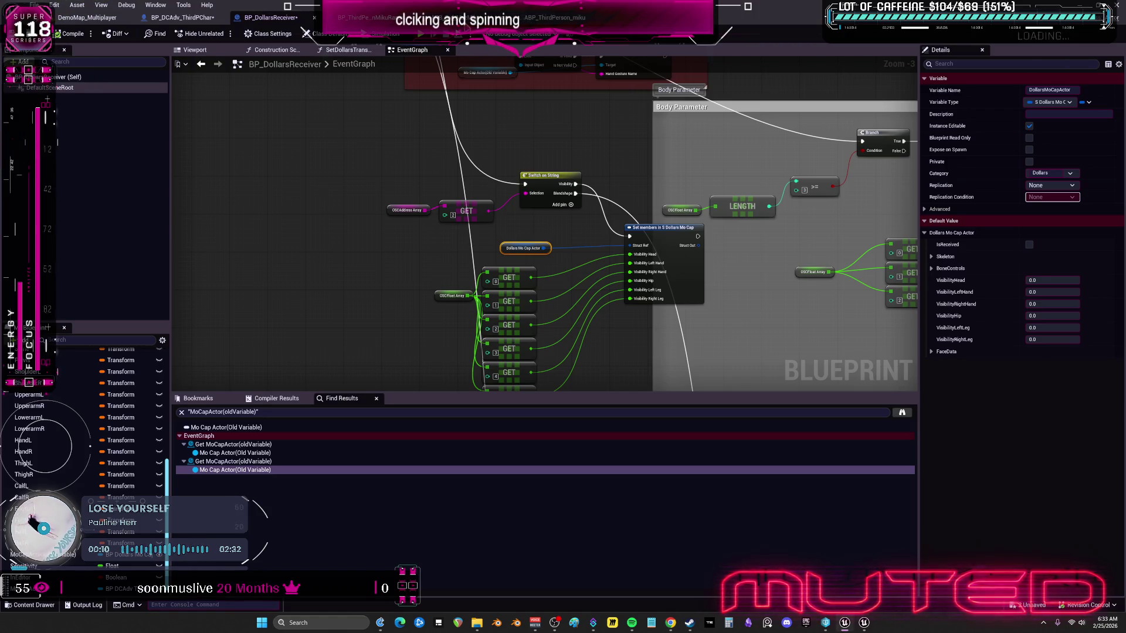
left_click(554, 17)
left_click(182, 17)
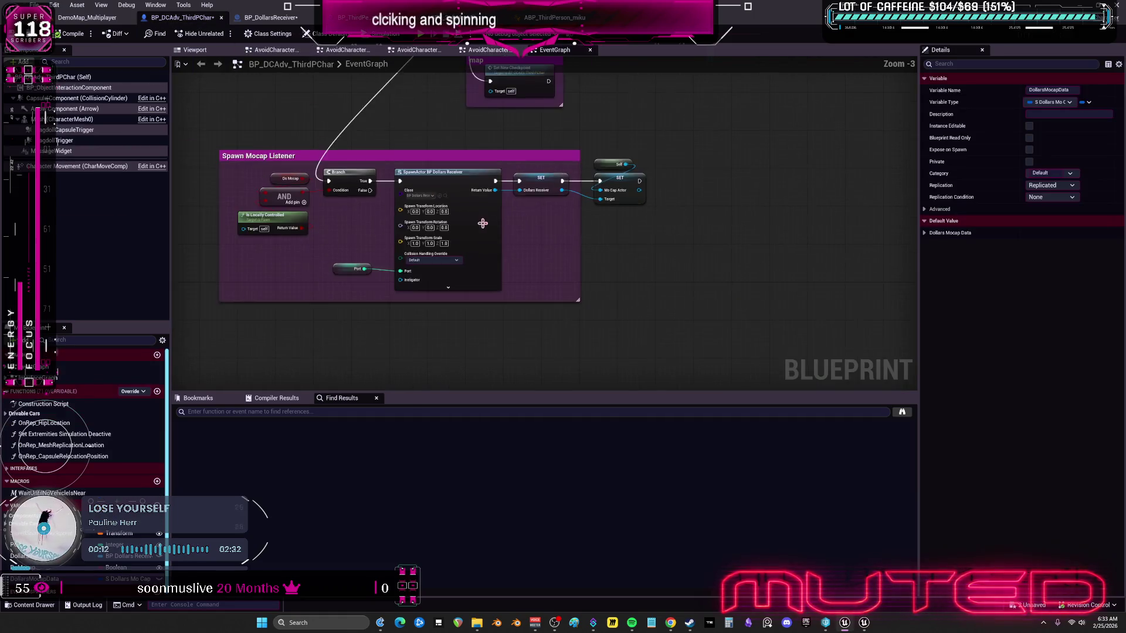
scroll(483, 224, "up", 3)
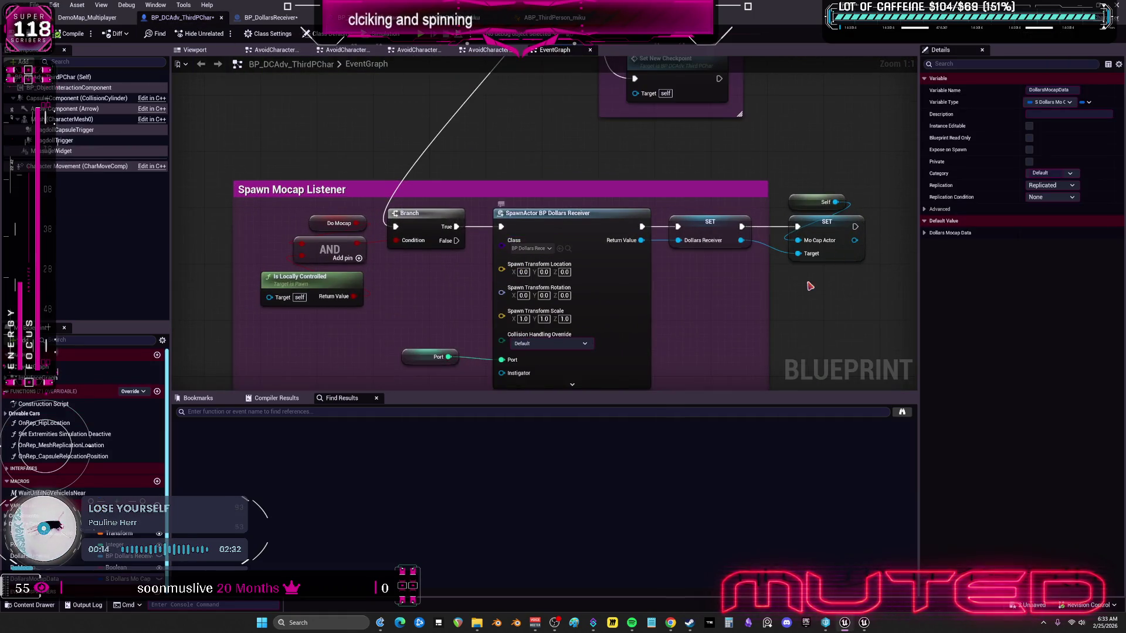
left_click_drag(800, 283, 741, 276)
left_click_drag(781, 142, 752, 221)
left_click(479, 242)
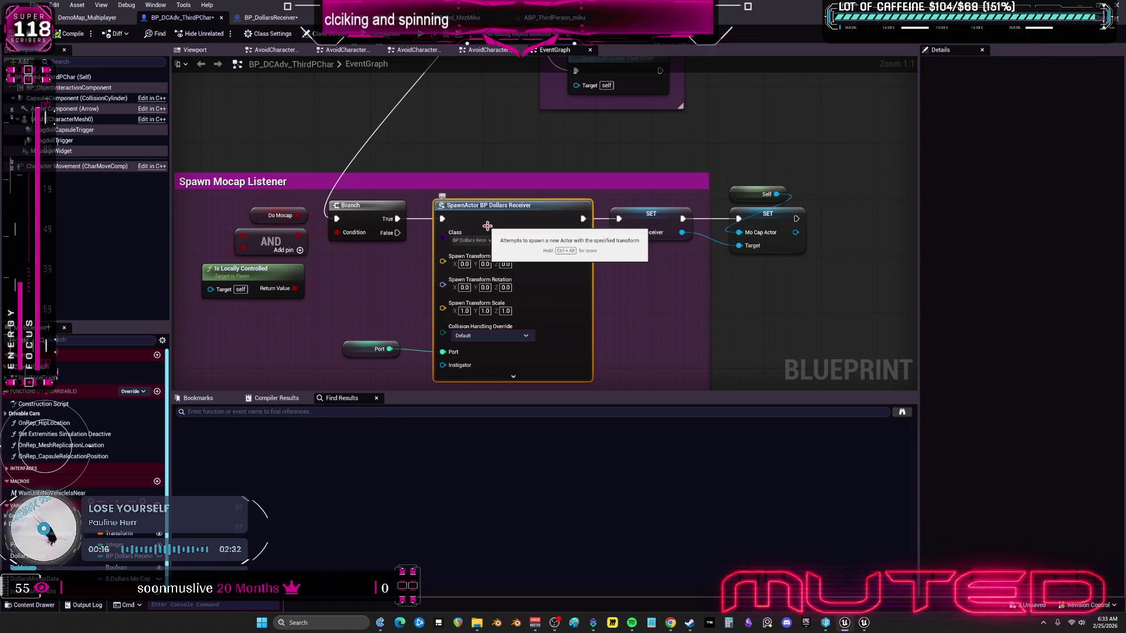
left_click(649, 217)
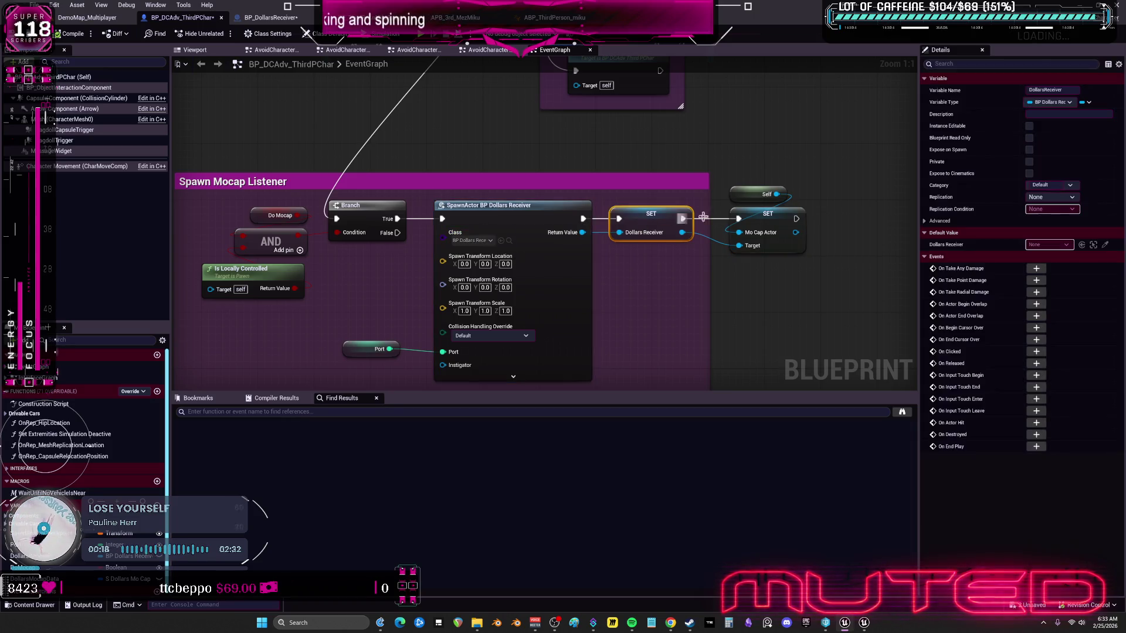
left_click(762, 224)
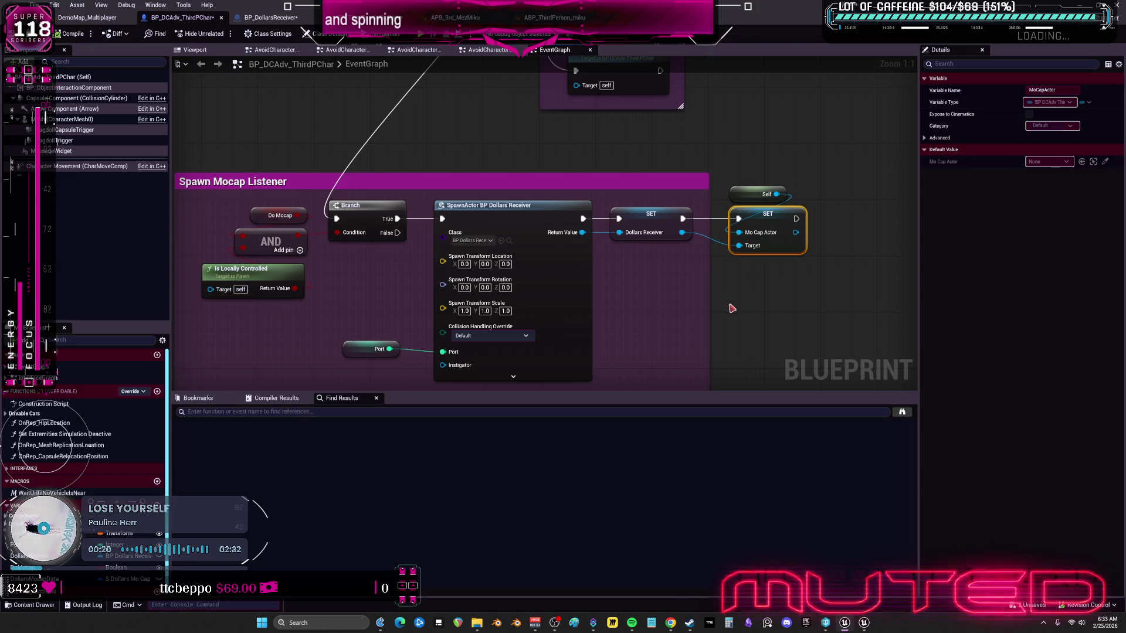
left_click_drag(783, 297, 751, 283)
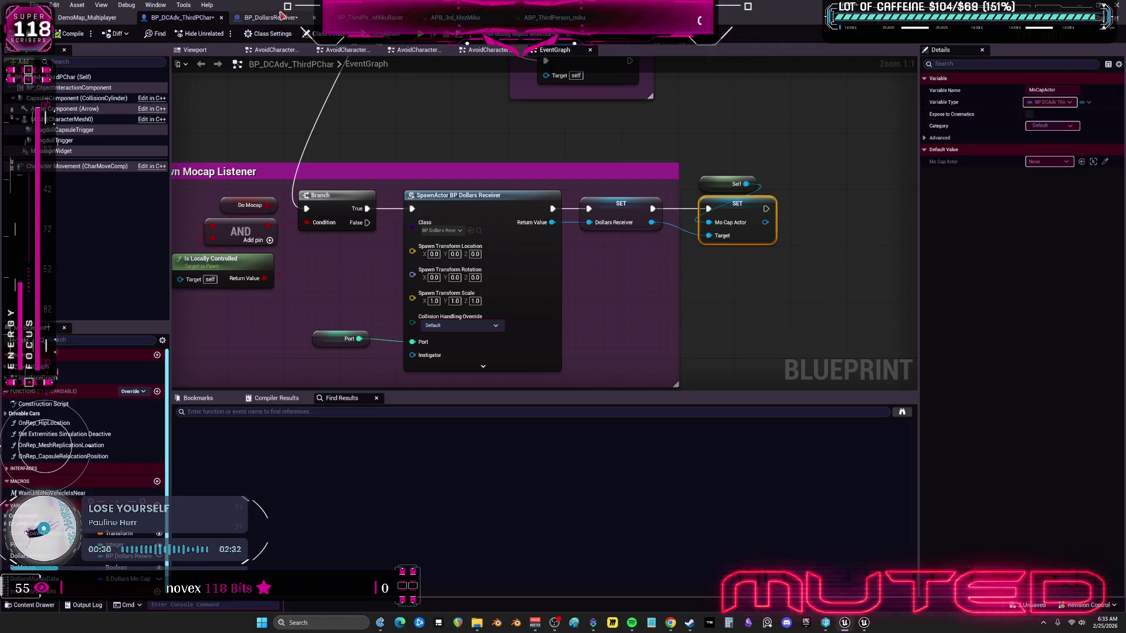
left_click(276, 21)
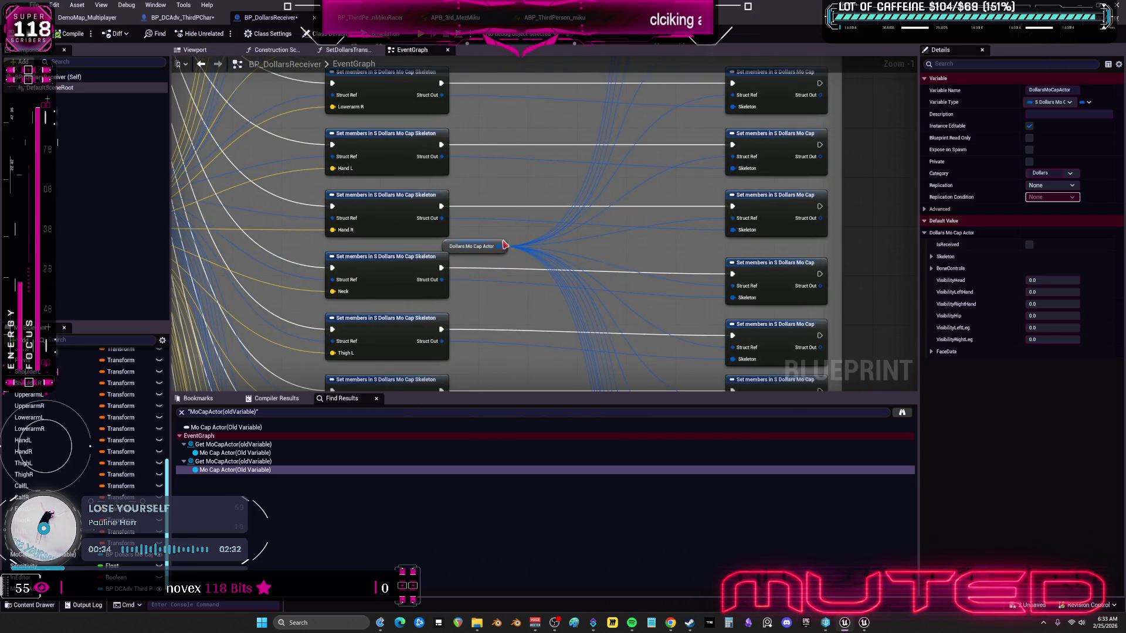
scroll(557, 183, "down", 1)
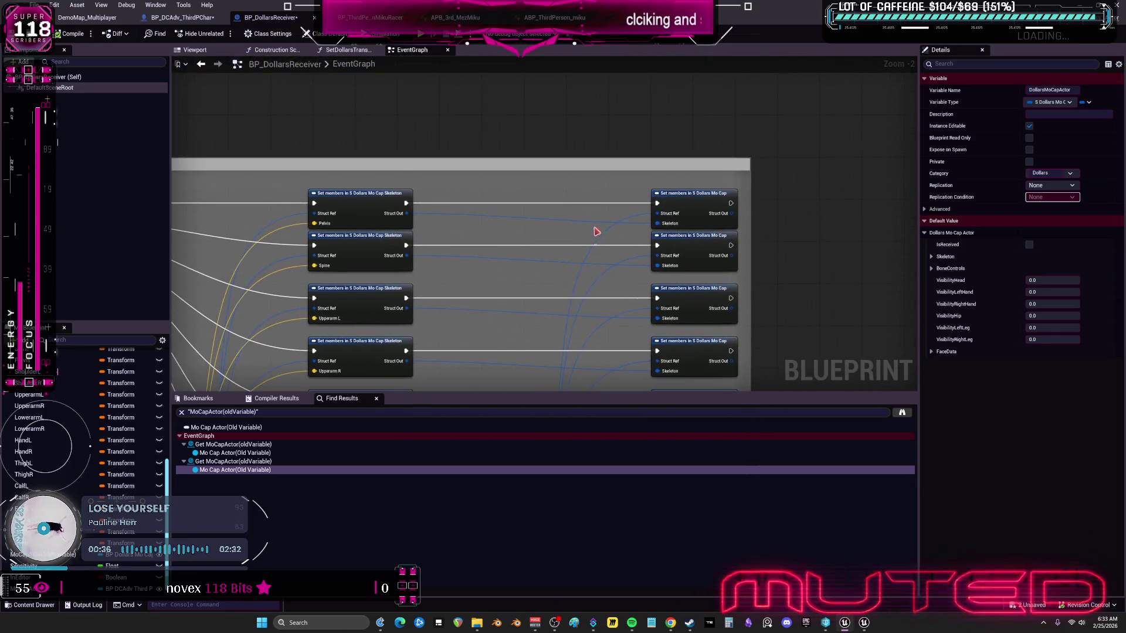
scroll(568, 169, "down", 2)
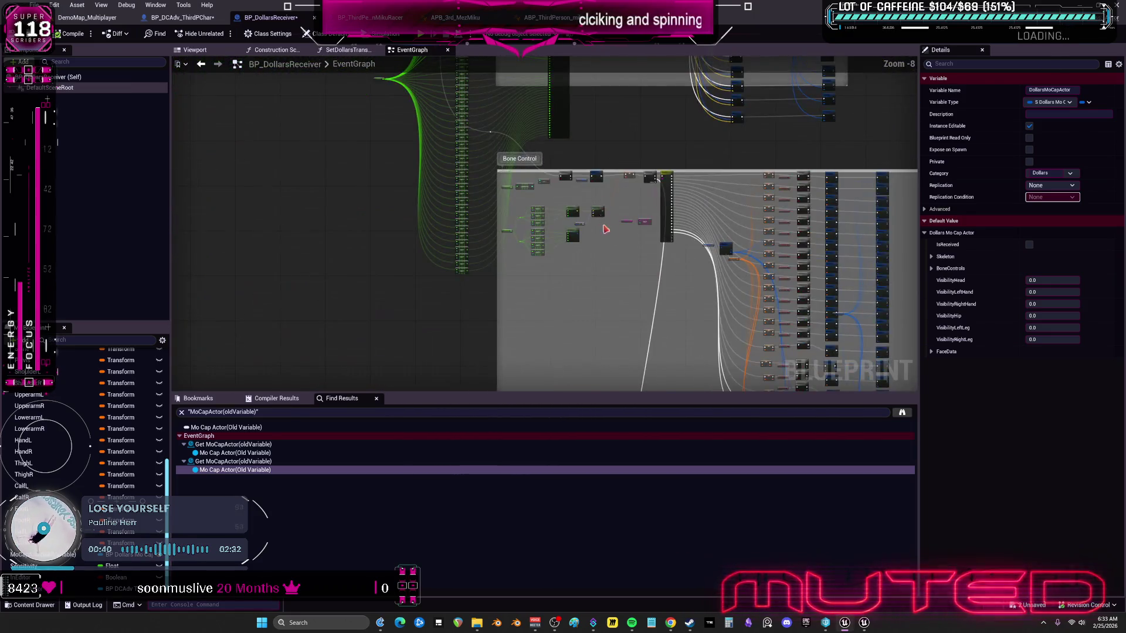
scroll(606, 212, "up", 3)
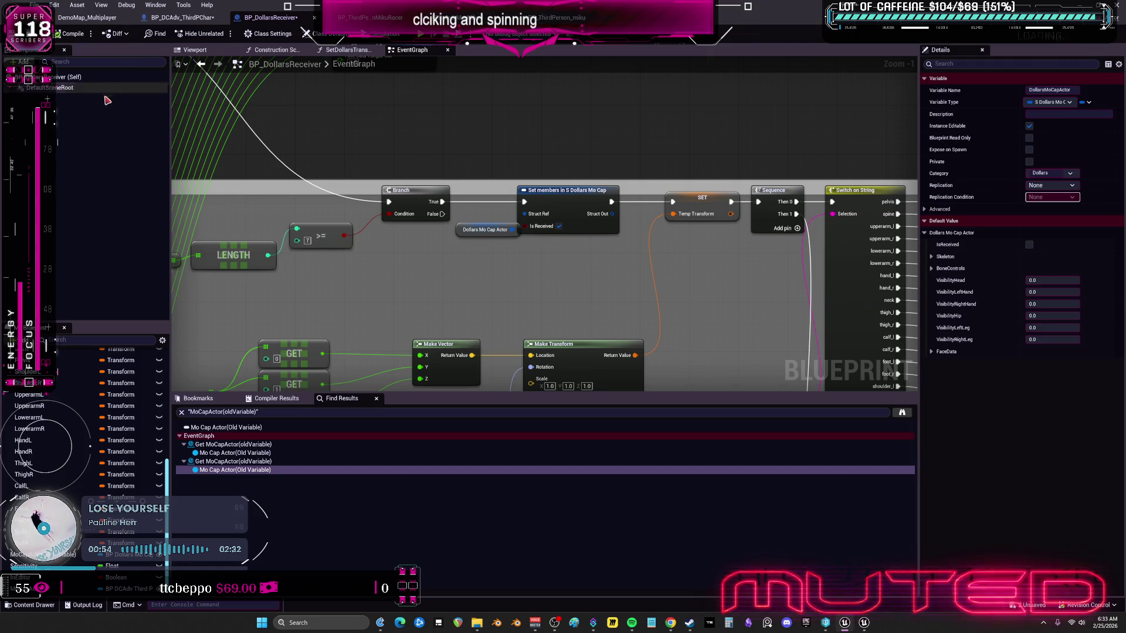
left_click(173, 18)
scroll(378, 173, "down", 4)
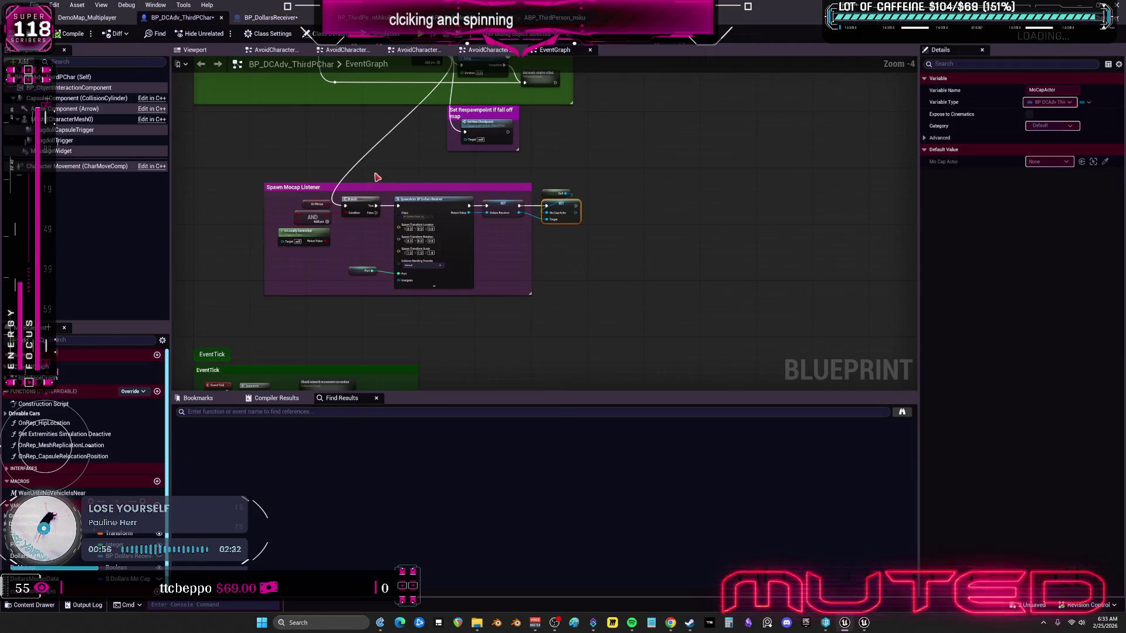
scroll(381, 167, "up", 4)
left_click(502, 230)
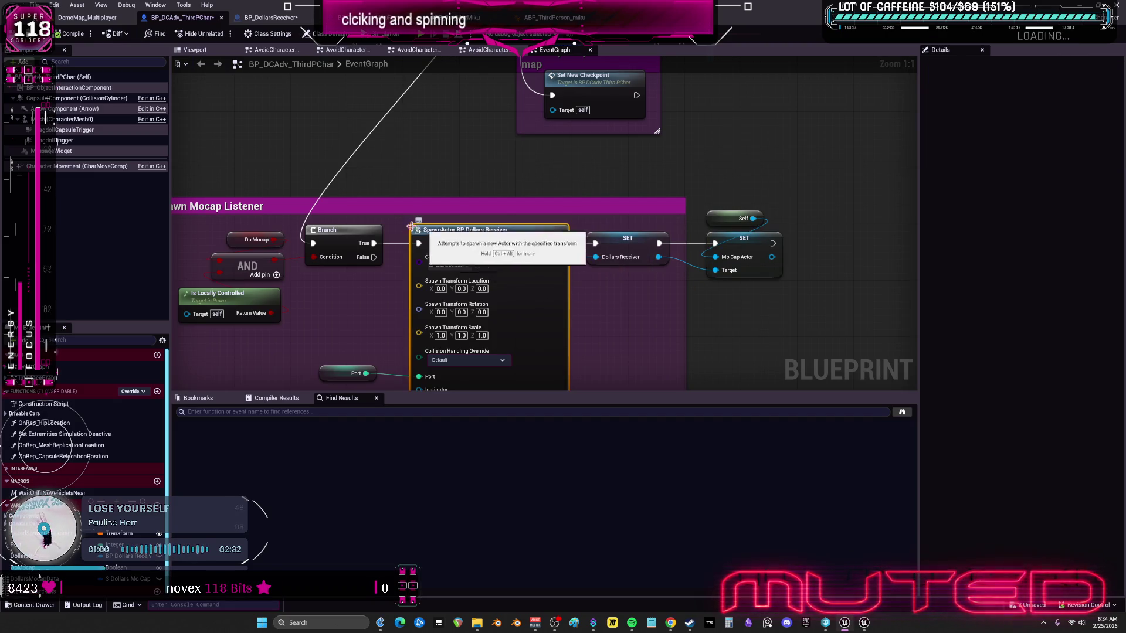
left_click_drag(697, 112, 674, 154)
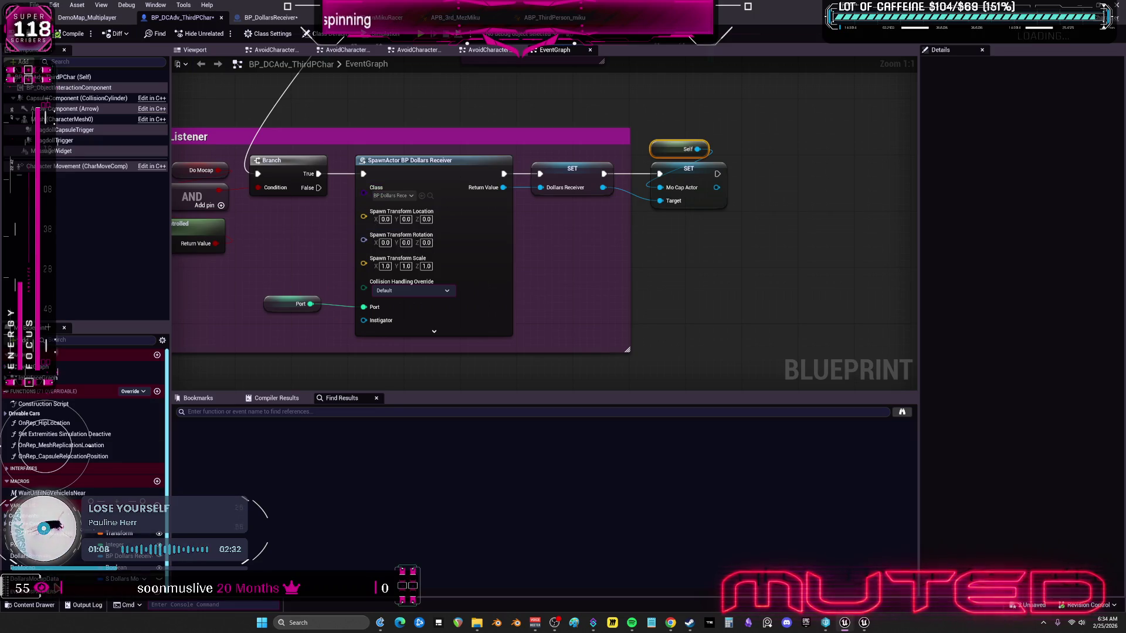
left_click(36, 579)
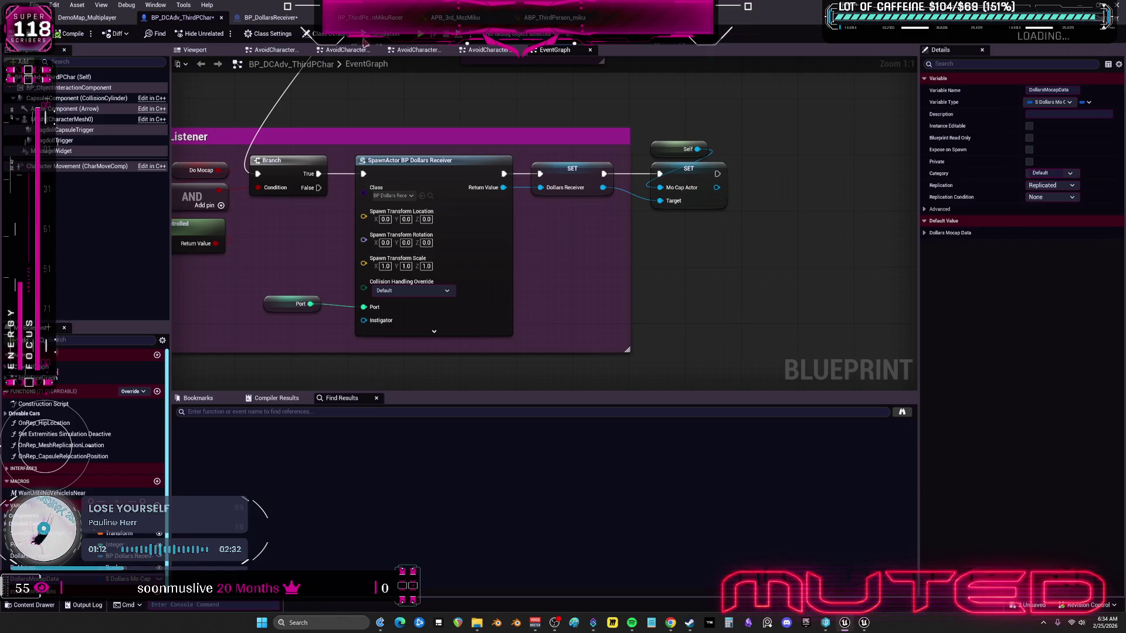
left_click(289, 20)
scroll(464, 200, "down", 2)
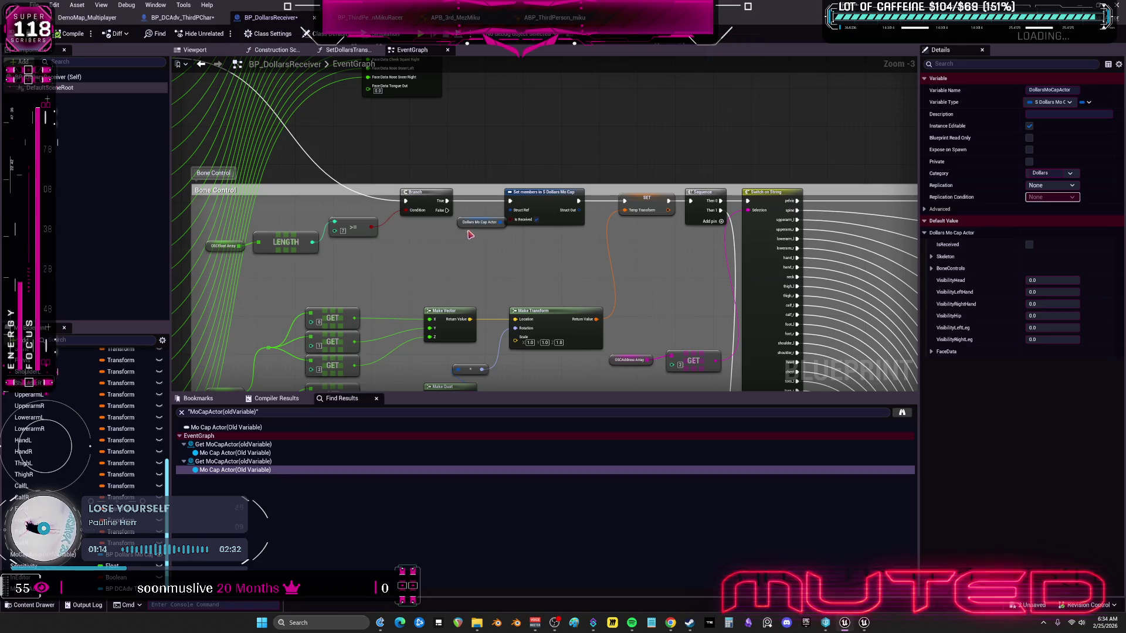
Step: Pan past EDITOR BUTTONS to the Make S Dollars Mo Cap nodes and right-click SET Dollars Mo Cap Actor
scroll(471, 235, "down", 3)
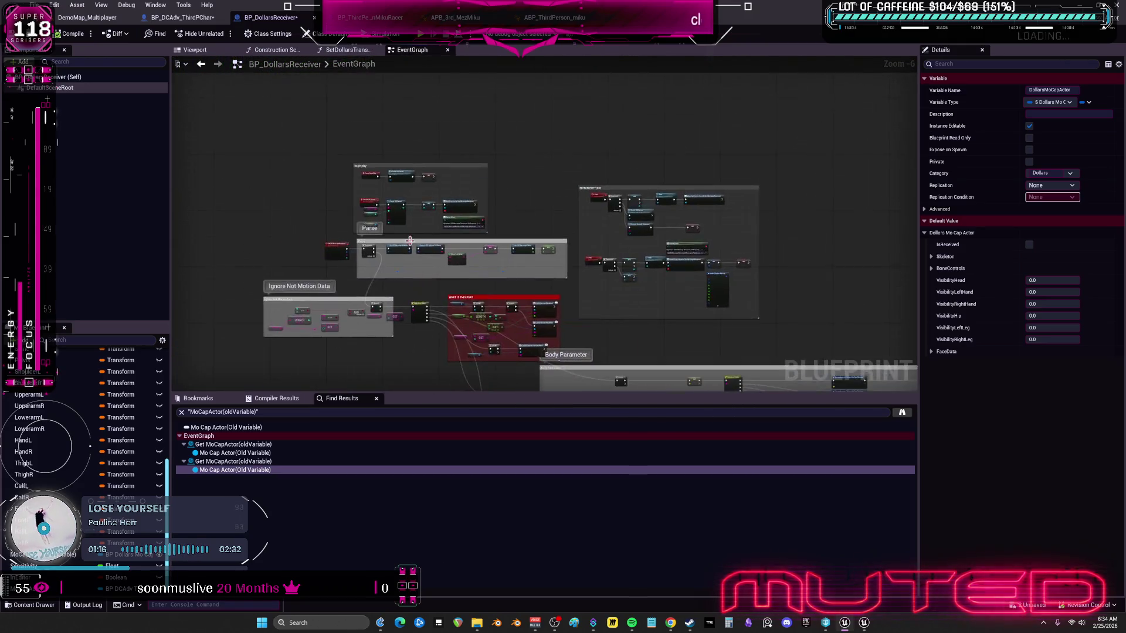
scroll(407, 241, "up", 7)
mouse_move(762, 328)
left_mouse_down()
mouse_move(767, 174)
mouse_move(745, 139)
mouse_move(557, 132)
mouse_move(446, 88)
left_mouse_up()
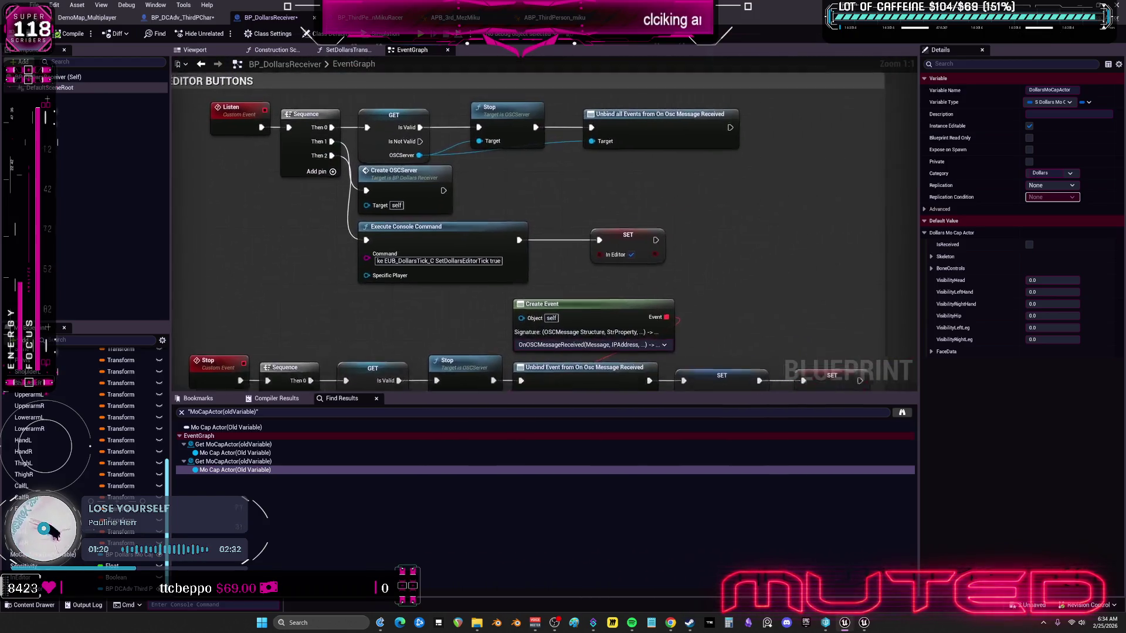
left_click_drag(549, 168, 547, 200)
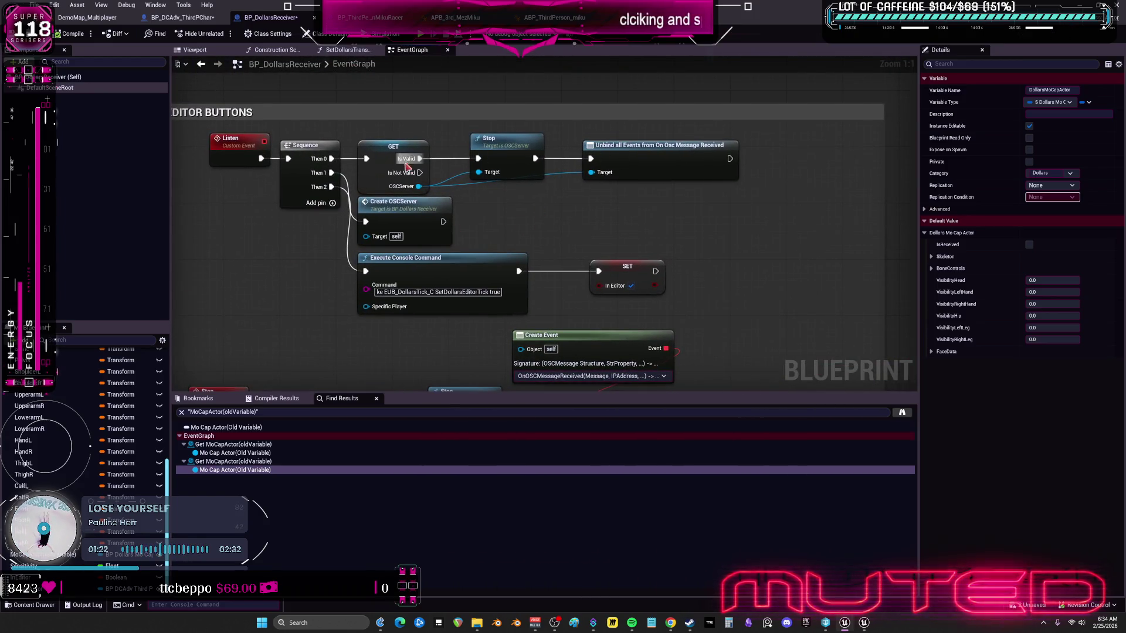
mouse_move(458, 317)
left_mouse_down()
mouse_move(522, 171)
mouse_move(508, 158)
mouse_move(239, 139)
mouse_move(312, 139)
mouse_move(466, 239)
mouse_move(421, 212)
mouse_move(667, 244)
mouse_move(557, 250)
mouse_move(551, 386)
mouse_move(551, 321)
left_mouse_up()
scroll(557, 249, "down", 2)
scroll(598, 325, "up", 2)
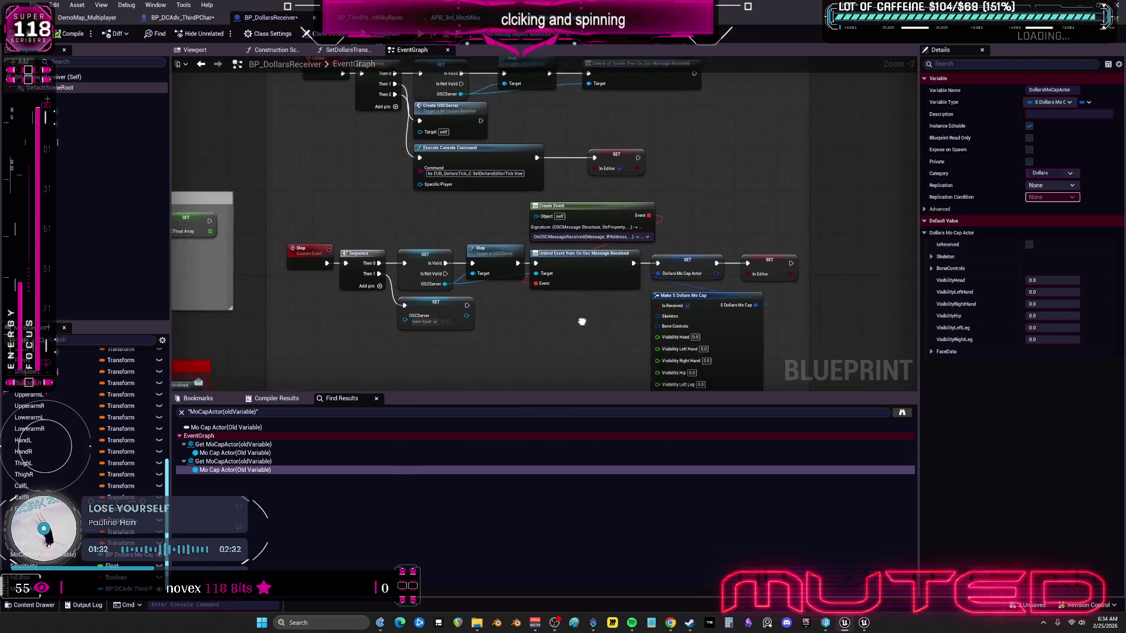
right_click(610, 232)
Step: Find all DollarsMocapActor references by name, jump to the first hit, and view its GET nodes
mouse_move(651, 299)
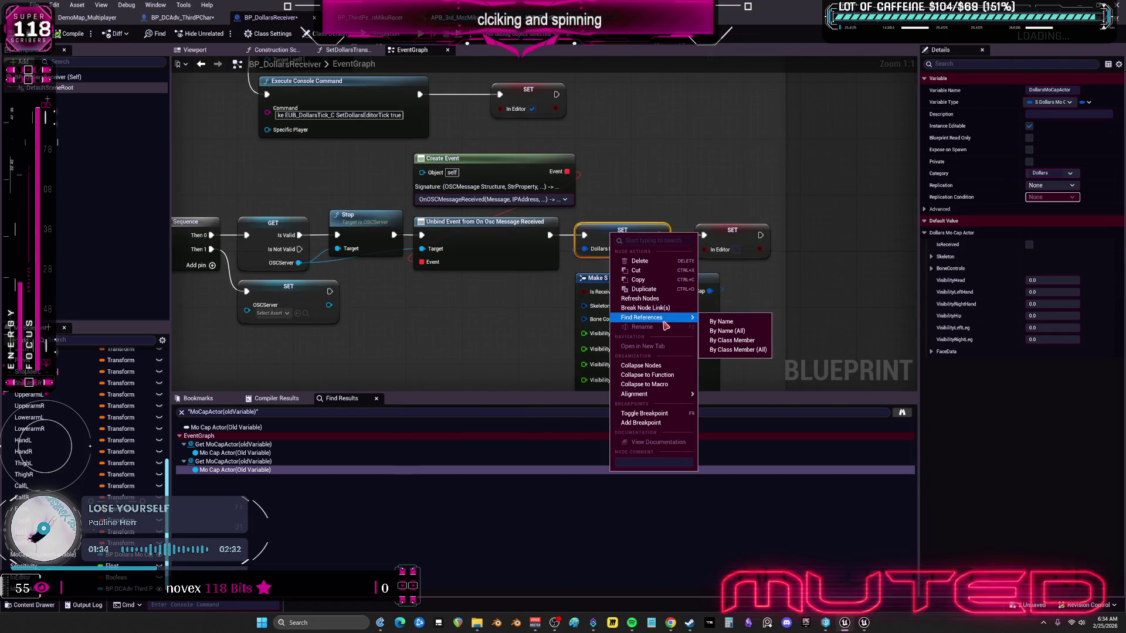
left_click(730, 324)
left_click(228, 453)
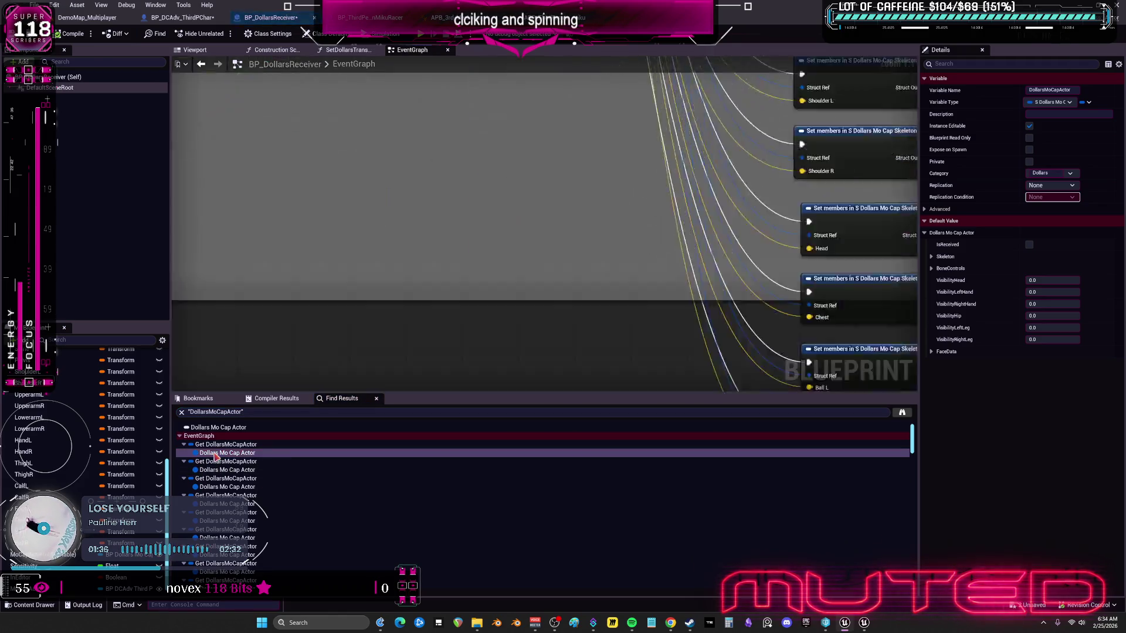
scroll(473, 276, "down", 1)
scroll(367, 281, "up", 2)
scroll(553, 314, "up", 1)
scroll(548, 305, "down", 1)
scroll(548, 304, "up", 1)
mouse_move(508, 254)
left_mouse_down()
mouse_move(687, 120)
mouse_move(726, 122)
mouse_move(616, 339)
mouse_move(557, 176)
mouse_move(427, 219)
mouse_move(479, 292)
mouse_move(455, 271)
mouse_move(417, 358)
left_mouse_up()
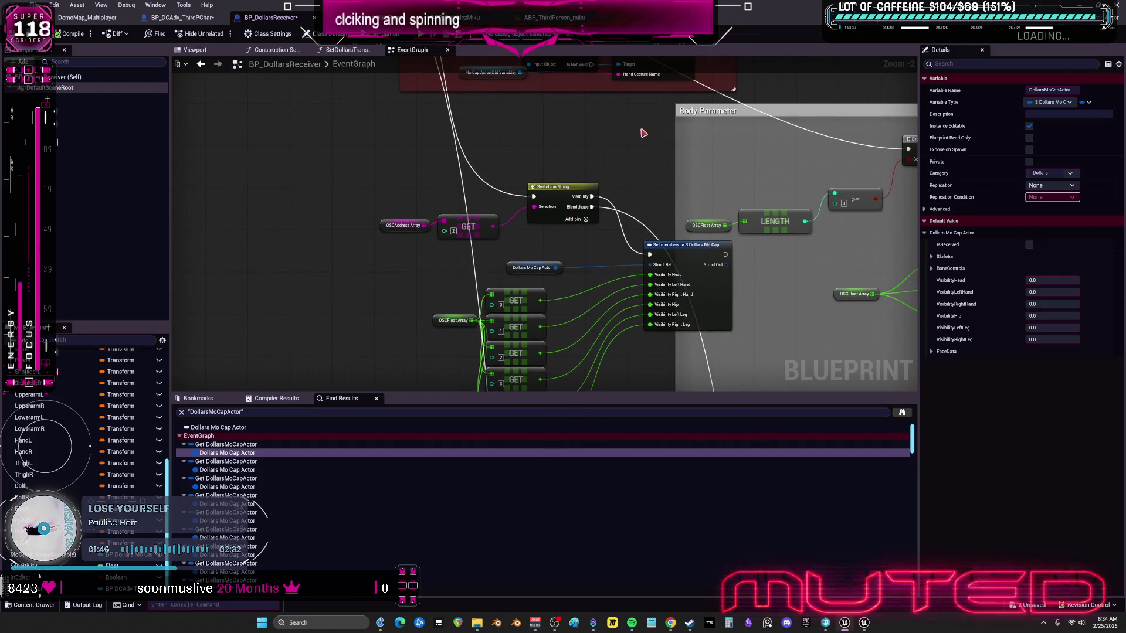
left_click_drag(577, 124, 540, 179)
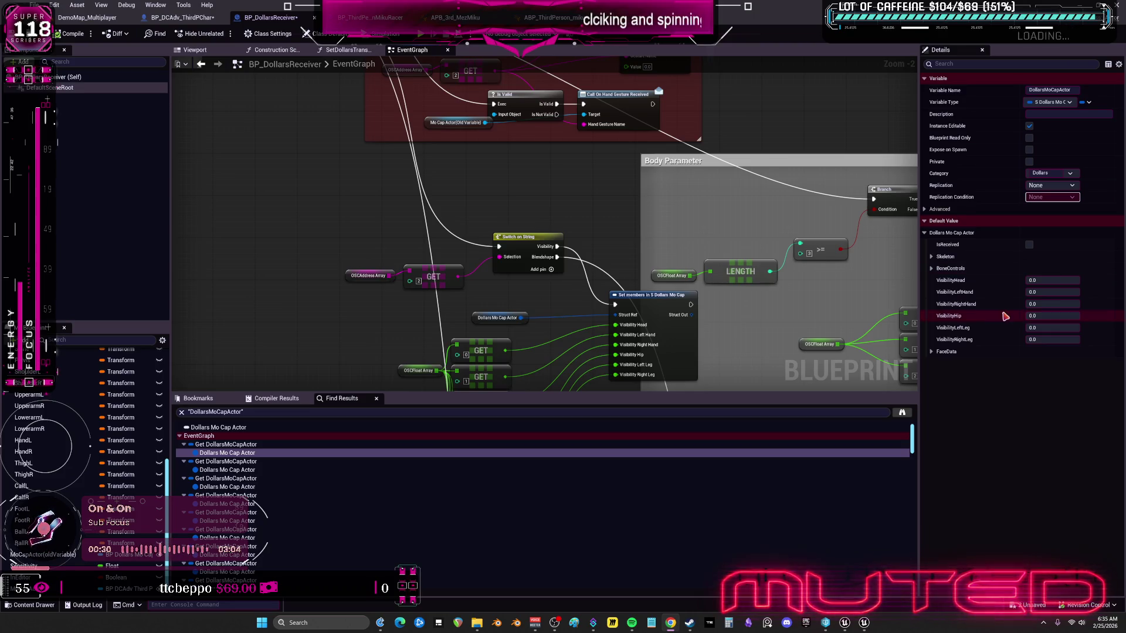
Step: Place a MoCapActor getter above Set members, undoing a mistakenly added Dollars Mocap Data setter
scroll(532, 314, "up", 2)
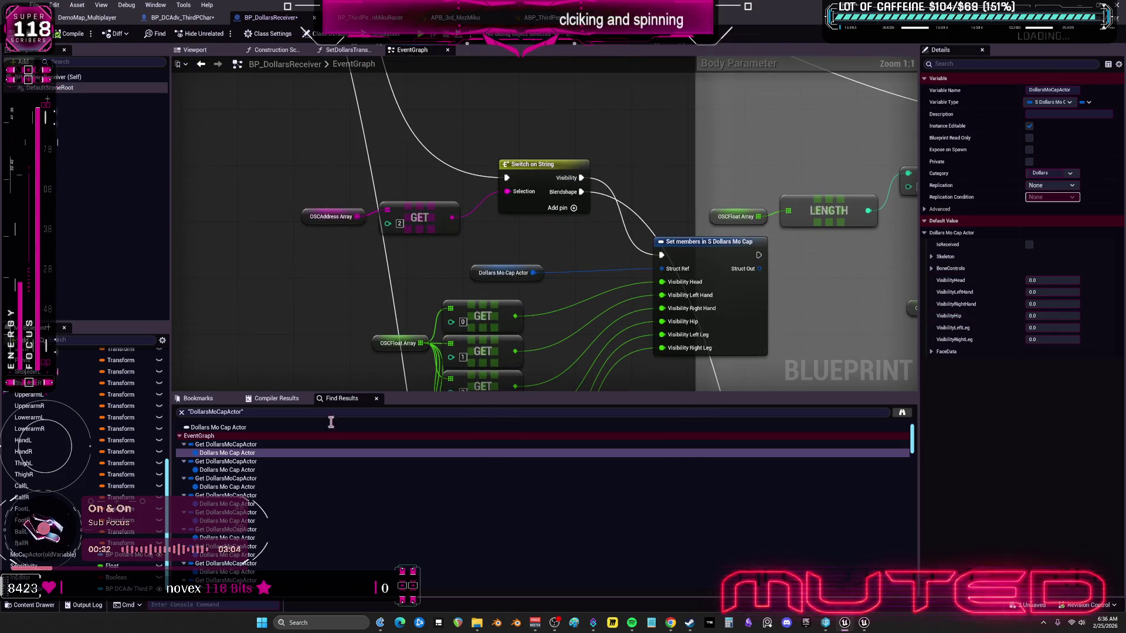
mouse_move(43, 554)
left_mouse_down()
mouse_move(304, 325)
mouse_move(478, 113)
mouse_move(496, 155)
left_mouse_up()
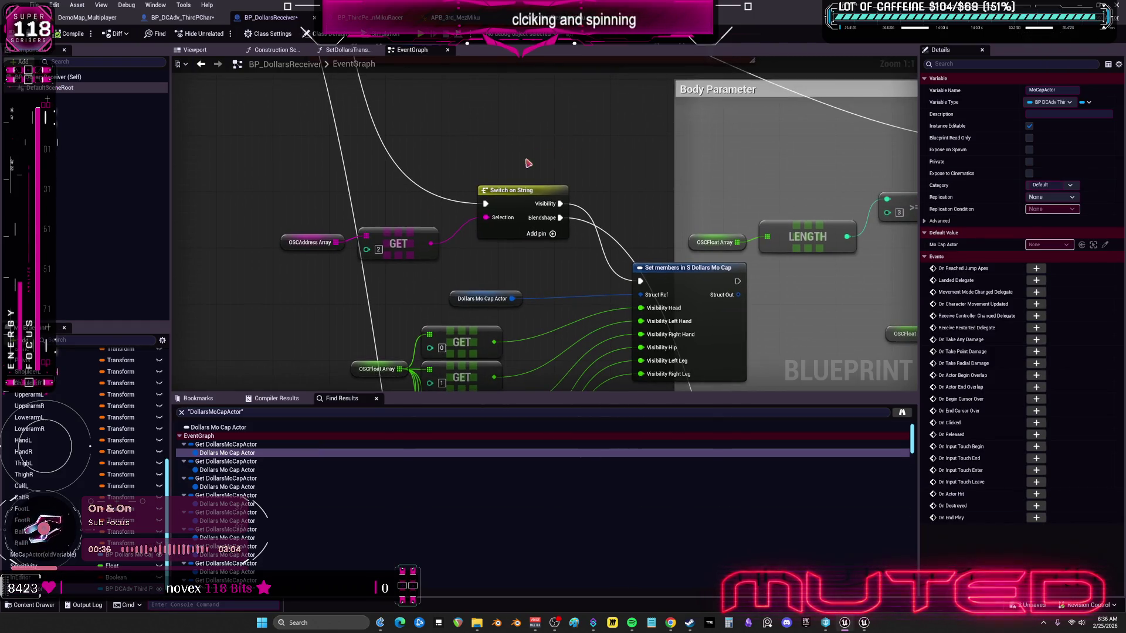
mouse_move(43, 554)
left_mouse_down()
mouse_move(418, 182)
mouse_move(413, 131)
mouse_move(512, 152)
left_mouse_up()
type("DollarsMocapData")
left_click(572, 207)
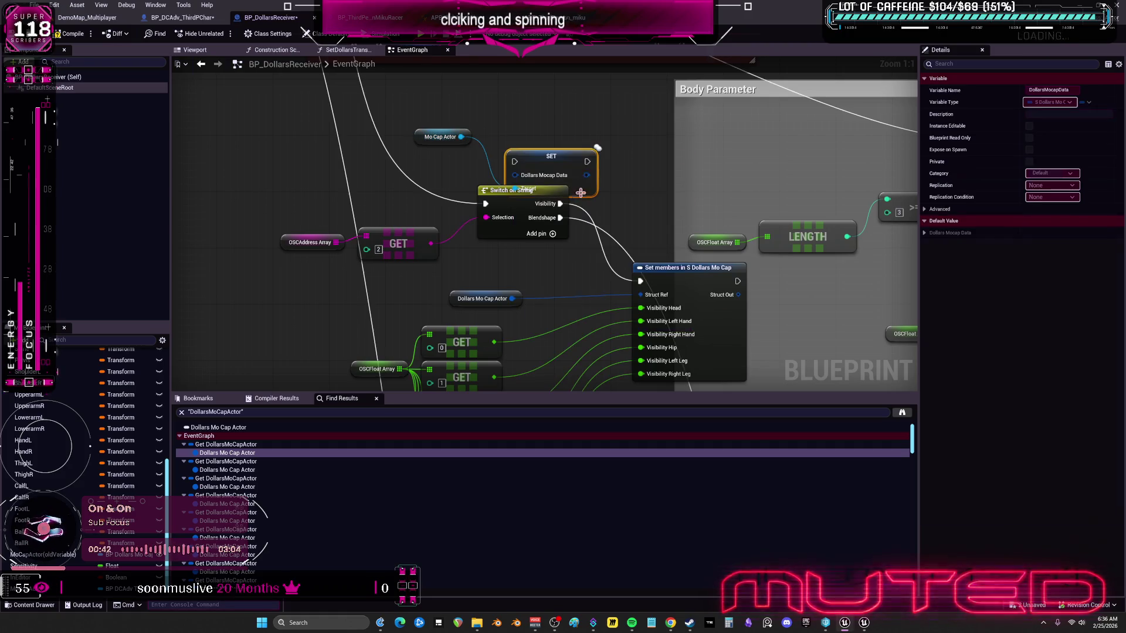
key("ctrl+z")
Step: Pull a Dollars Mocap Data getter off Mo Cap Actor and wire it into Set members' Struct Ref
left_click_drag(462, 137, 520, 143)
type("DollarsMocapData")
left_click(578, 186)
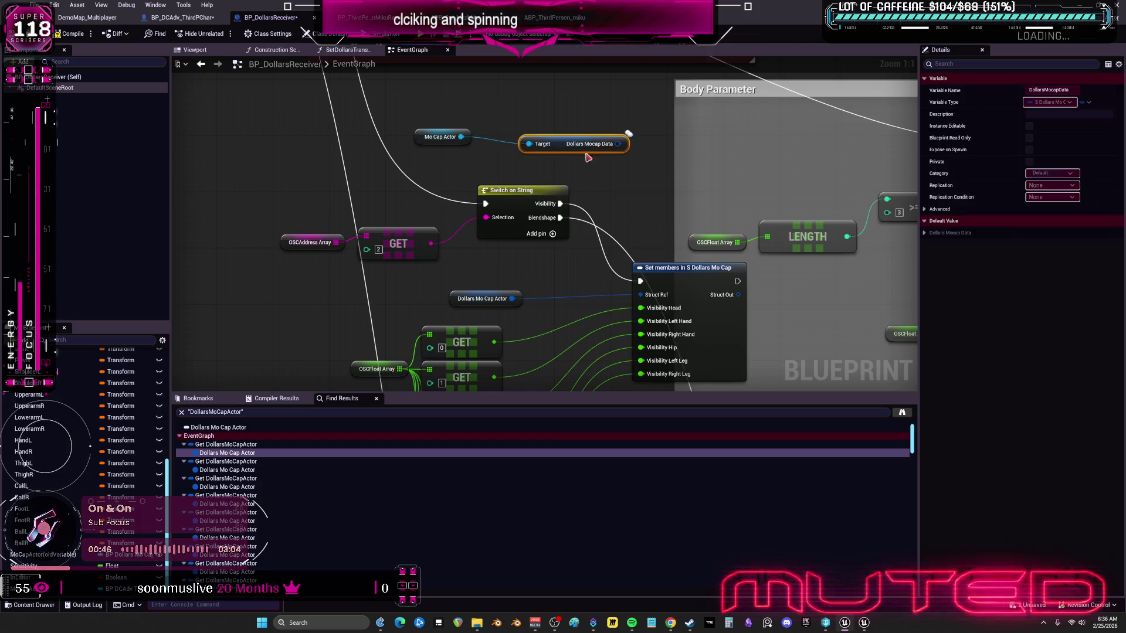
left_click_drag(618, 144, 642, 295)
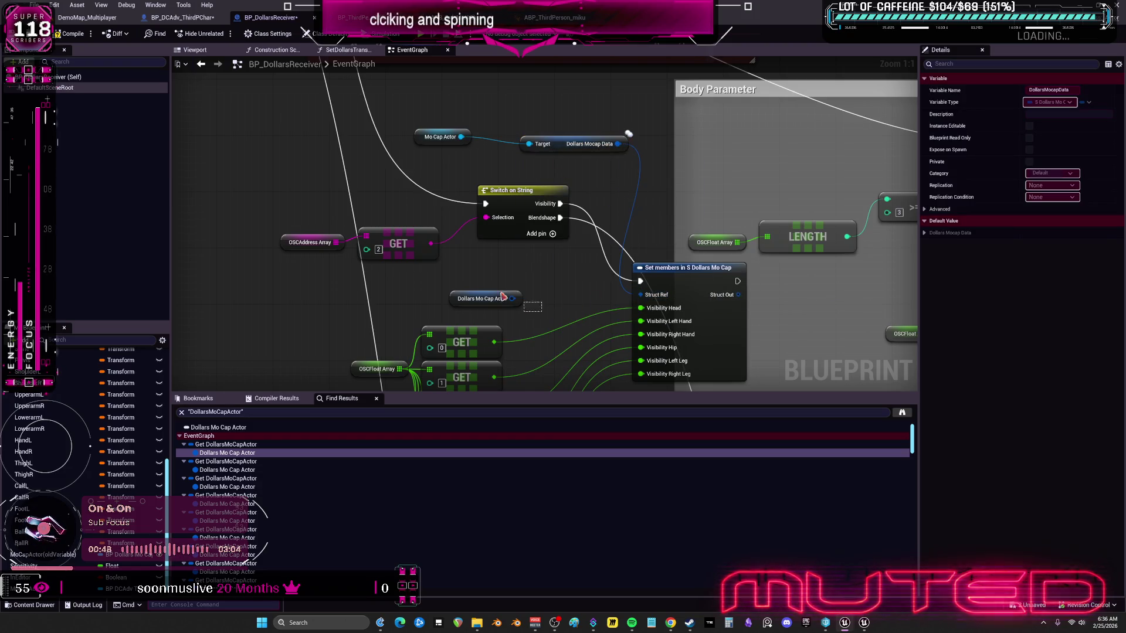
left_click_drag(563, 149, 521, 296)
mouse_move(427, 139)
left_mouse_down()
mouse_move(437, 281)
mouse_move(420, 294)
left_mouse_up()
scroll(420, 293, "down", 4)
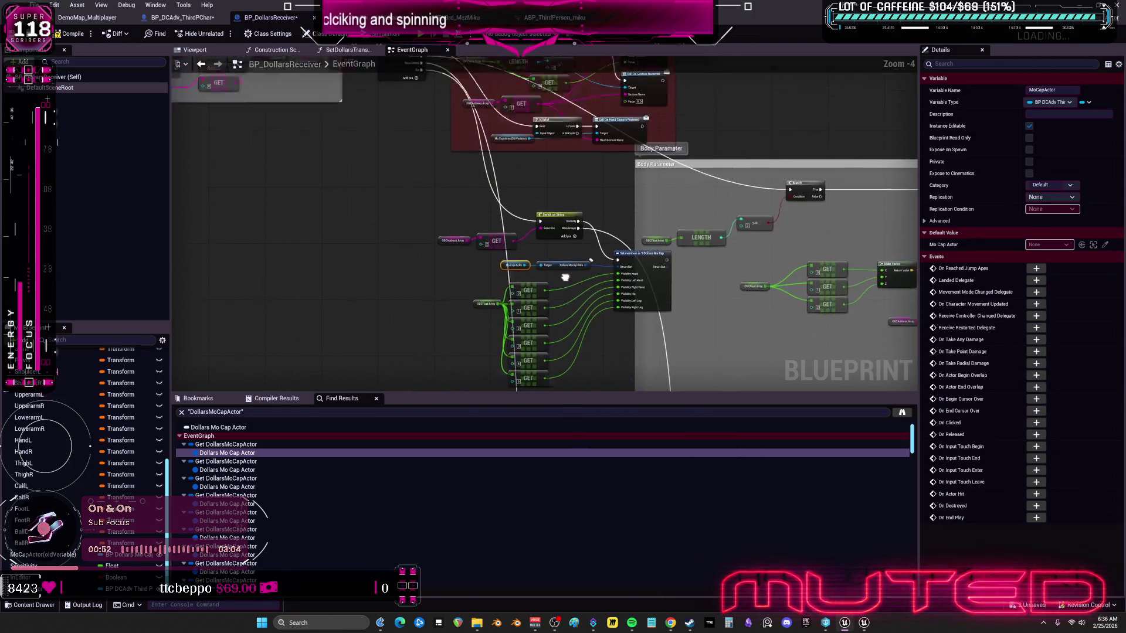
Step: In the Bone Control group, move the Dollars Mo Cap Actor getter down-left out of the way
mouse_move(555, 373)
left_mouse_down()
mouse_move(469, 193)
mouse_move(492, 150)
mouse_move(631, 228)
mouse_move(552, 207)
left_mouse_up()
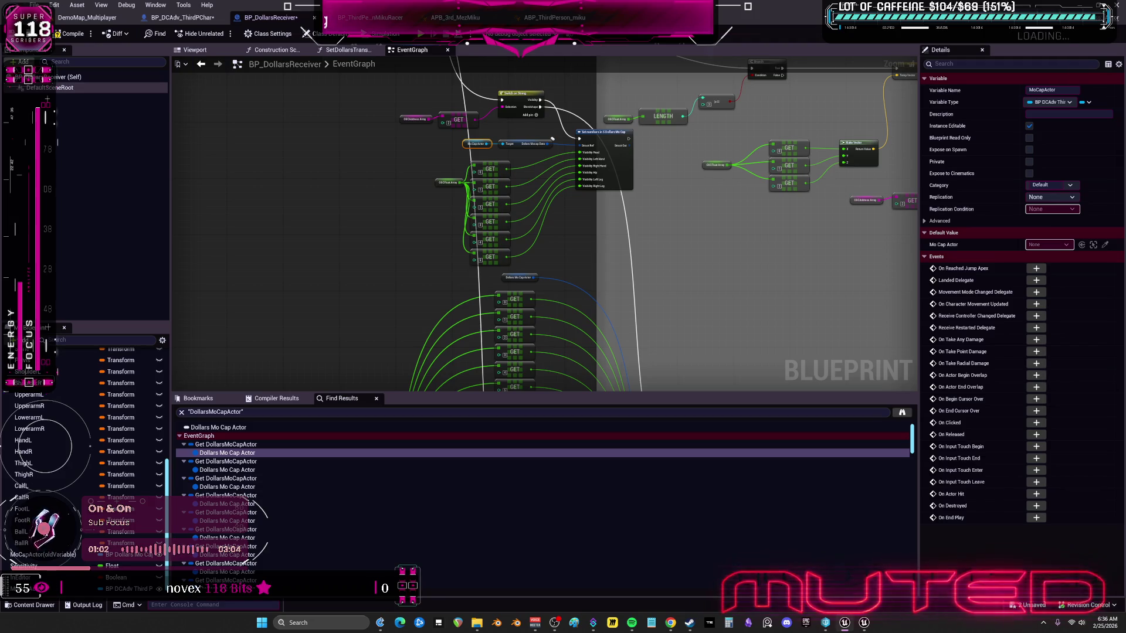
mouse_move(671, 201)
left_mouse_down()
mouse_move(711, 364)
mouse_move(754, 221)
mouse_move(721, 51)
mouse_move(737, 194)
left_mouse_up()
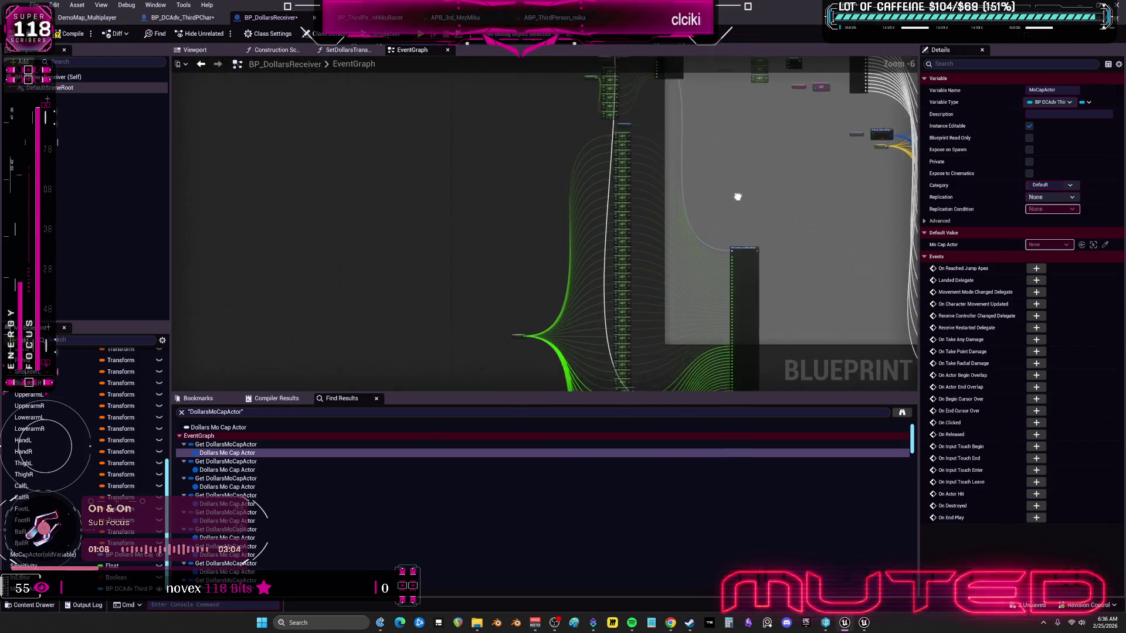
scroll(737, 194, "down", 2)
left_click_drag(718, 292, 696, 230)
scroll(696, 230, "up", 4)
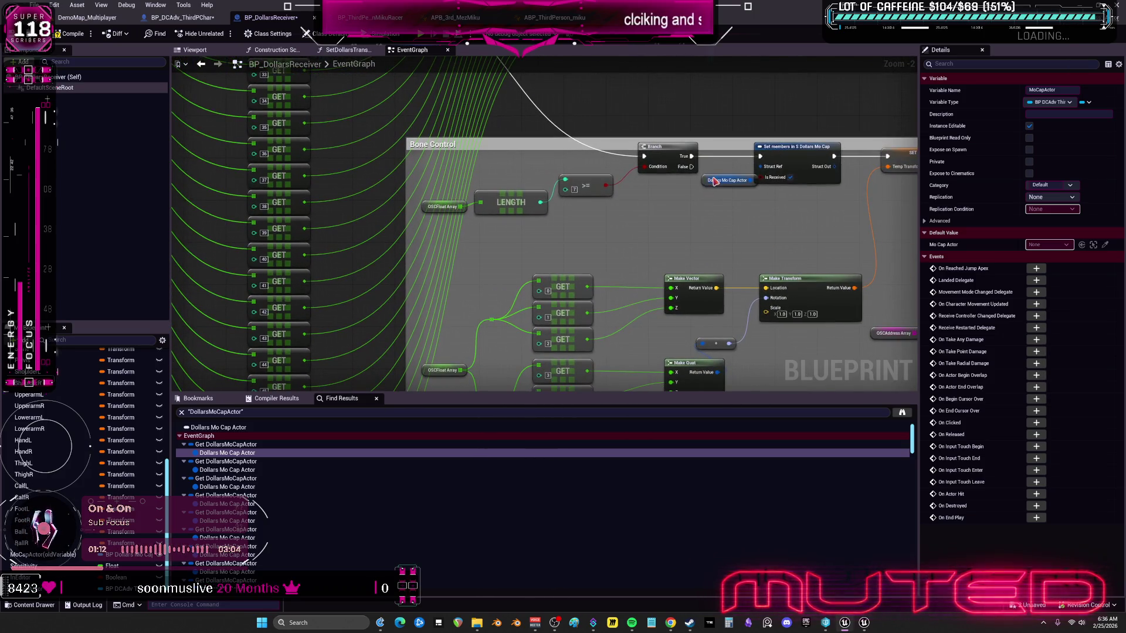
left_click_drag(703, 183, 675, 199)
left_click_drag(737, 328, 645, 322)
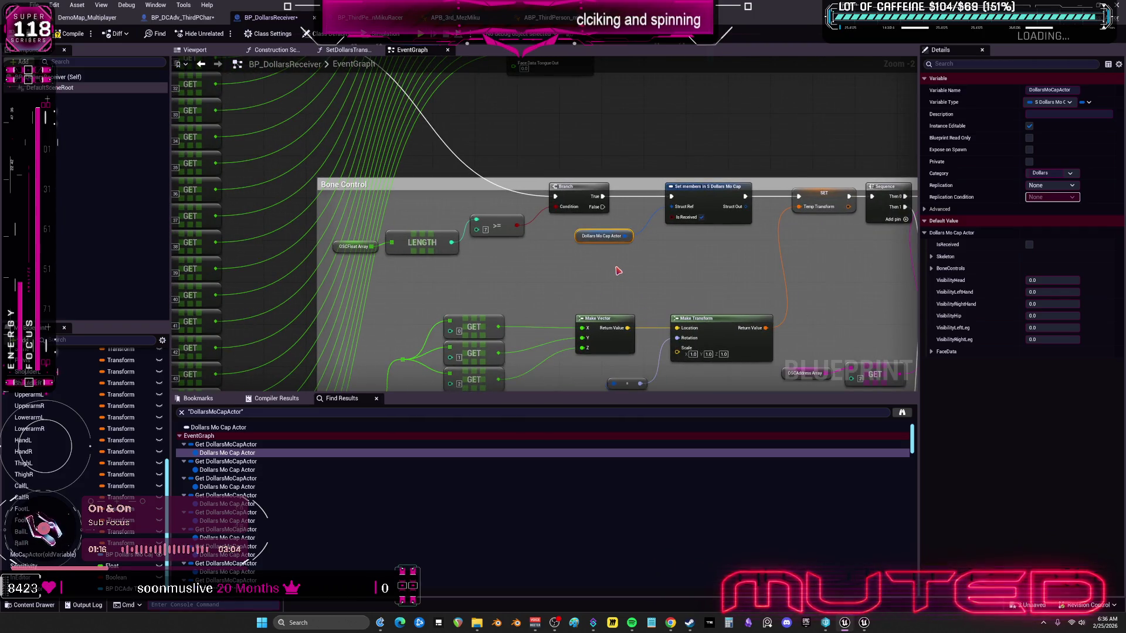
Step: Nudge the new Dollars Mocap Data getter slightly right and deselect it
scroll(615, 271, "down", 4)
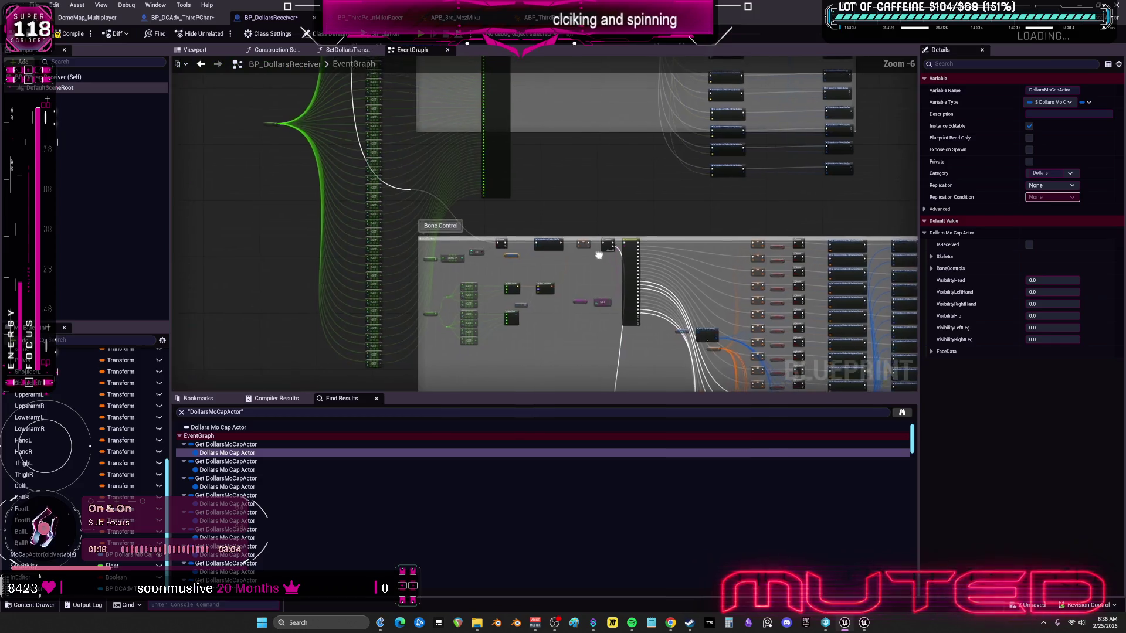
scroll(631, 231, "up", 2)
left_click_drag(547, 227, 619, 282)
scroll(603, 94, "up", 4)
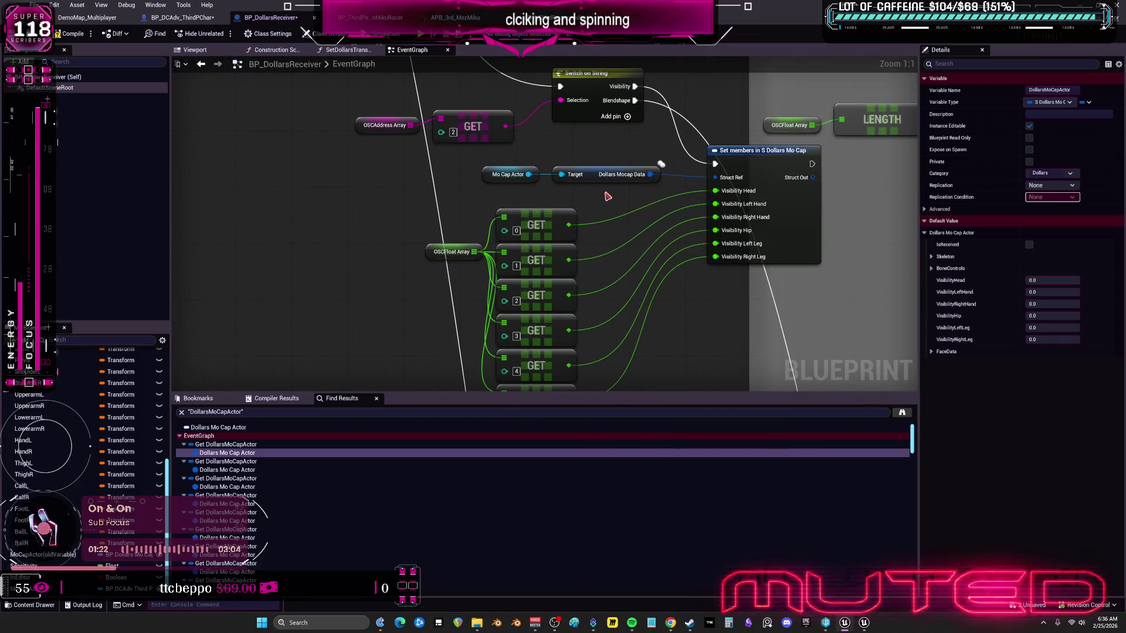
mouse_move(606, 190)
left_mouse_down()
mouse_move(488, 166)
mouse_move(614, 193)
left_mouse_up()
left_click(615, 192)
scroll(615, 192, "down", 3)
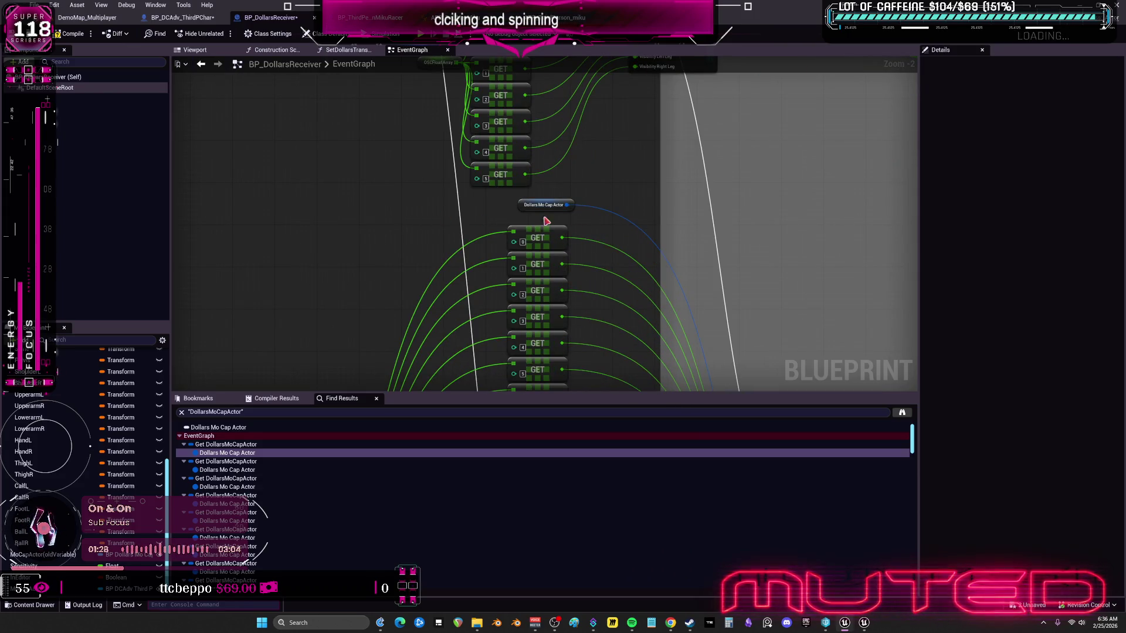
Step: Paste a Mo Cap Actor → Dollars Mocap Data pair, move the wire onto it, and delete the old getter
key("ctrl+z")
scroll(531, 223, "up", 2)
mouse_move(576, 203)
left_mouse_down()
mouse_move(480, 215)
mouse_move(315, 207)
left_mouse_up()
left_click(539, 201)
key("Delete")
Step: In Bone Control, feed Set members' Struct Ref from Dollars Mocap Data, delete the old getter, and position the pair
scroll(646, 244, "down", 5)
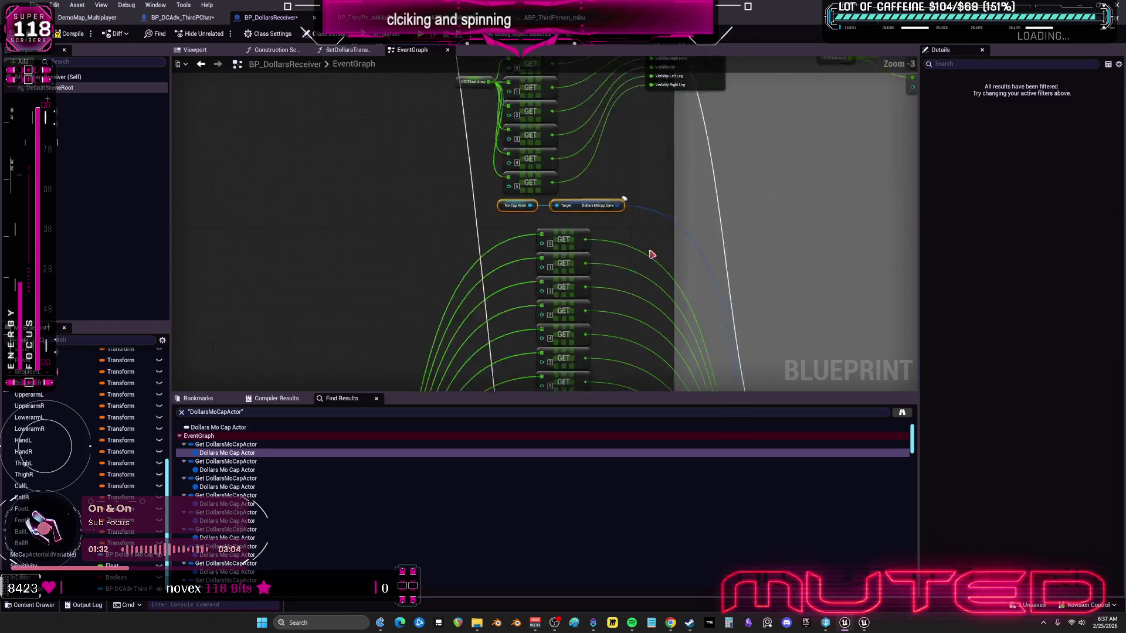
mouse_move(649, 104)
left_mouse_down()
mouse_move(608, 276)
mouse_move(604, 251)
left_mouse_up()
scroll(654, 267, "up", 5)
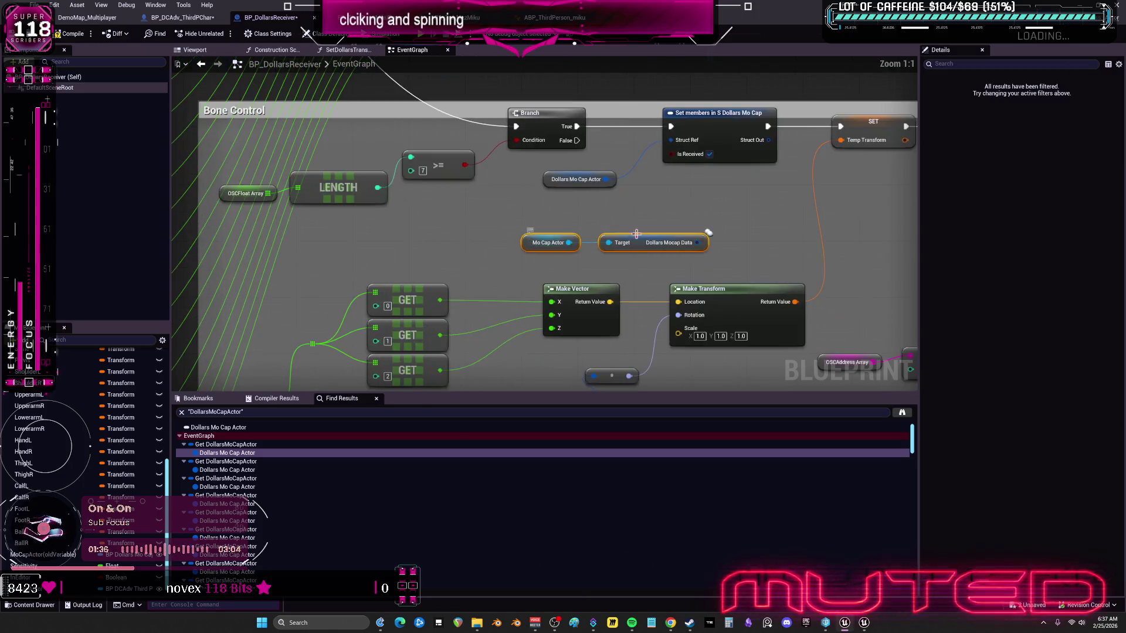
mouse_move(658, 269)
left_mouse_down()
mouse_move(657, 194)
mouse_move(626, 159)
left_mouse_up()
left_click_drag(604, 223, 508, 202)
key("Delete")
left_click_drag(469, 246, 672, 274)
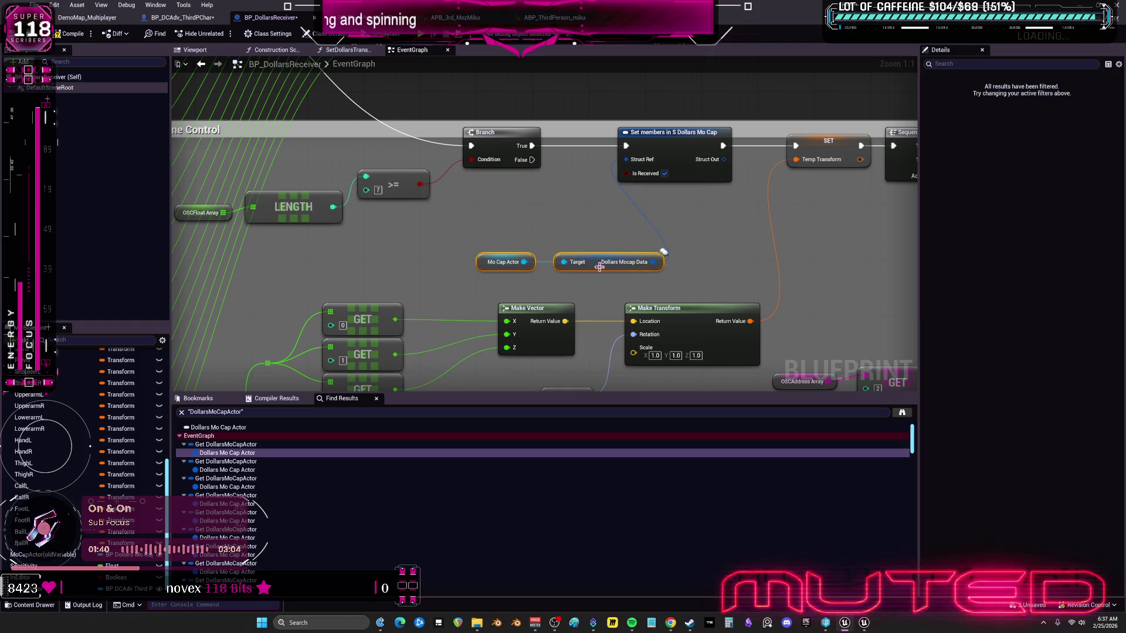
left_click_drag(577, 262, 535, 227)
Step: Re-run Find References for the DollarsMoCapActor variable from its context menu
scroll(88, 481, "up", 6)
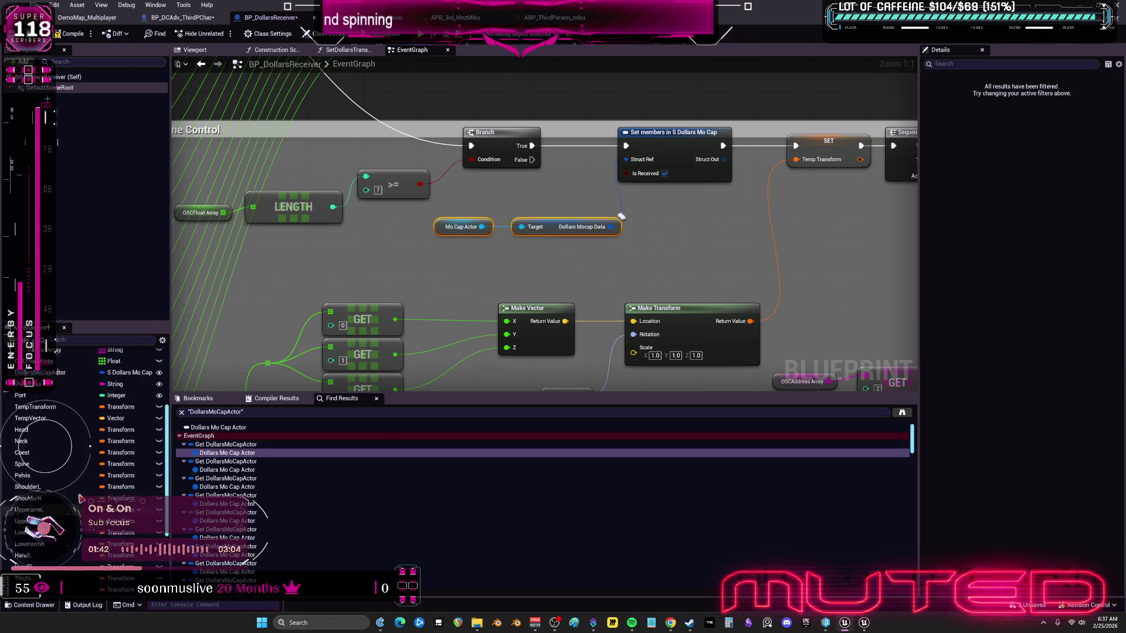
left_click(35, 502)
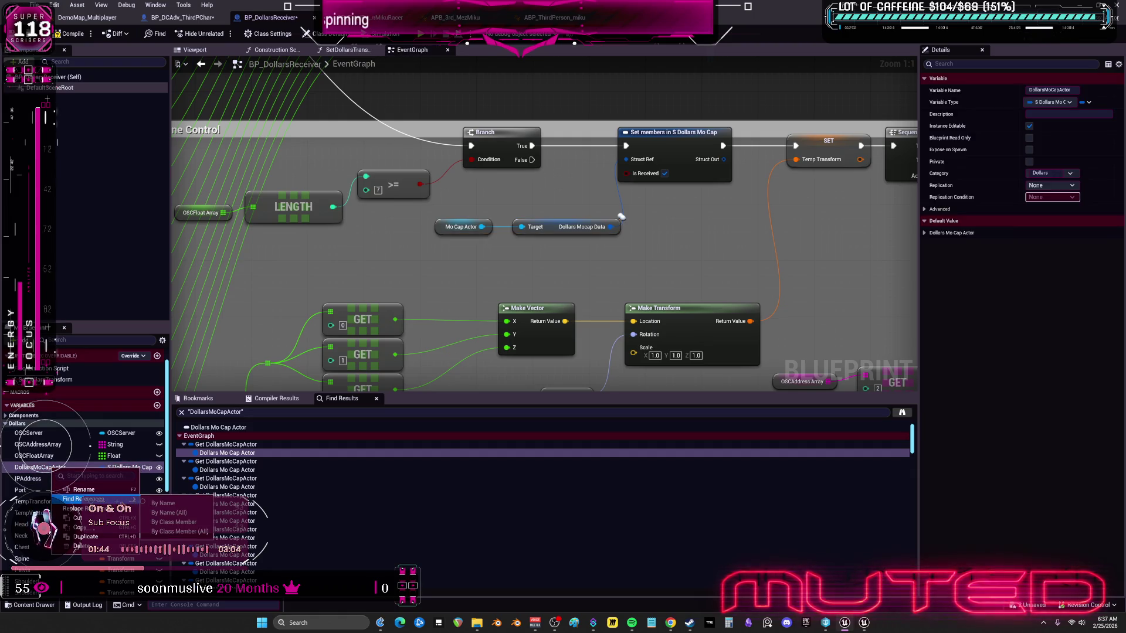
left_click(55, 469)
right_click(54, 470)
mouse_move(117, 508)
left_click(179, 502)
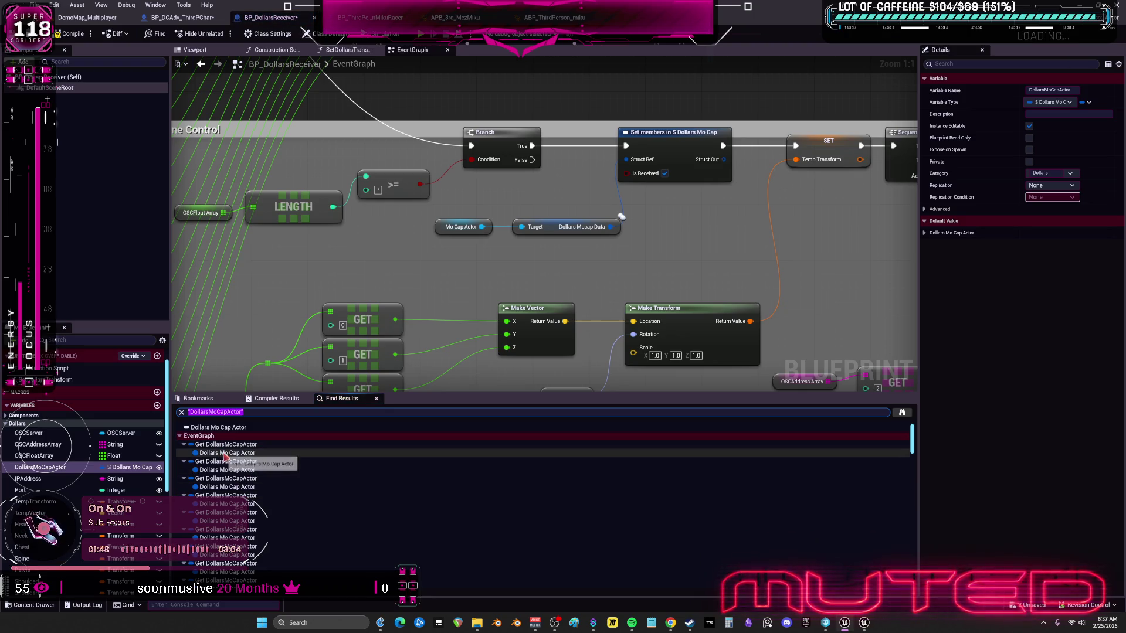
Step: At a remaining reference, paste the Dollars Mocap Data pair and delete the old getter
left_click(241, 453)
left_click(417, 271)
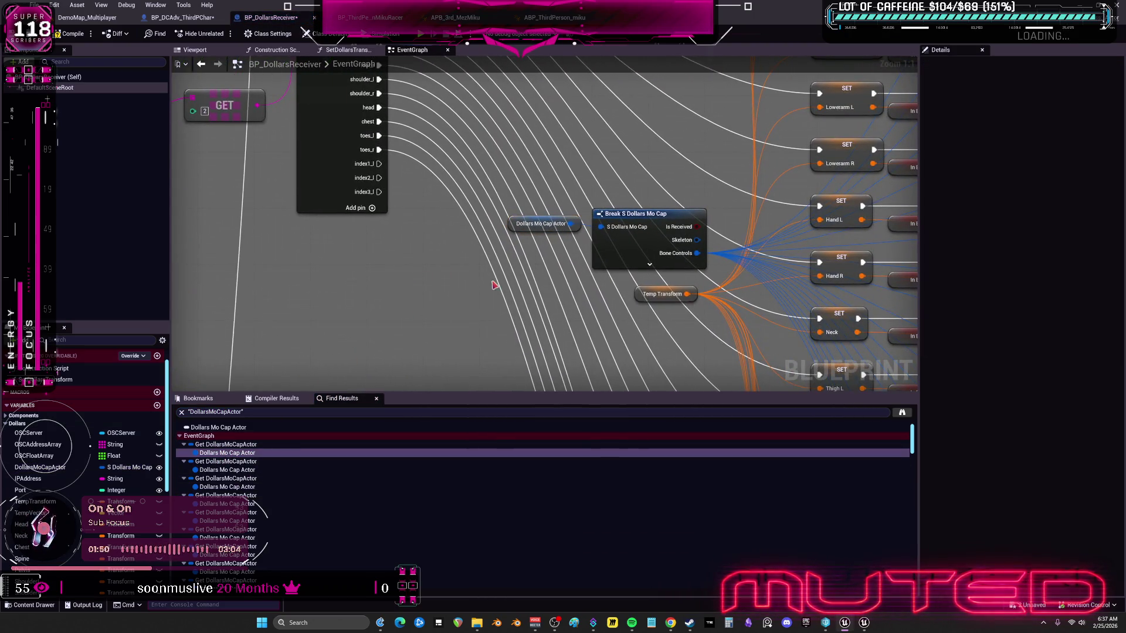
key("ctrl+z")
key("ctrl+z")
key("Delete")
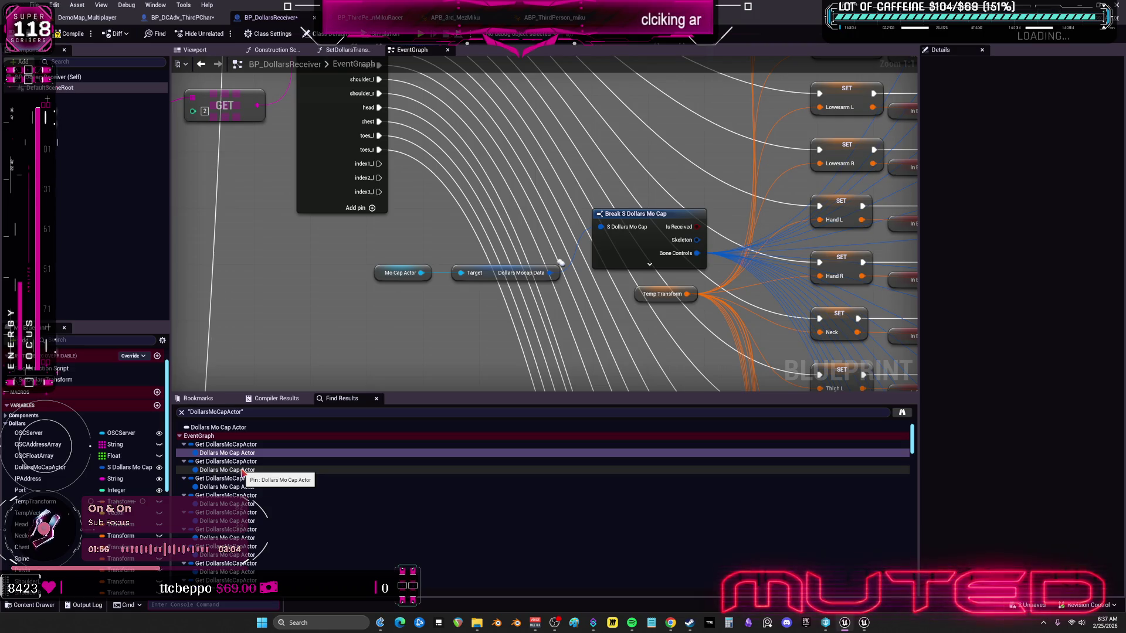
Step: At the next reference, shift the getter's wires onto Dollars Mocap Data and delete the getter
left_click(242, 470)
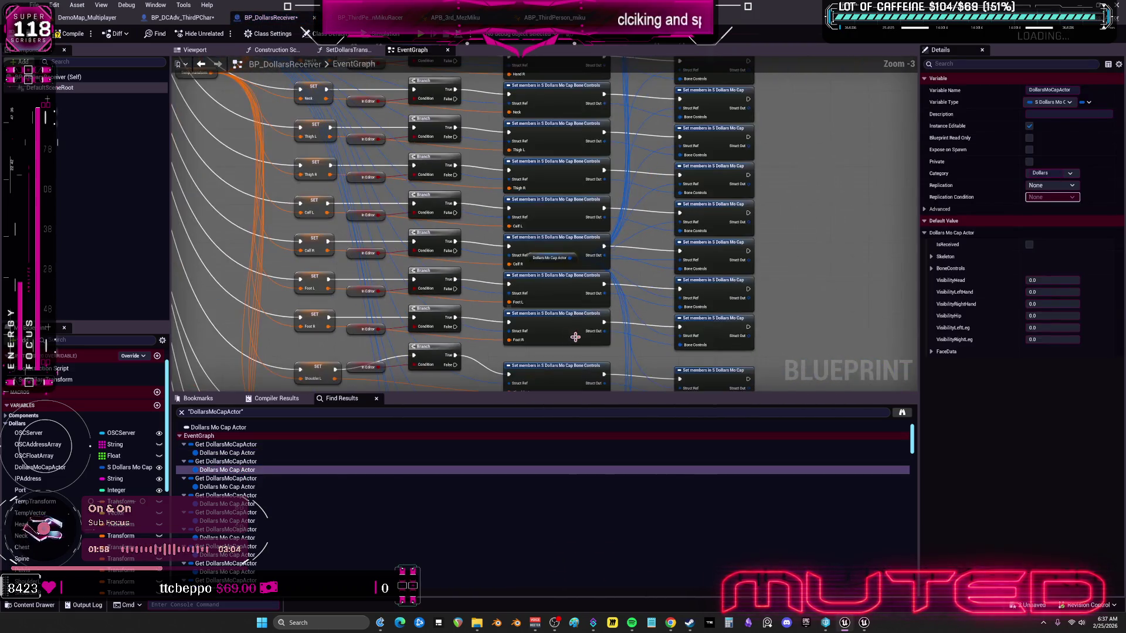
mouse_move(538, 261)
left_mouse_down()
mouse_move(628, 146)
mouse_move(634, 48)
mouse_move(635, 271)
mouse_move(573, 258)
left_mouse_up()
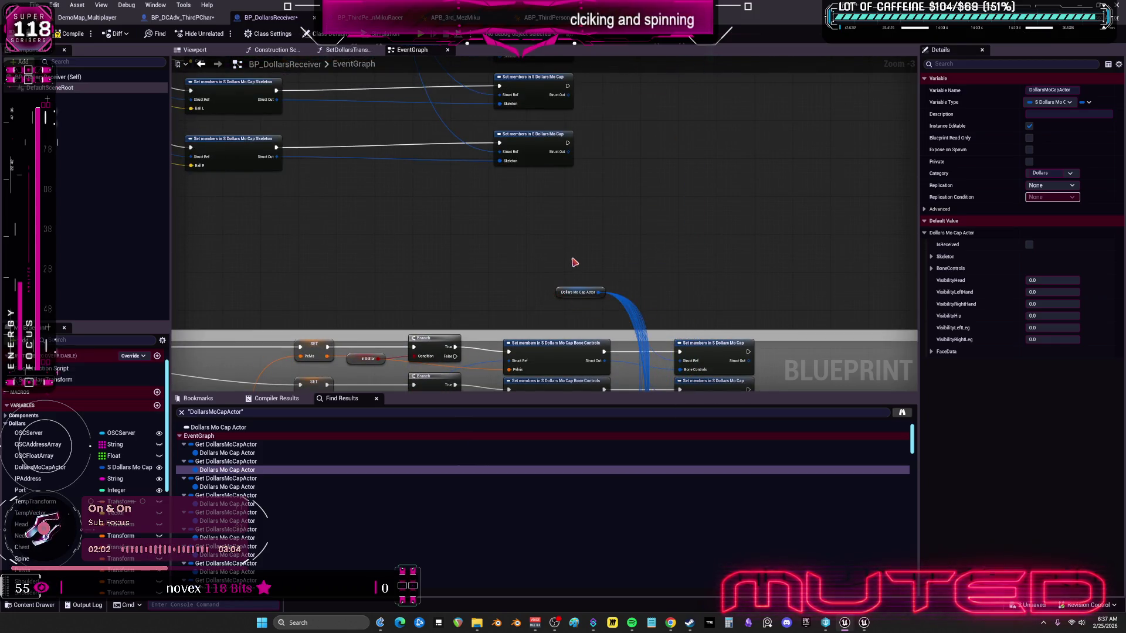
scroll(656, 275, "up", 3)
scroll(657, 276, "down", 3)
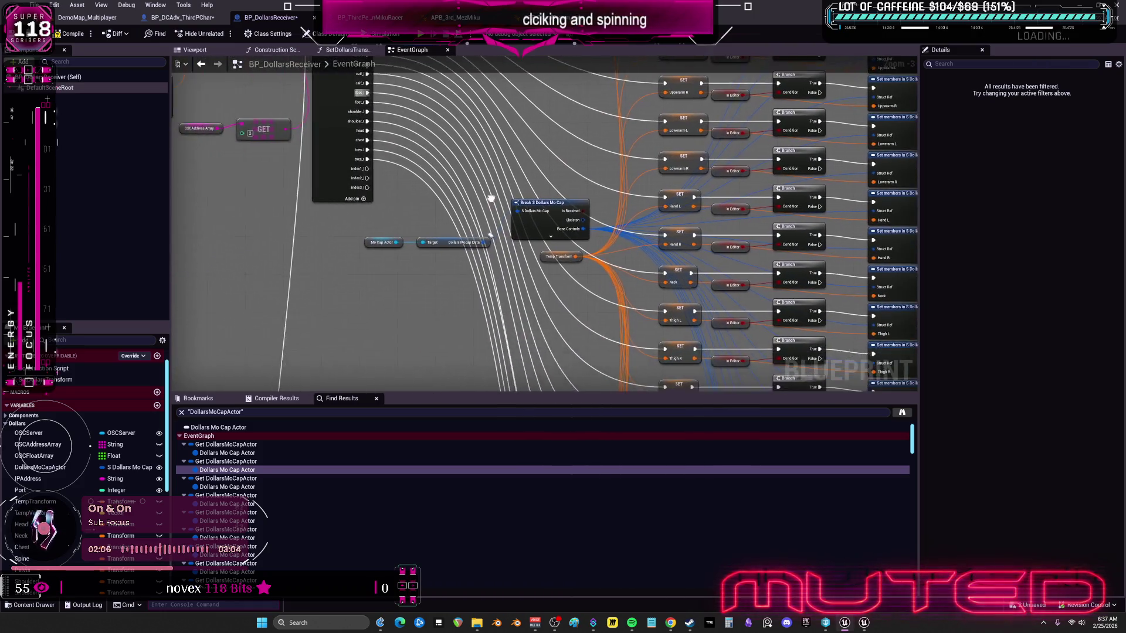
scroll(548, 209, "up", 3)
mouse_move(544, 213)
left_mouse_down()
mouse_move(639, 157)
mouse_move(587, 184)
mouse_move(554, 241)
mouse_move(538, 242)
left_mouse_up()
left_click(515, 199)
key("Delete")
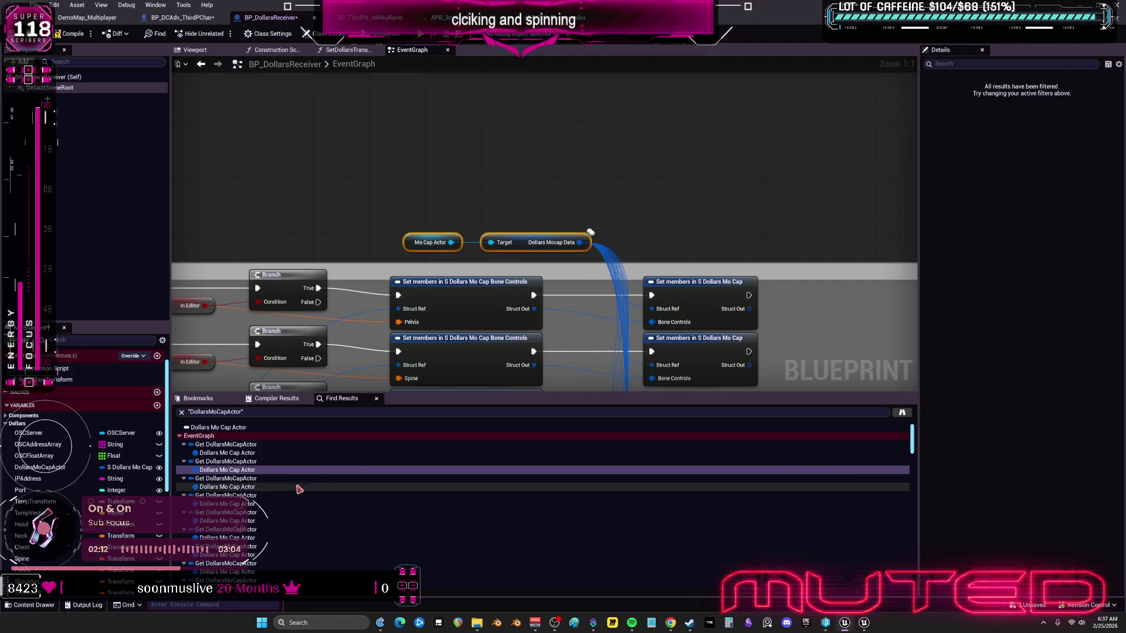
Step: Connect pasted Dollars Mocap Data to the Break S Dollars Mo Cap input and remove the old getters
double_click(308, 487)
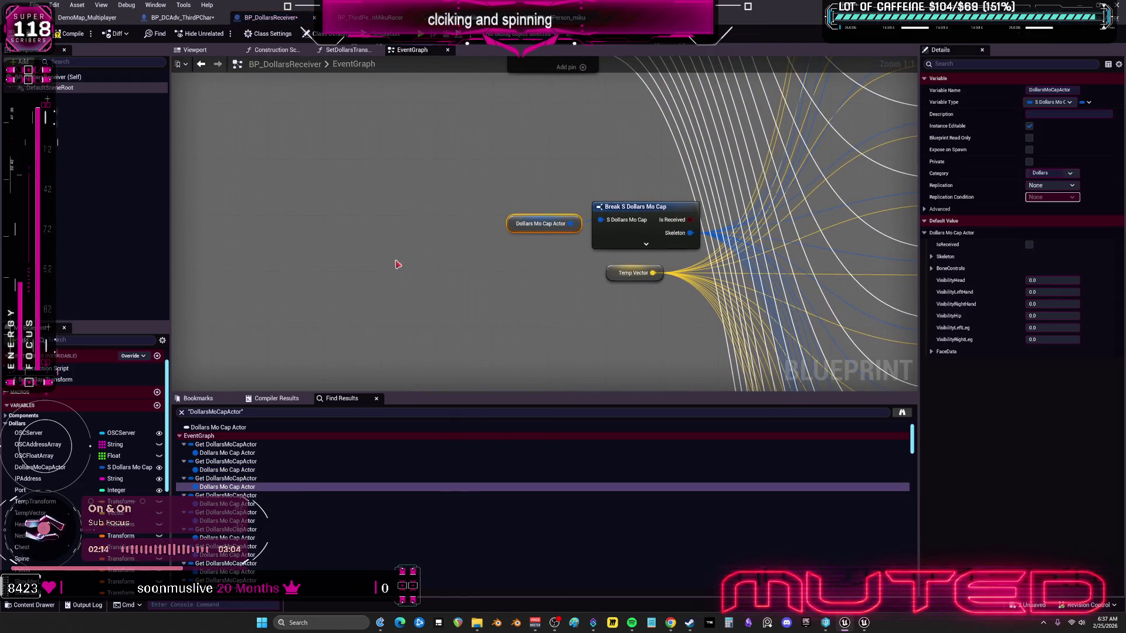
key("ctrl+z")
left_click_drag(529, 265, 537, 235)
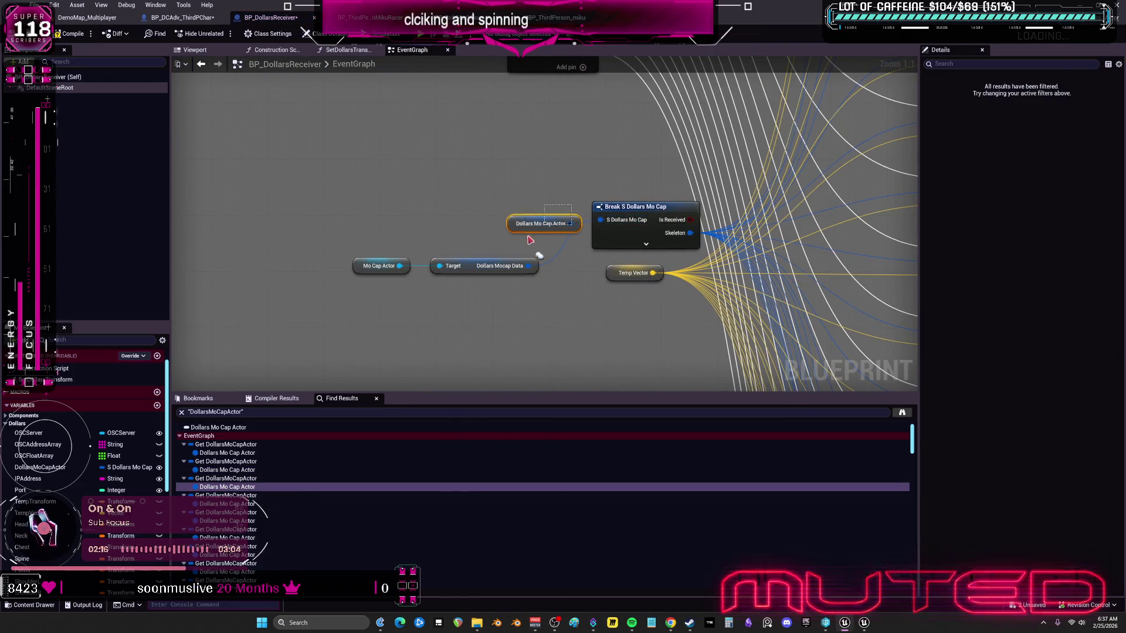
key("Delete")
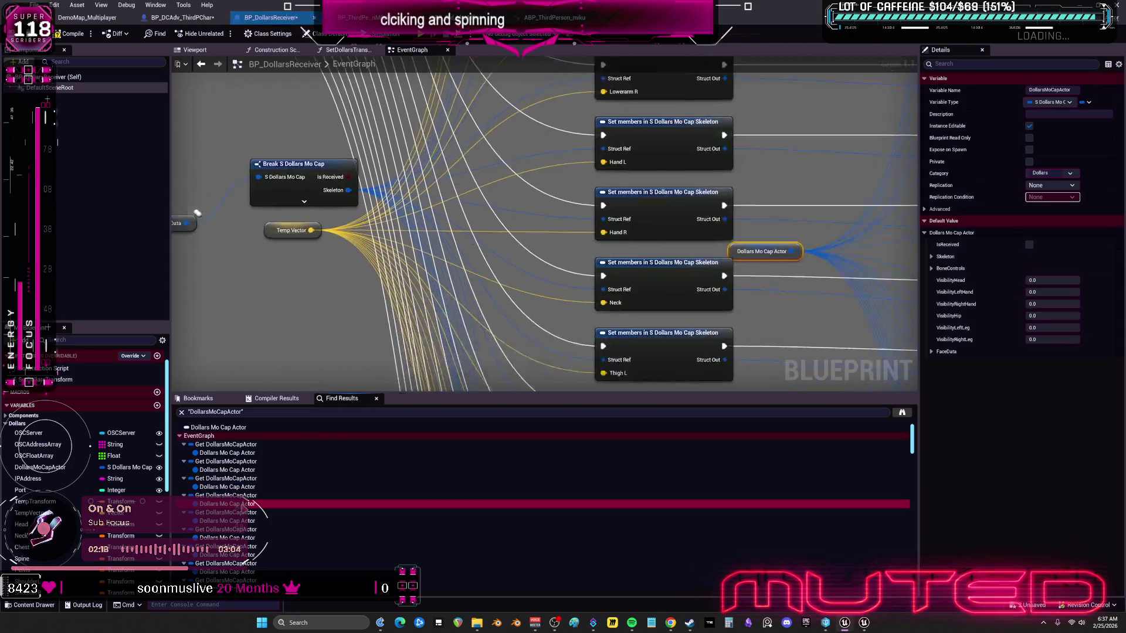
key("ctrl+z")
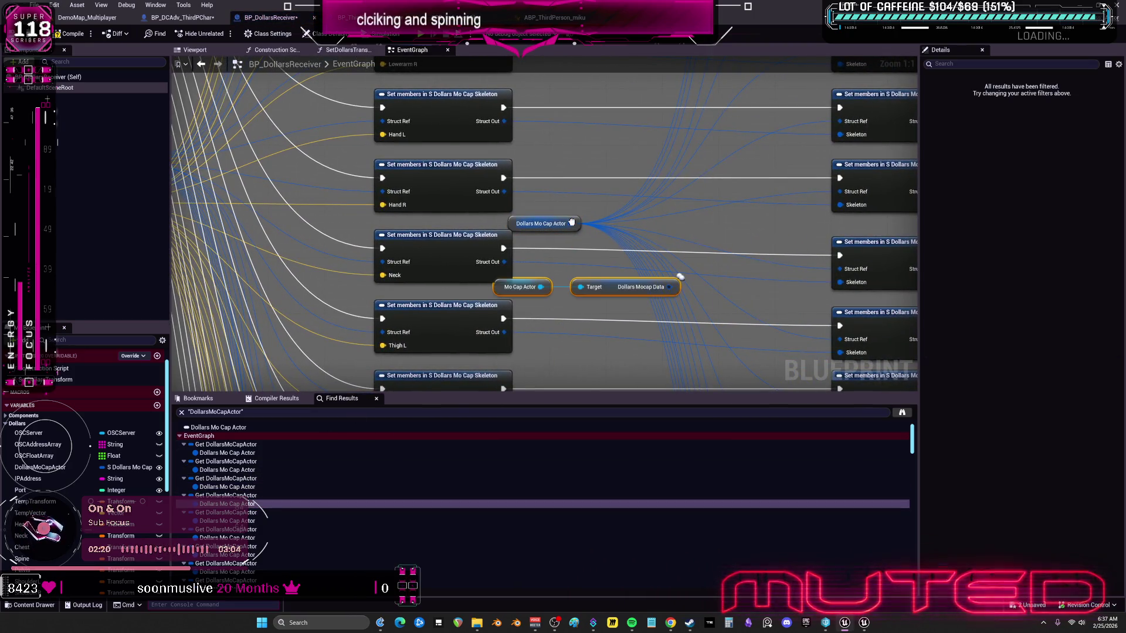
key("ctrl+z")
left_click_drag(610, 289, 642, 222)
left_click(244, 521)
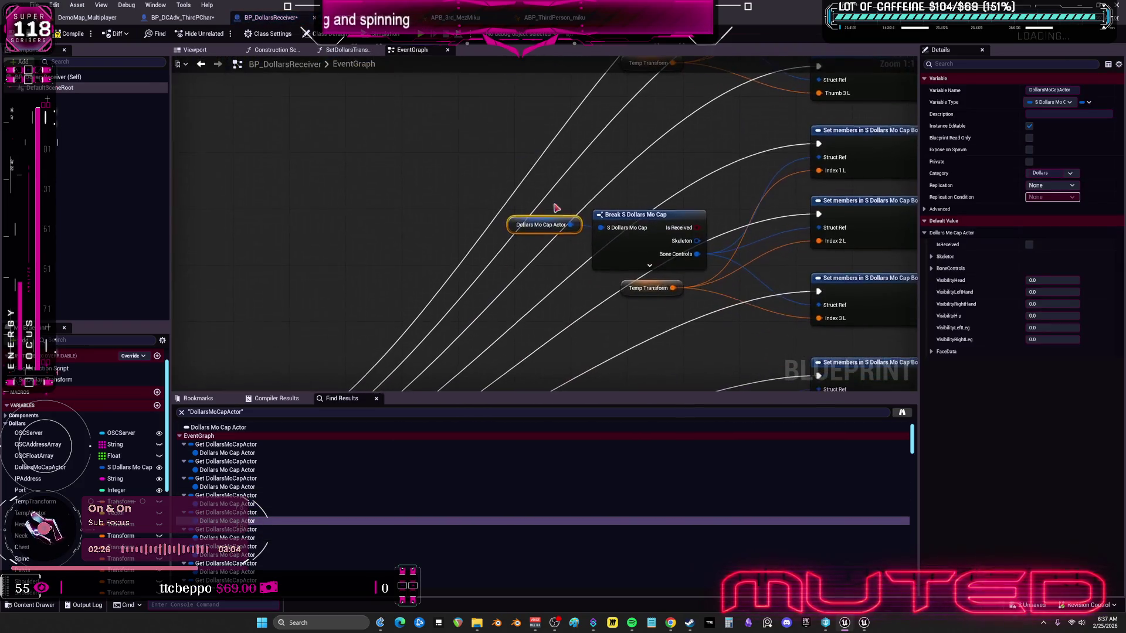
Step: Wire pasted Dollars Mocap Data into the next two Break nodes and delete the old getter
left_click_drag(579, 174, 601, 227)
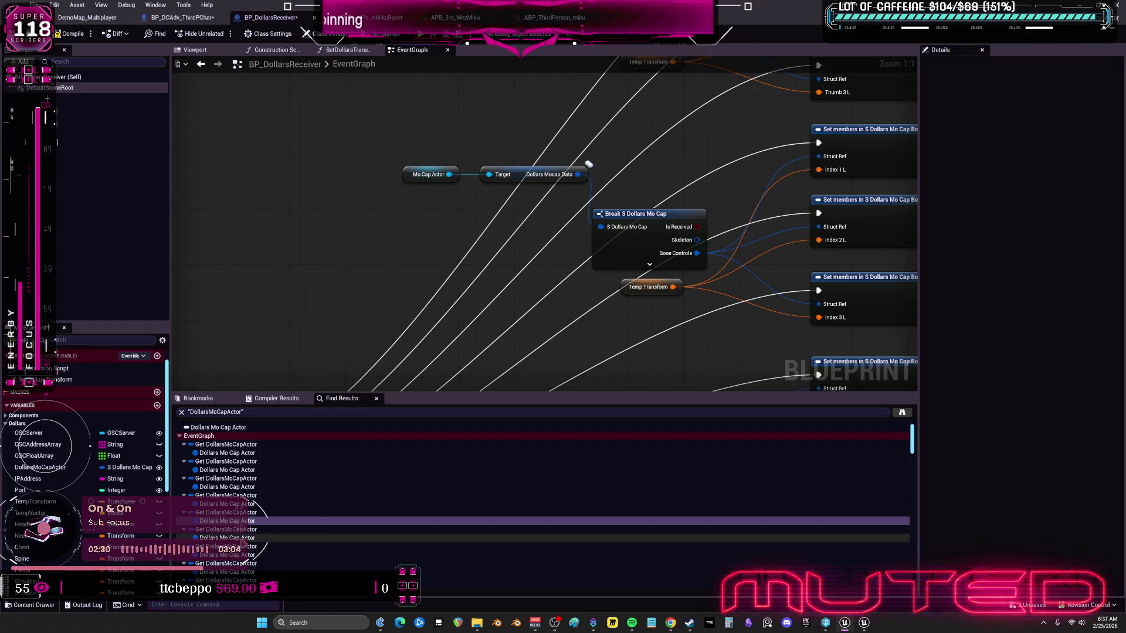
left_click(475, 538)
key("ctrl+v")
left_click_drag(570, 223, 641, 266)
key("Down")
key("Down")
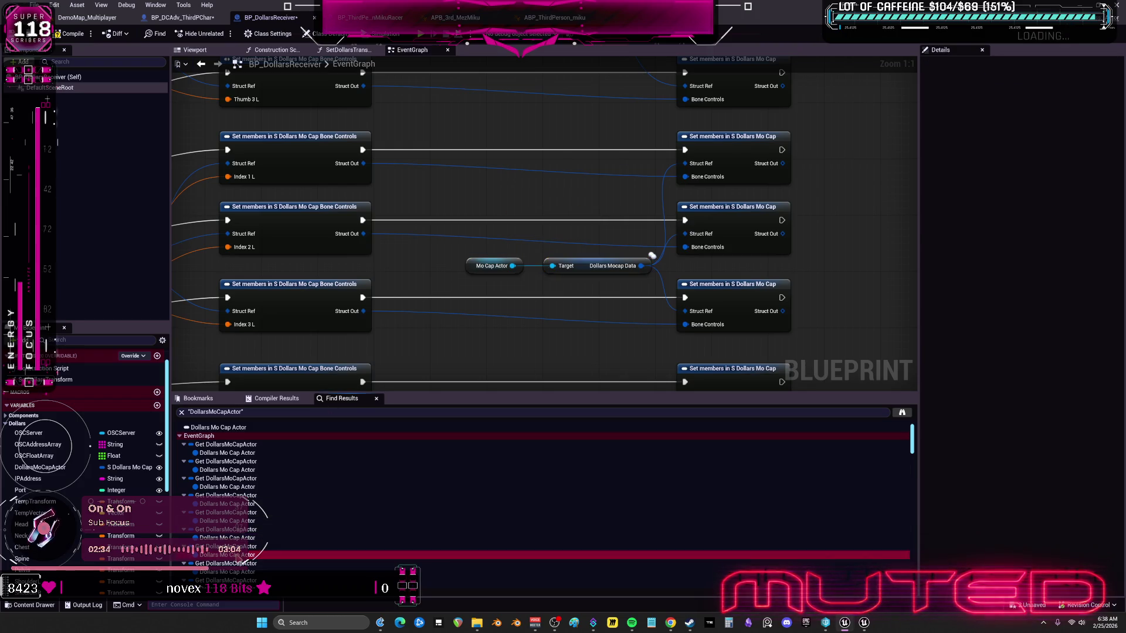
key("ctrl+v")
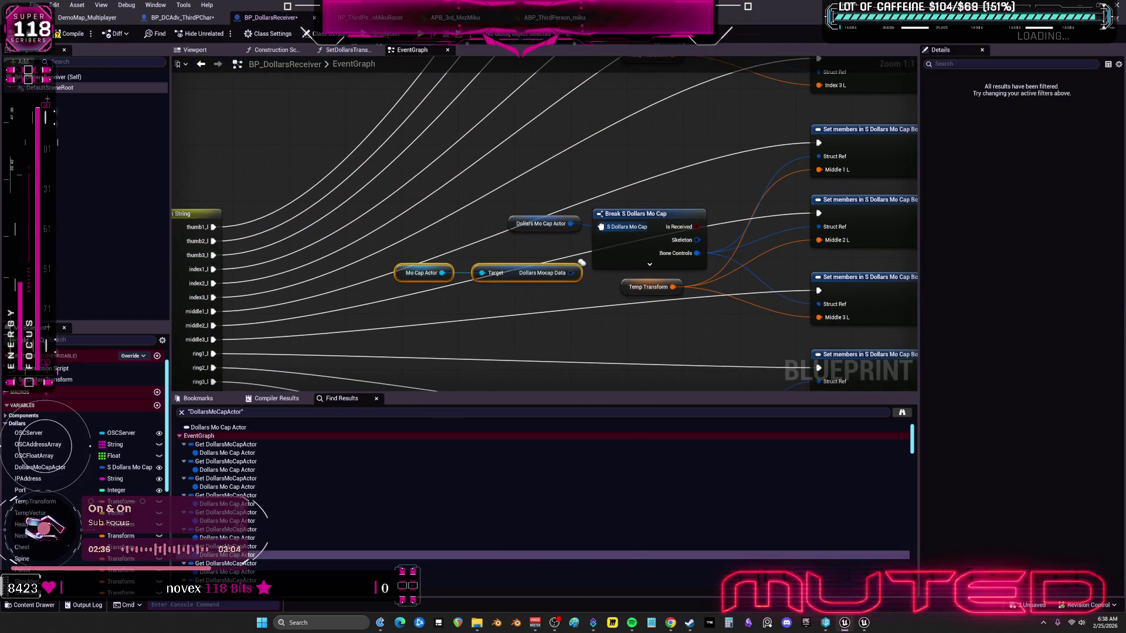
left_click_drag(599, 228, 570, 273)
left_click(540, 223)
key("Delete")
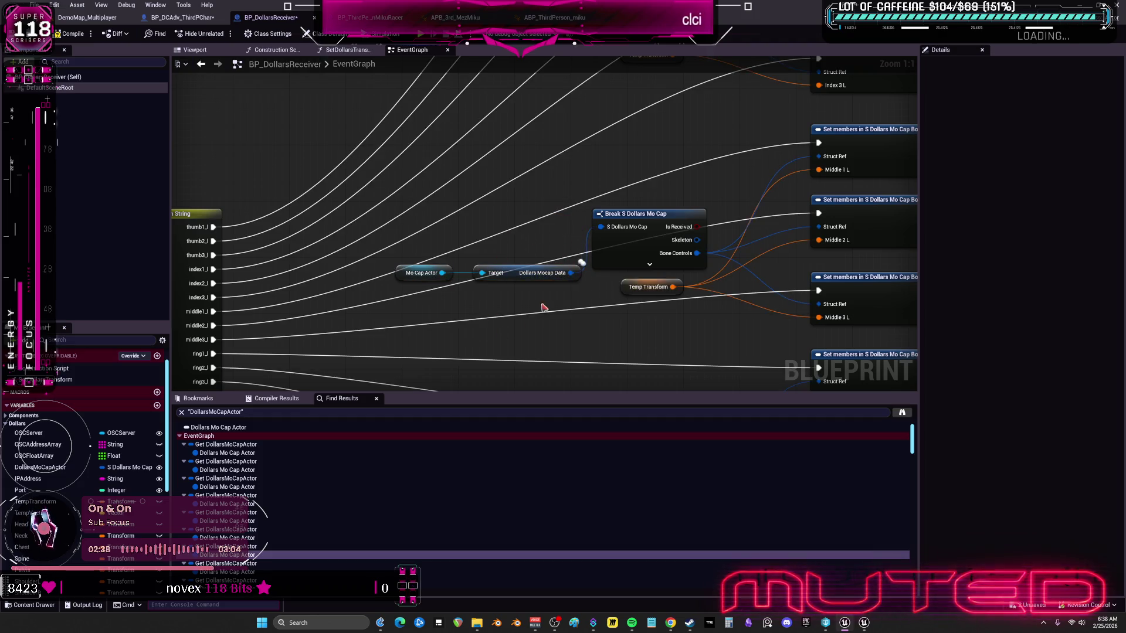
Step: At the following hit, paste the pair, move the getter's wires onto Dollars Mocap Data, delete the getter
key("Down")
key("Down")
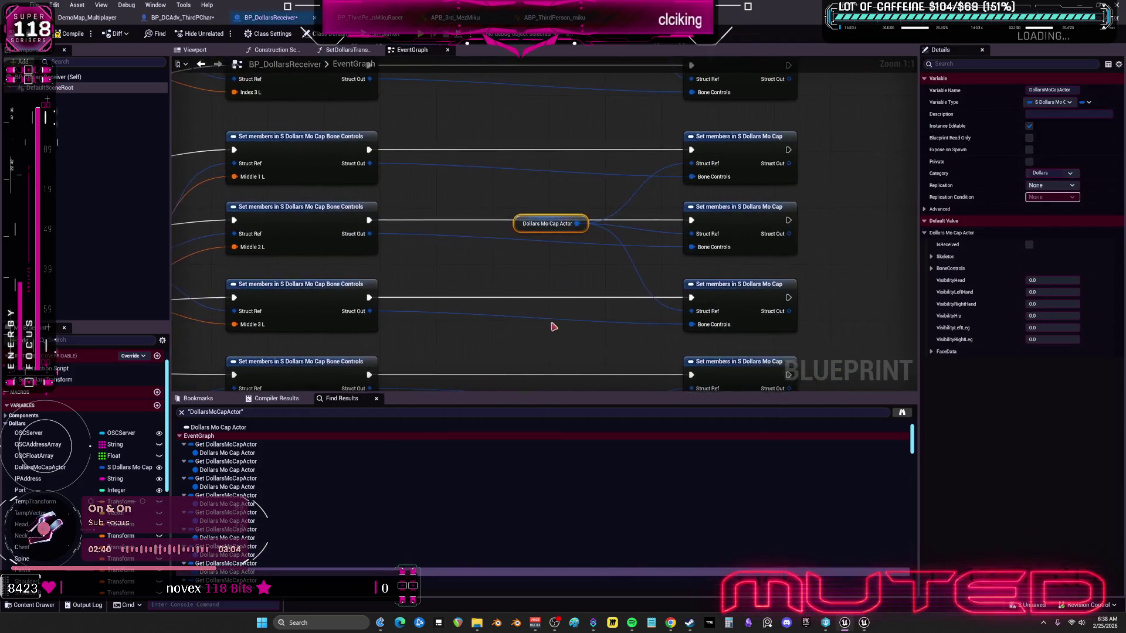
key("ctrl+v")
mouse_move(641, 265)
left_mouse_down()
mouse_move(626, 242)
mouse_move(641, 265)
left_mouse_up()
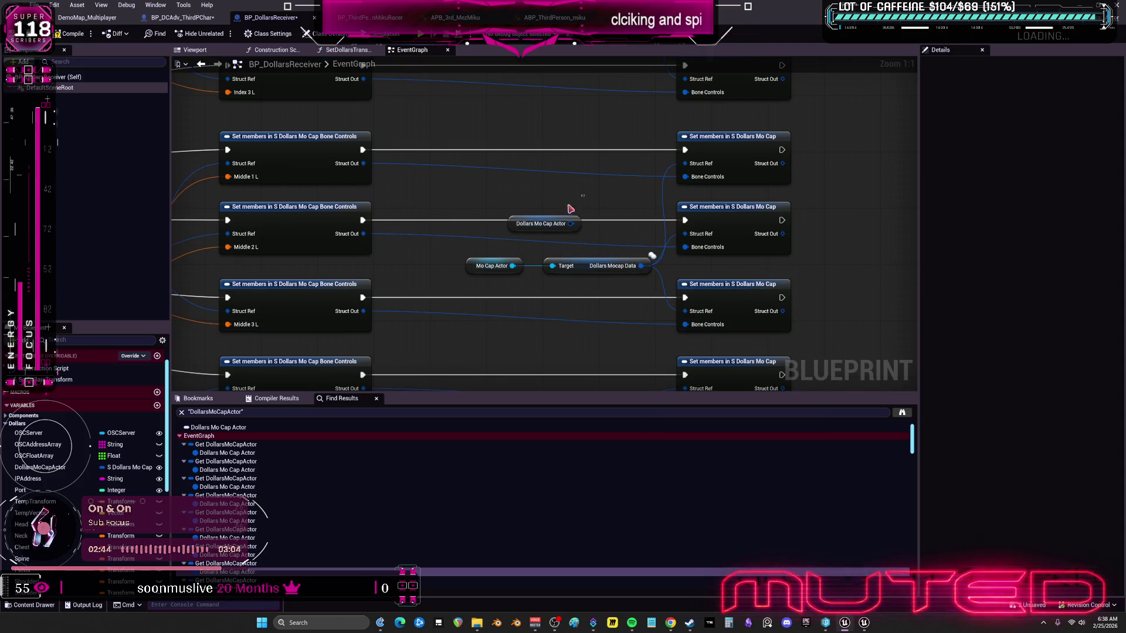
left_click(539, 224)
key("Delete")
scroll(257, 527, "down", 1)
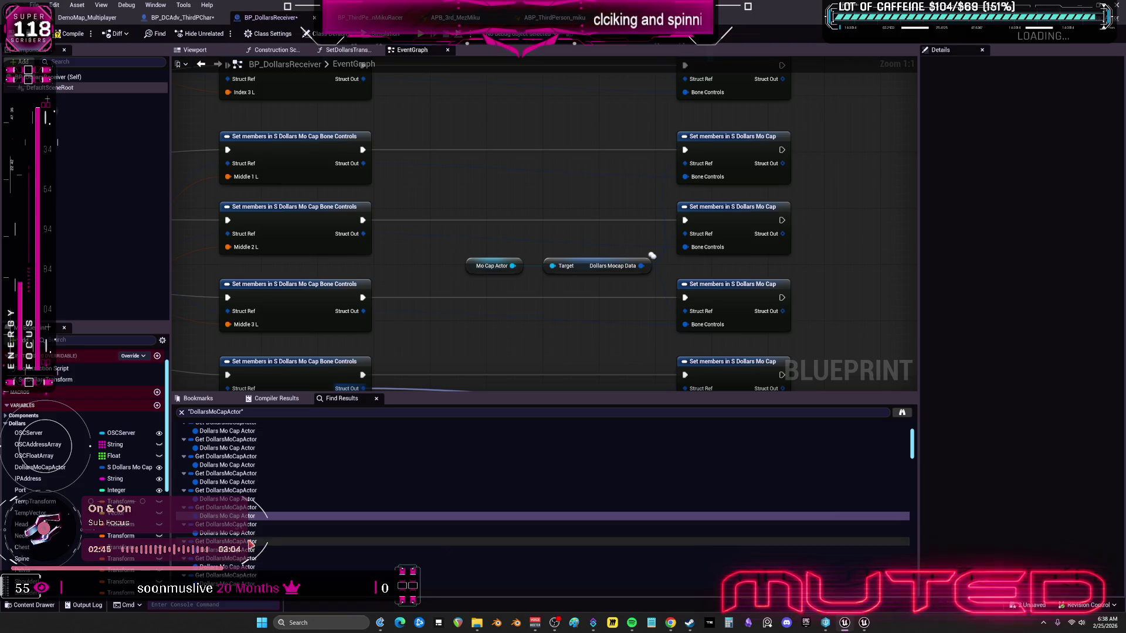
Step: At the next reference, connect a pasted Dollars Mocap Data to the Break node and delete the getter
left_click(228, 477)
left_click(446, 276)
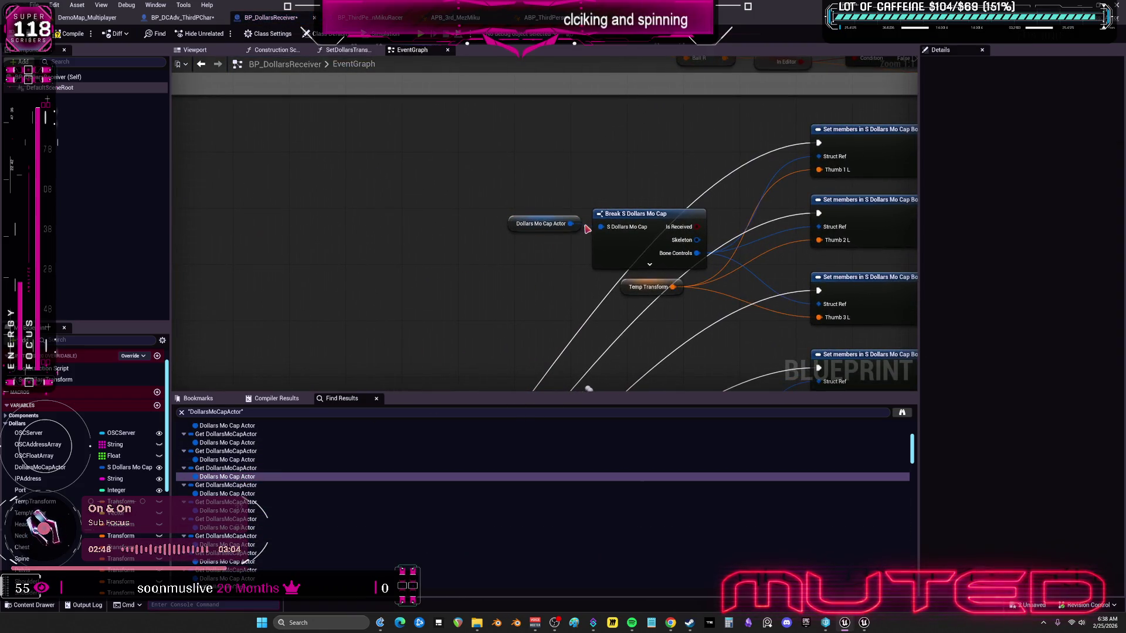
key("ctrl+z")
left_click_drag(600, 227, 578, 279)
left_click(539, 223)
key("Delete")
Step: Work through three more hits, pasting pairs and moving the getter's wires onto Dollars Mocap Data
double_click(227, 494)
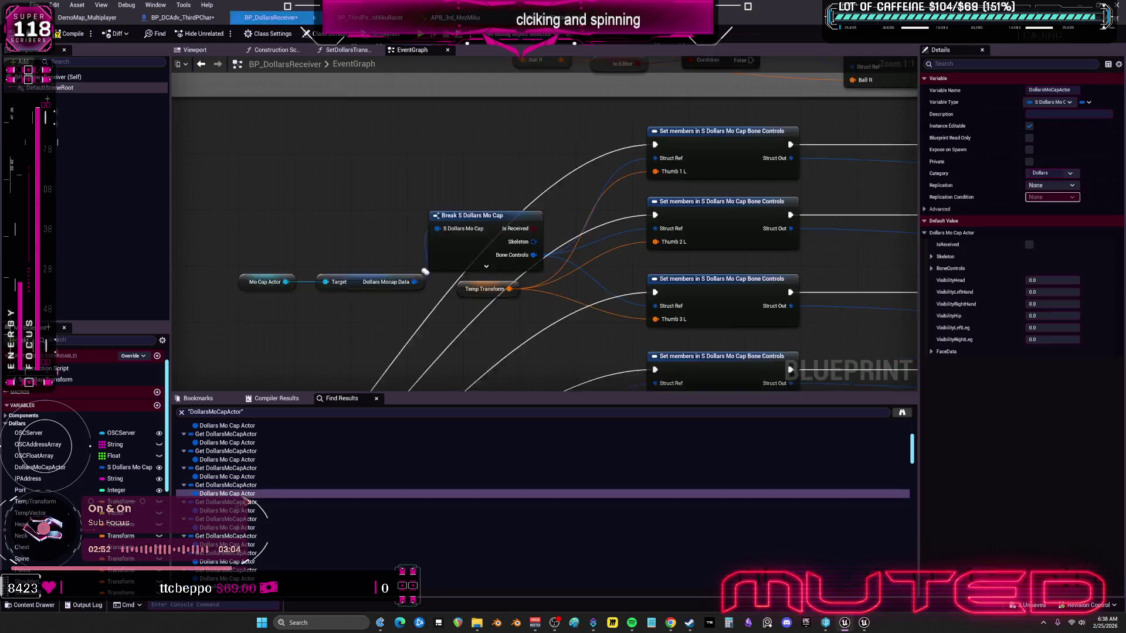
key("ctrl+z")
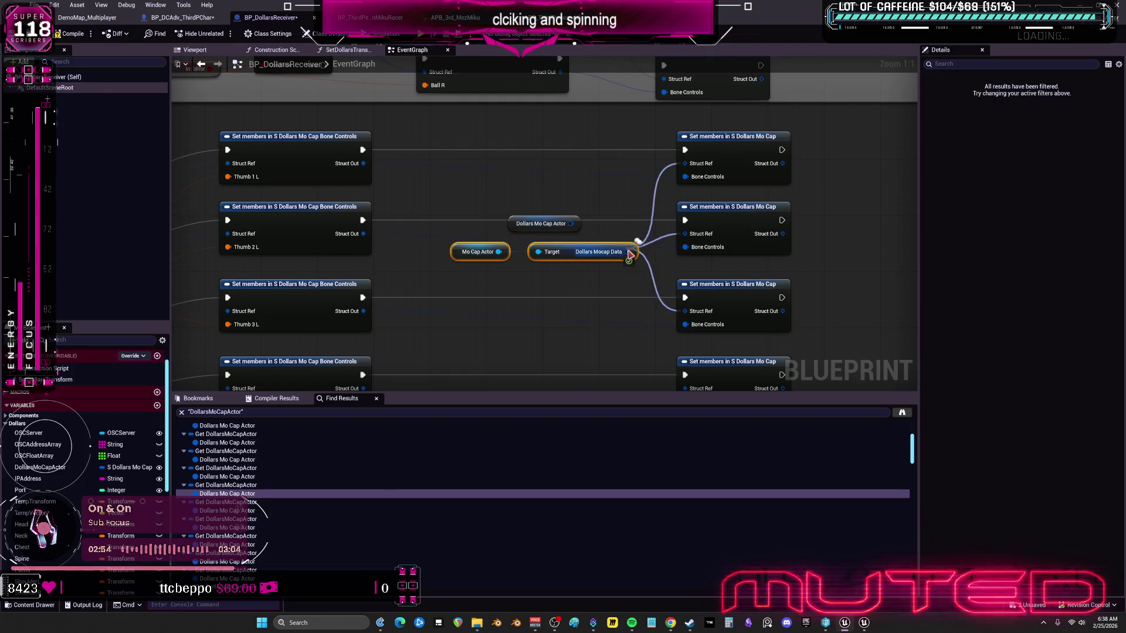
double_click(235, 511)
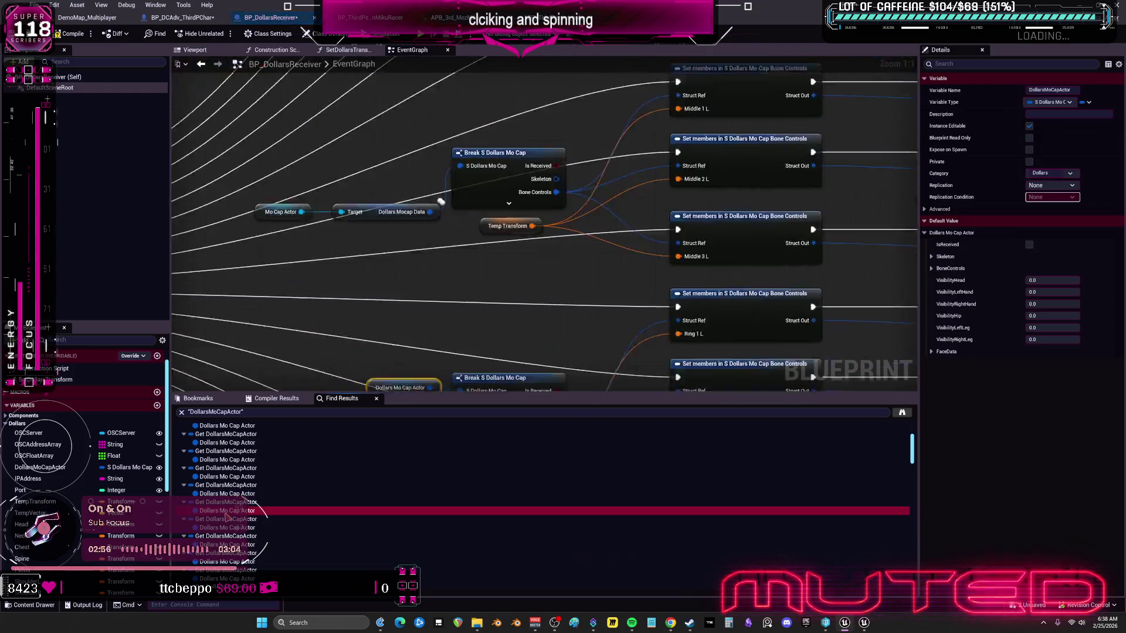
key("ctrl+z")
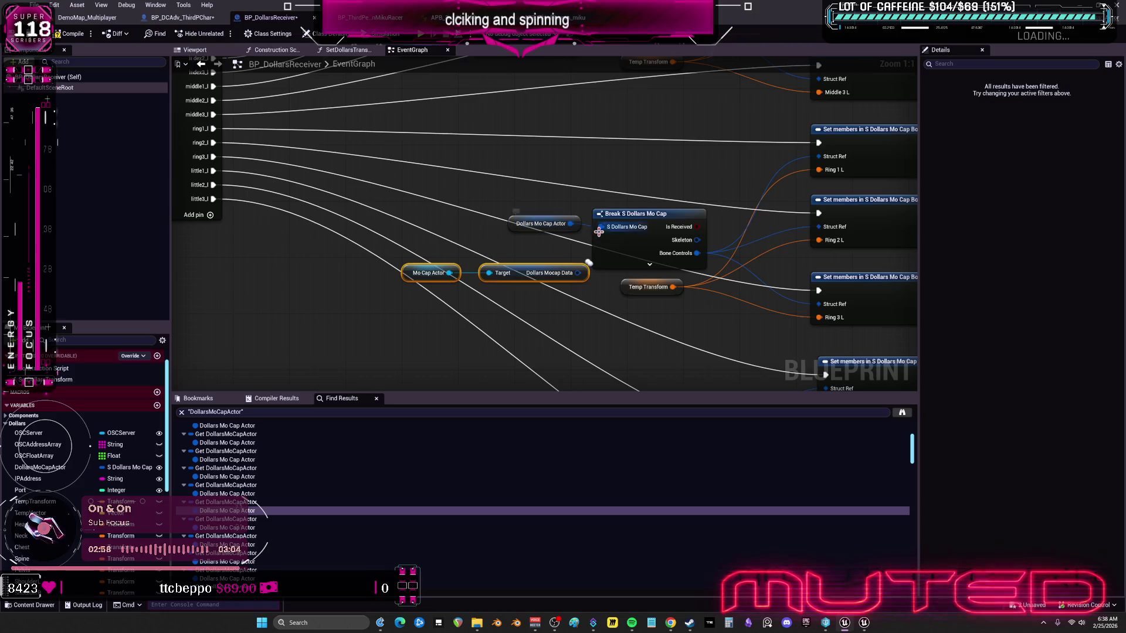
key("ctrl+z")
key("ctrl+z")
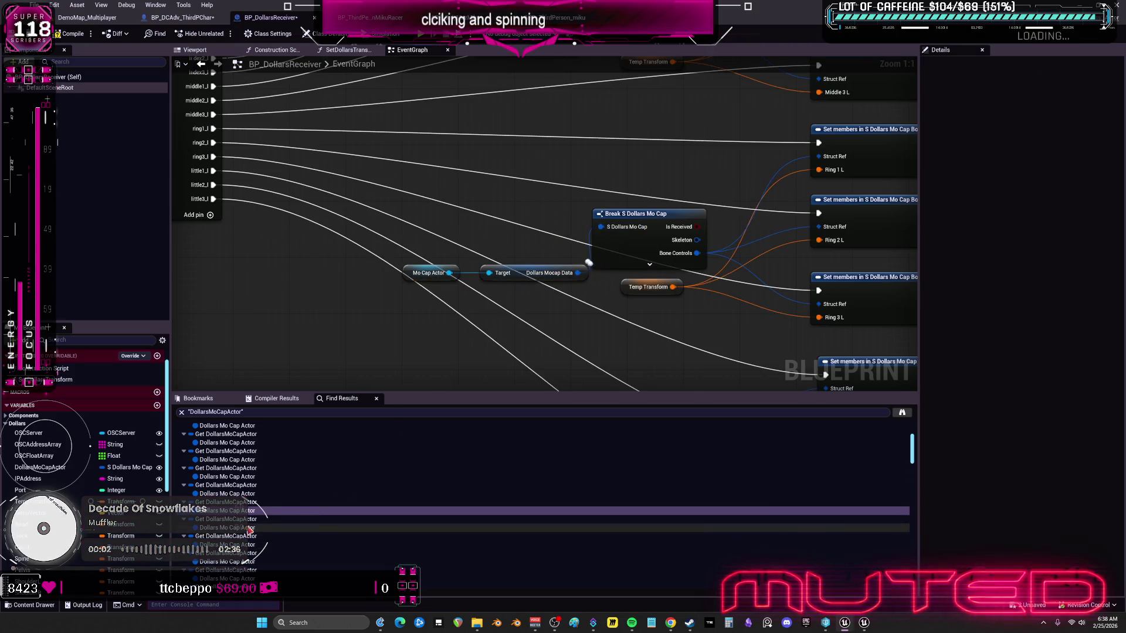
double_click(250, 528)
mouse_move(574, 223)
left_mouse_down()
mouse_move(641, 252)
mouse_move(640, 273)
left_mouse_up()
key("Delete")
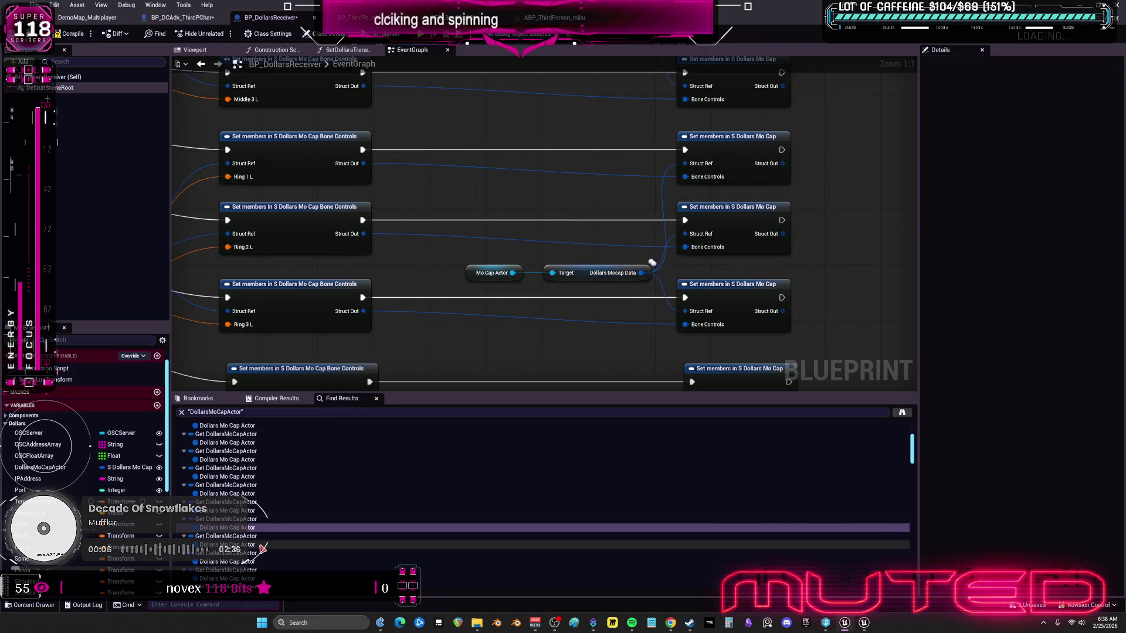
Step: Link Dollars Mocap Data into the next Break node's S Dollars Mo Cap input and delete the getter
left_click(261, 546)
double_click(261, 547)
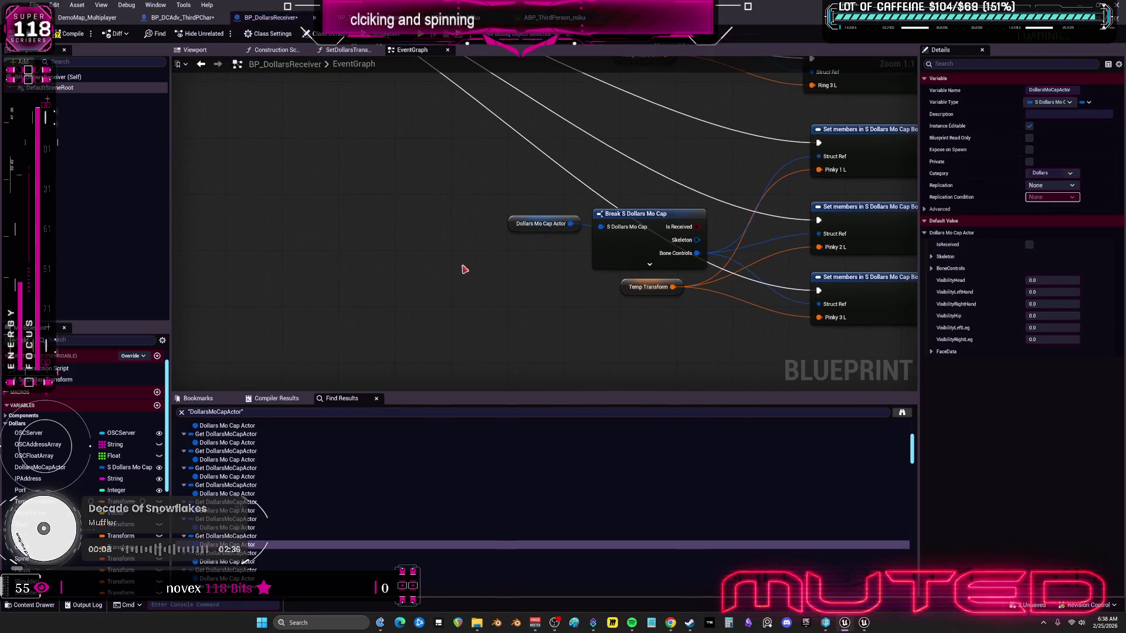
mouse_move(574, 272)
left_mouse_down()
mouse_move(602, 254)
mouse_move(601, 227)
mouse_move(547, 213)
left_mouse_up()
left_click(540, 224)
key("Delete")
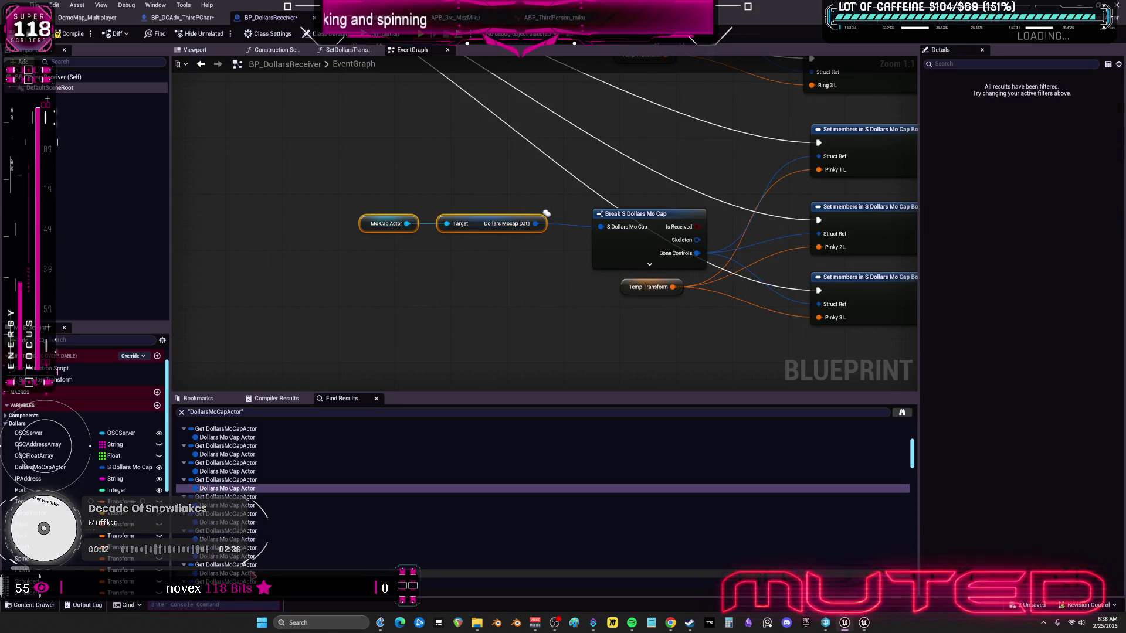
scroll(252, 487, "down", 2)
Step: Replace the next unused Dollars Mo Cap Actor getter with a Dollars Mocap Data pair and paste another
double_click(227, 463)
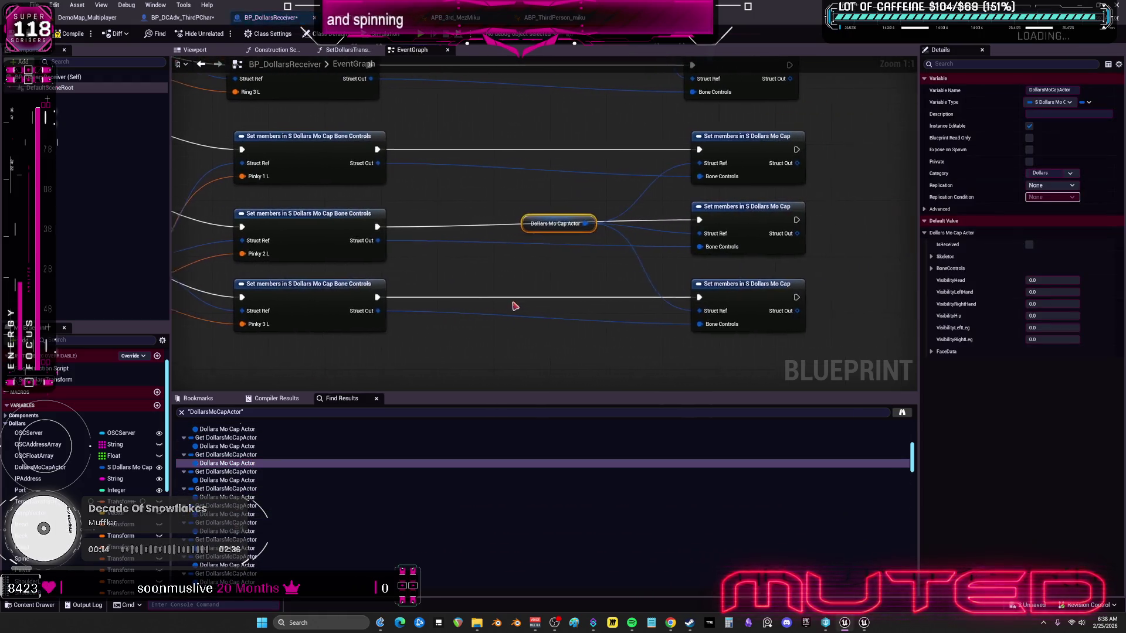
key("ctrl+z")
left_click_drag(577, 223, 627, 273)
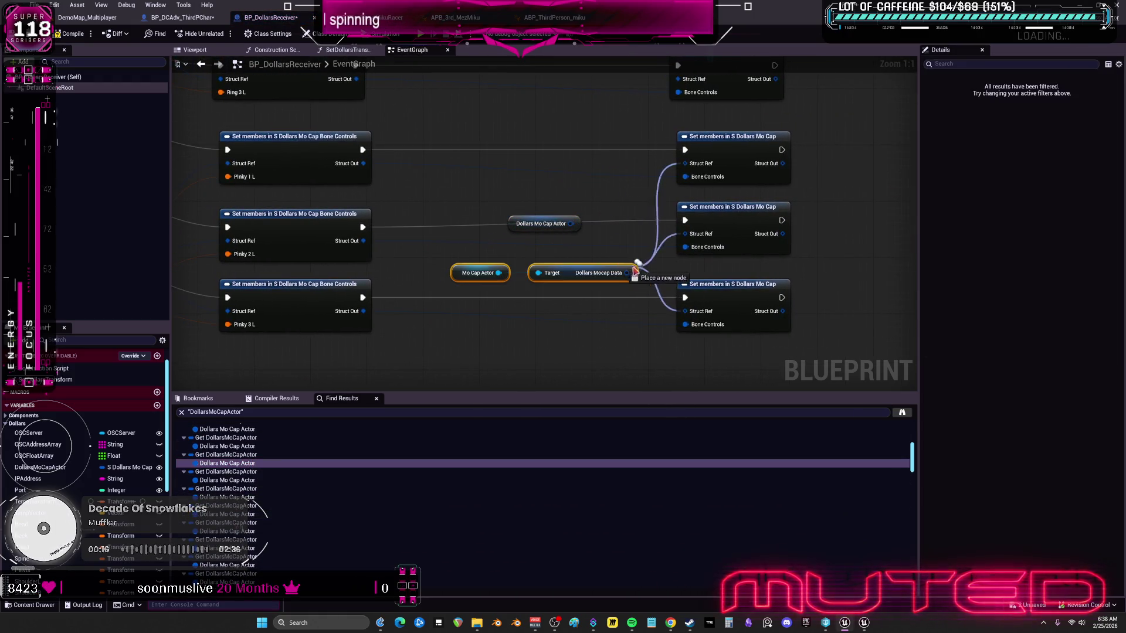
left_click(563, 224)
key("Delete")
double_click(227, 480)
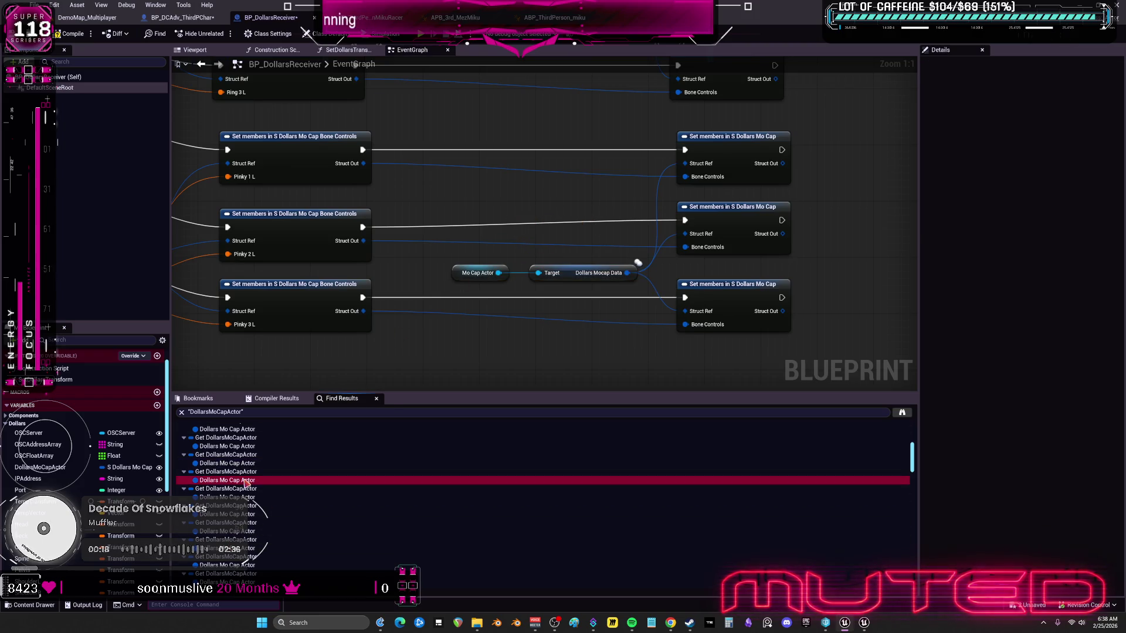
key("ctrl+z")
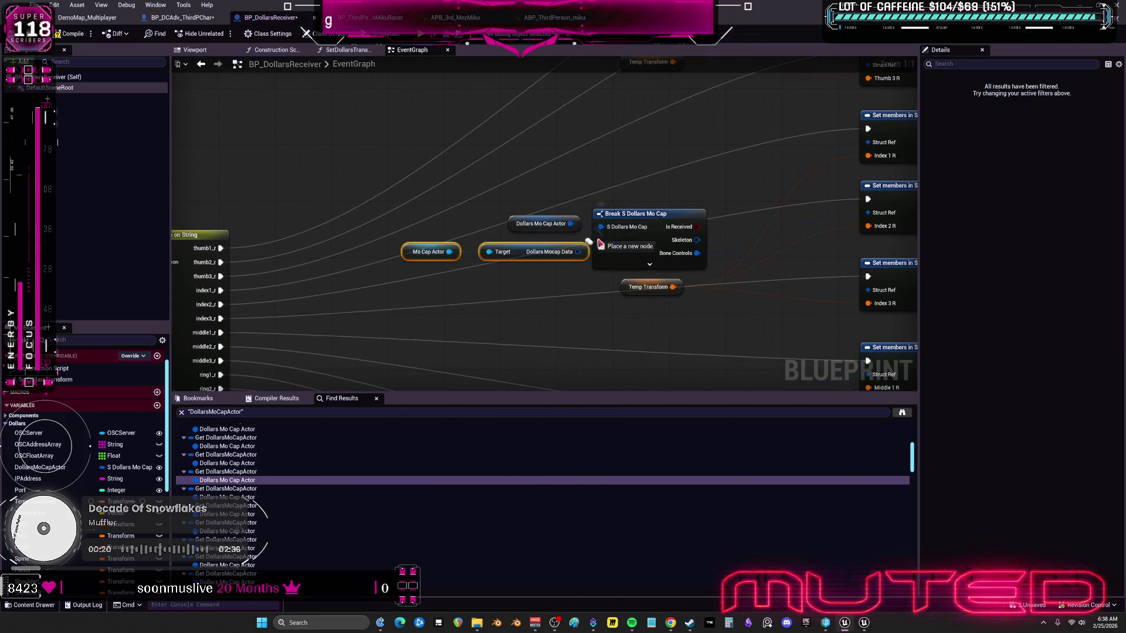
Step: Rewire the next reference's getter wires onto Dollars Mocap Data, delete the old getter and reposition the nodes
double_click(244, 498)
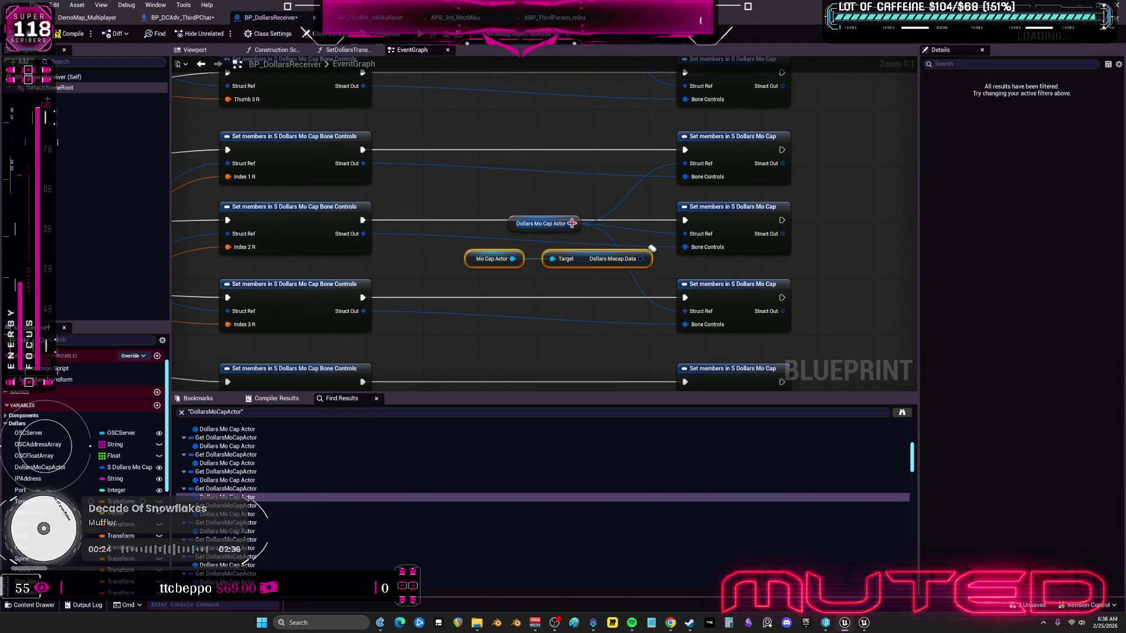
mouse_move(570, 223)
left_mouse_down()
mouse_move(647, 252)
mouse_move(461, 250)
left_mouse_up()
key("Delete")
left_click_drag(563, 258, 520, 252)
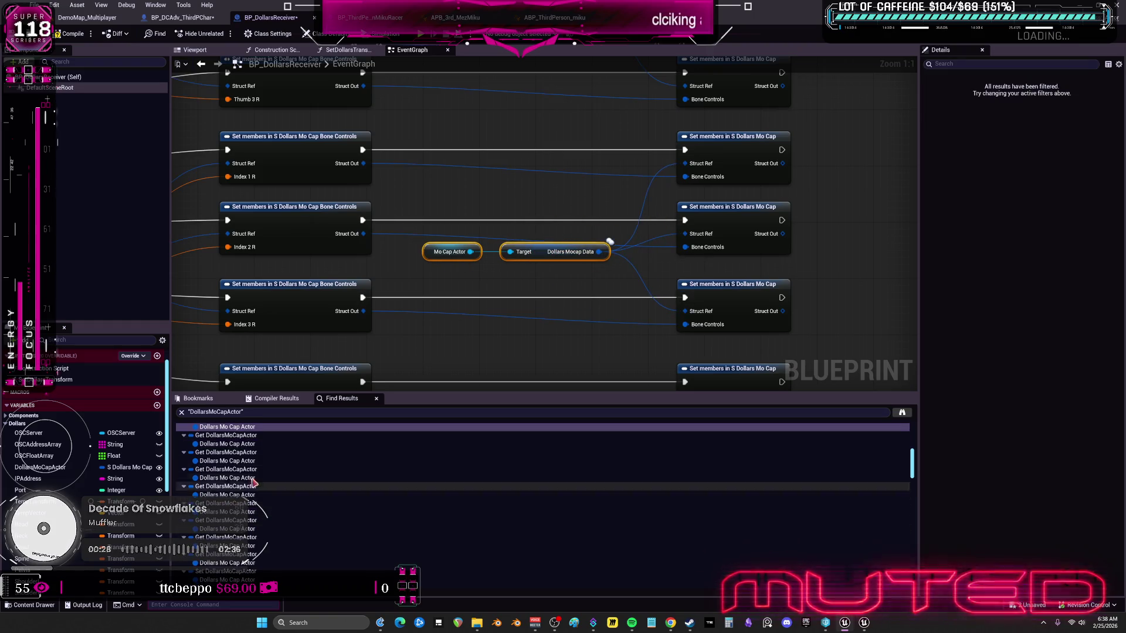
Step: Link the next node's S Dollars Mo Cap input to Dollars Mocap Data and remove its old getter
double_click(229, 444)
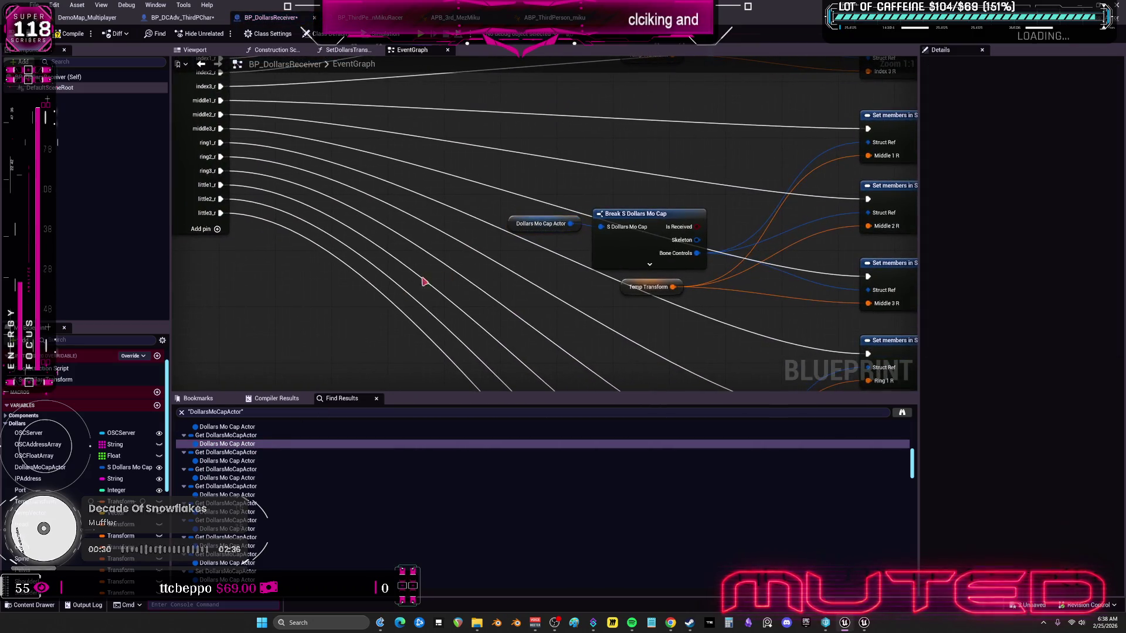
mouse_move(581, 226)
left_mouse_down()
mouse_move(578, 273)
mouse_move(552, 290)
mouse_move(488, 271)
left_mouse_up()
left_click(540, 223)
key("Delete")
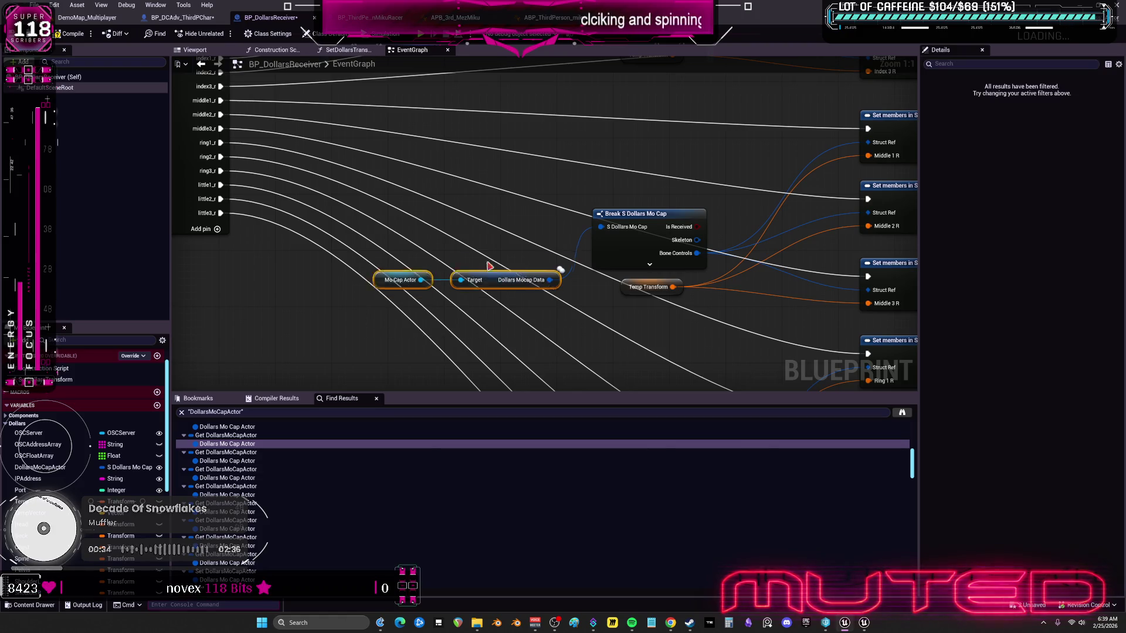
Step: Move another getter's wires onto Dollars Mocap Data, delete it, and select the Mo Cap Actor and Target nodes
double_click(255, 461)
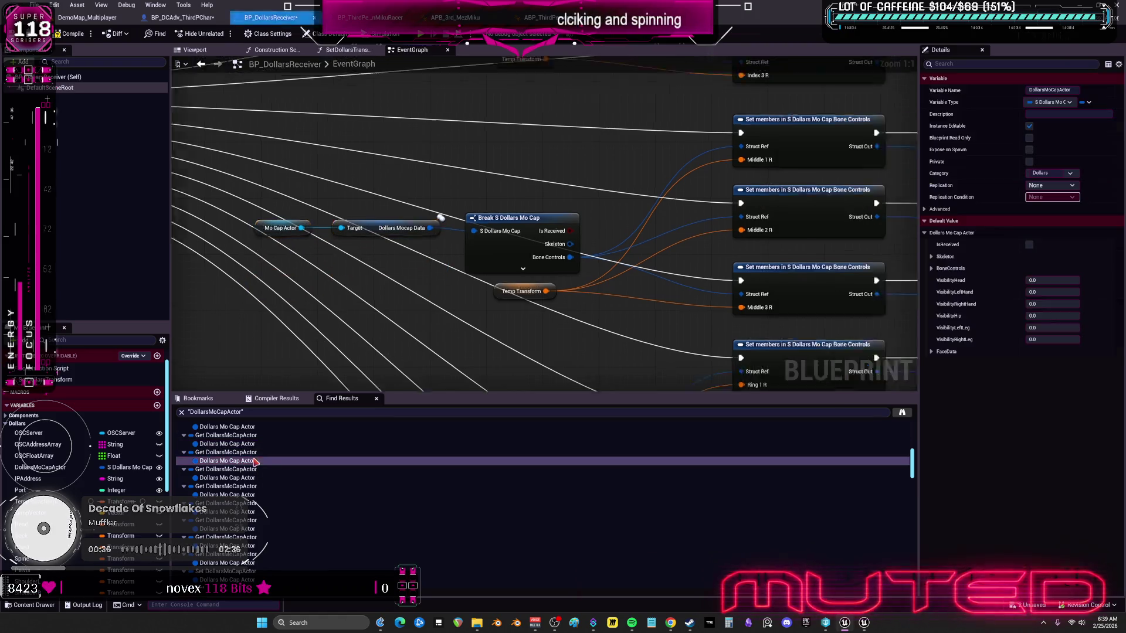
left_click_drag(569, 225, 638, 249)
left_click(540, 224)
key("Delete")
mouse_move(583, 279)
left_mouse_down()
mouse_move(464, 242)
mouse_move(465, 195)
left_mouse_up()
scroll(281, 437, "down", 3)
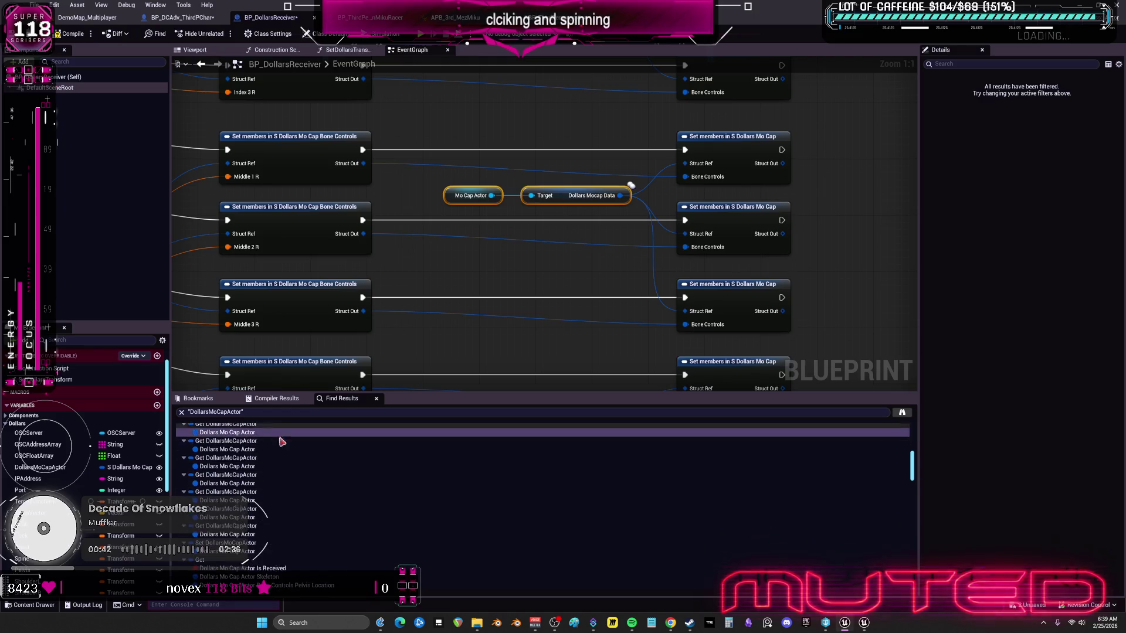
Step: Visit the next two Dollars Mo Cap Actor references, undoing the attempted replacement pastes
left_click(275, 478)
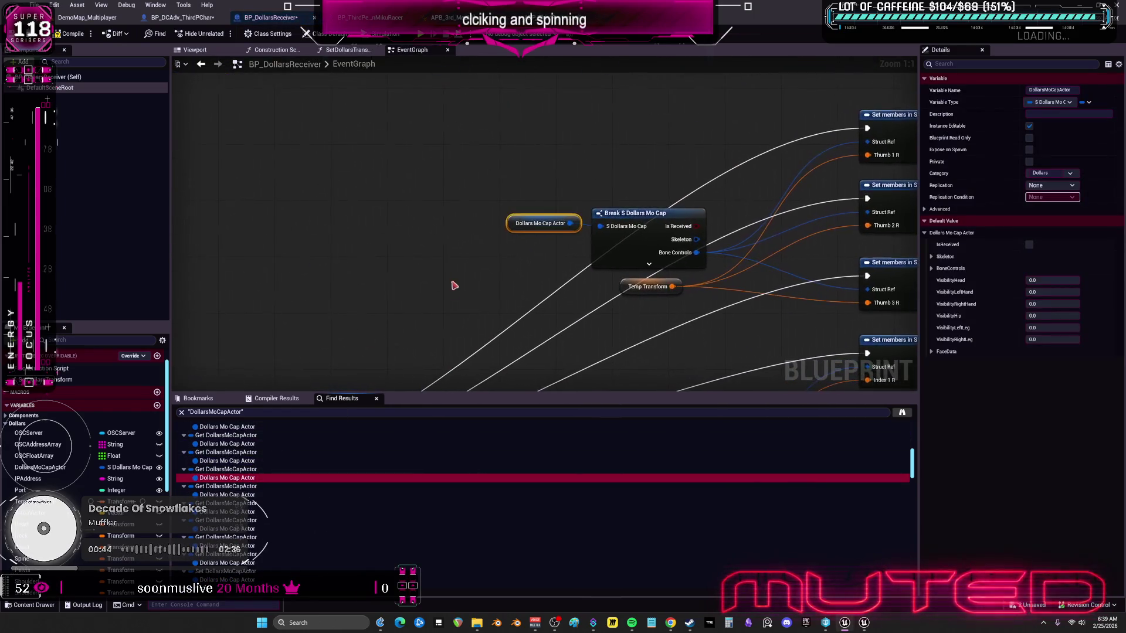
left_click(455, 292)
key("ctrl+z")
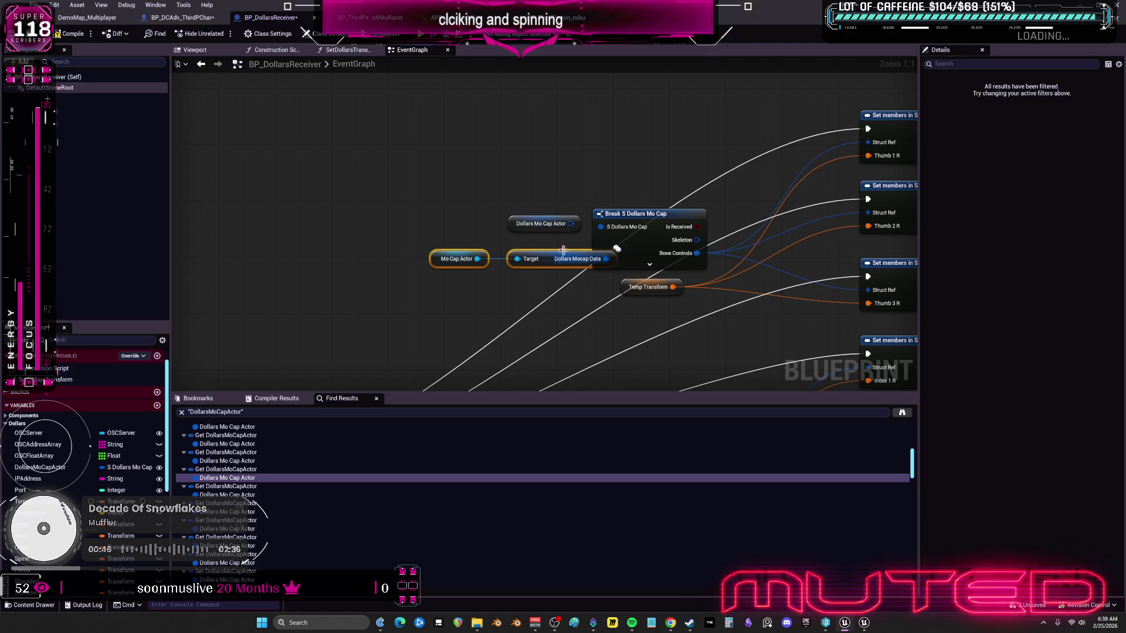
left_click(276, 495)
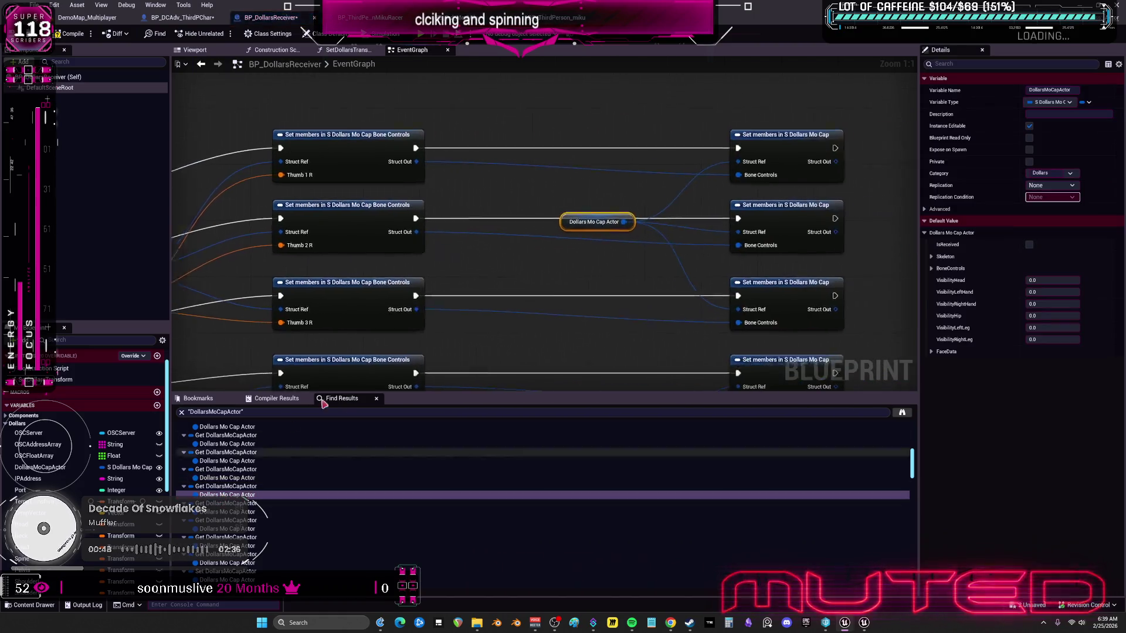
left_click(504, 249)
key("ctrl+z")
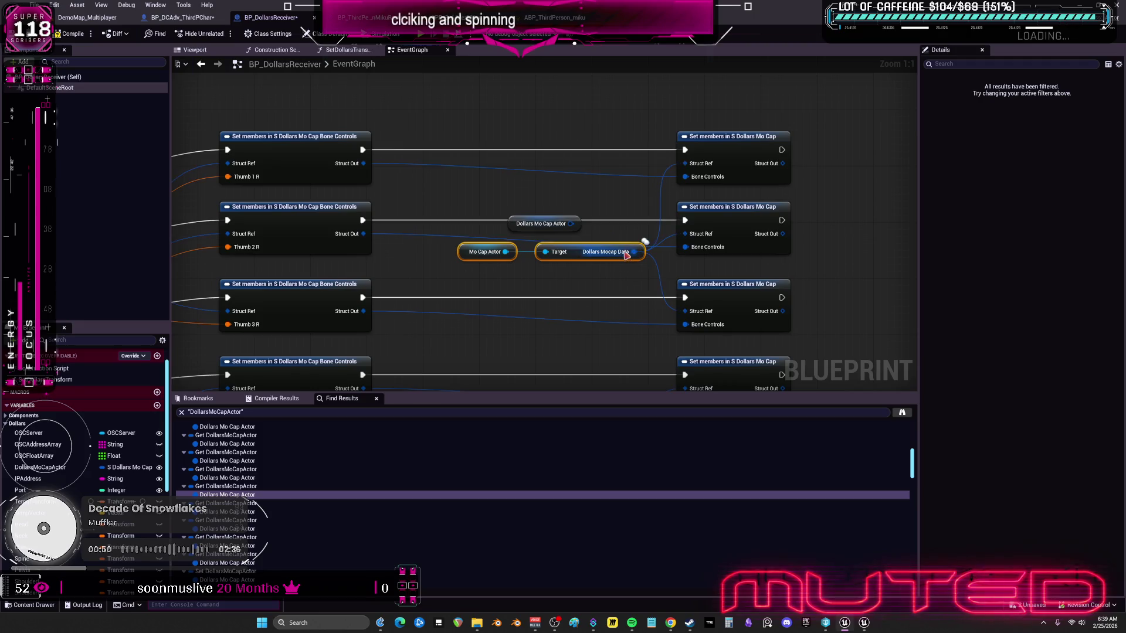
Step: Step through two more references, again reverting the pasted Mo Cap Actor nodes
left_click(229, 512)
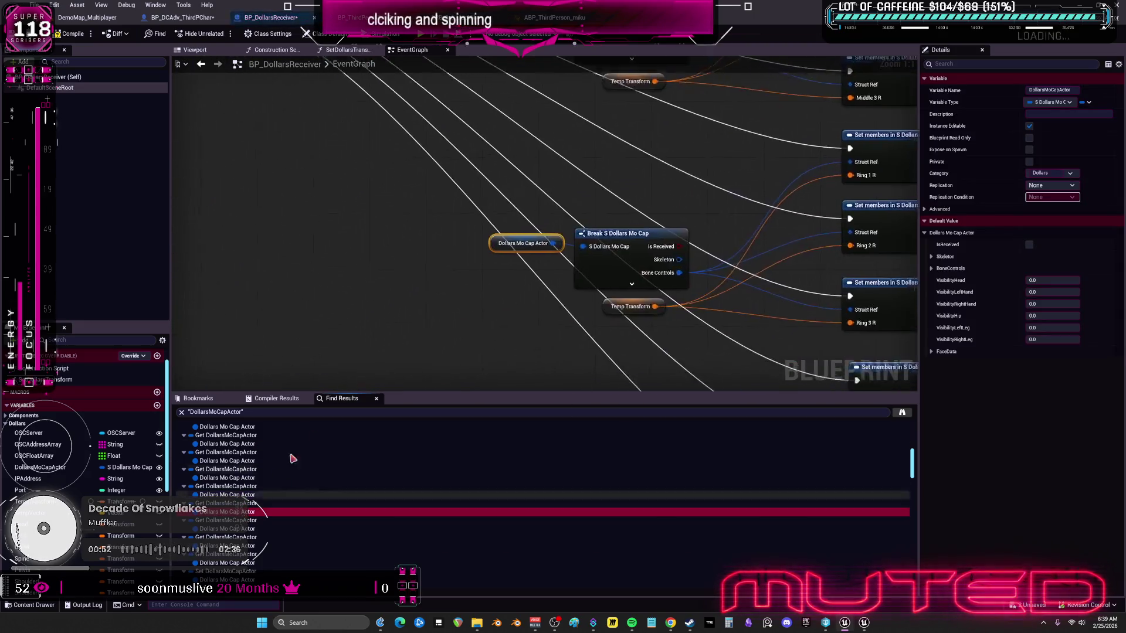
key("ctrl+z")
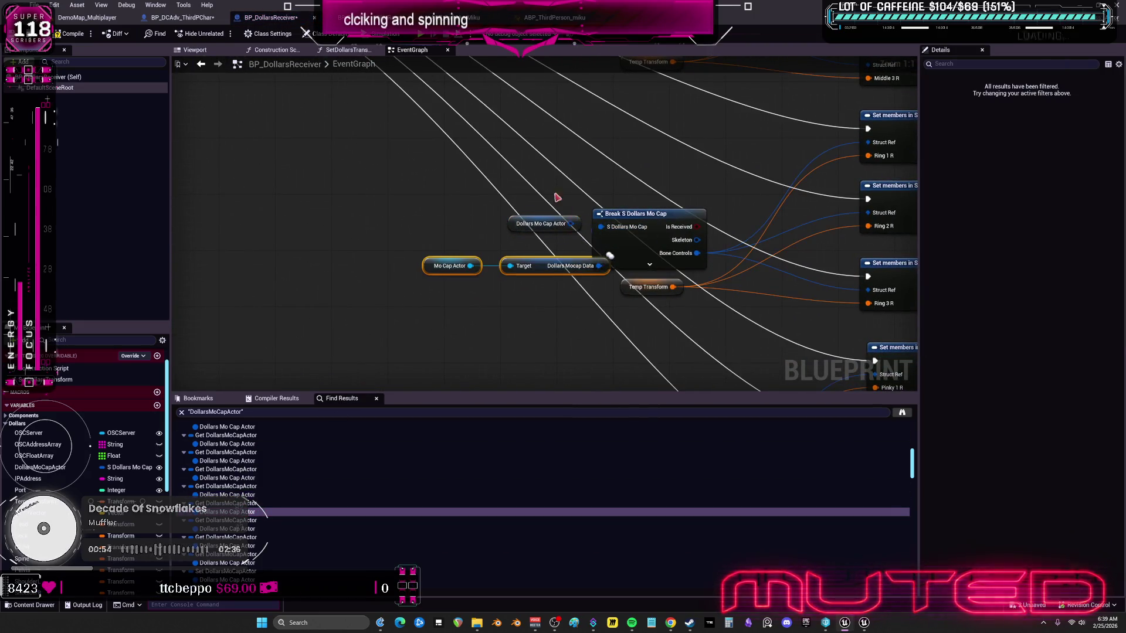
left_click(558, 197)
left_click(258, 529)
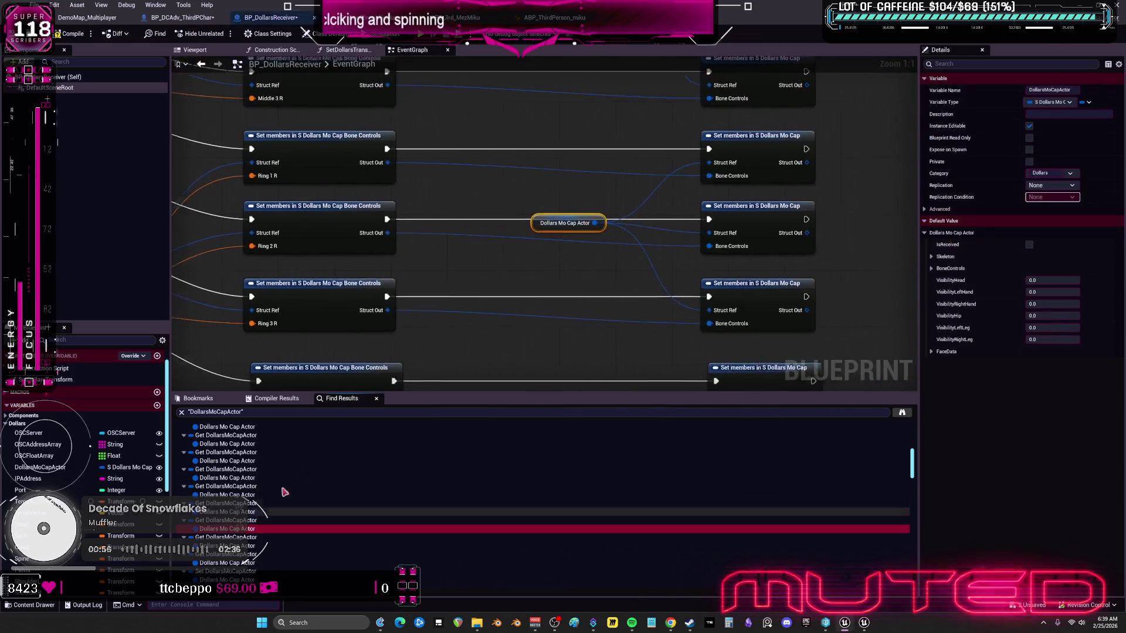
key("ctrl+z")
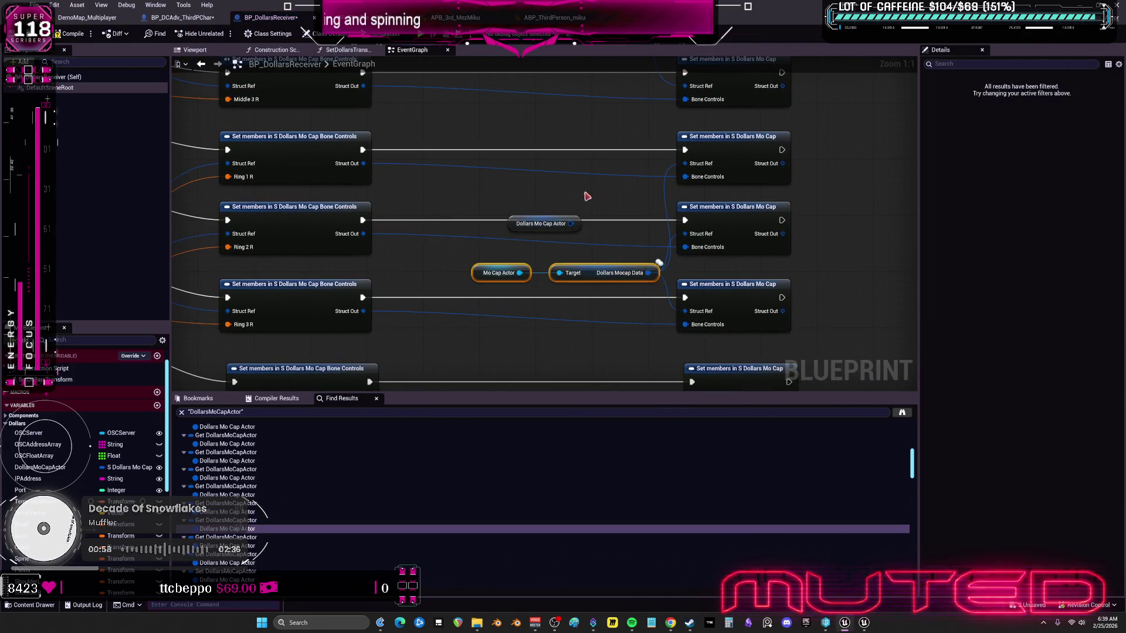
left_click(593, 193)
scroll(264, 443, "down", 2)
Step: Paste Mo Cap Actor → Dollars Mocap Data at the next reference, wire it into the Break node, and delete the old getter
left_click(258, 489)
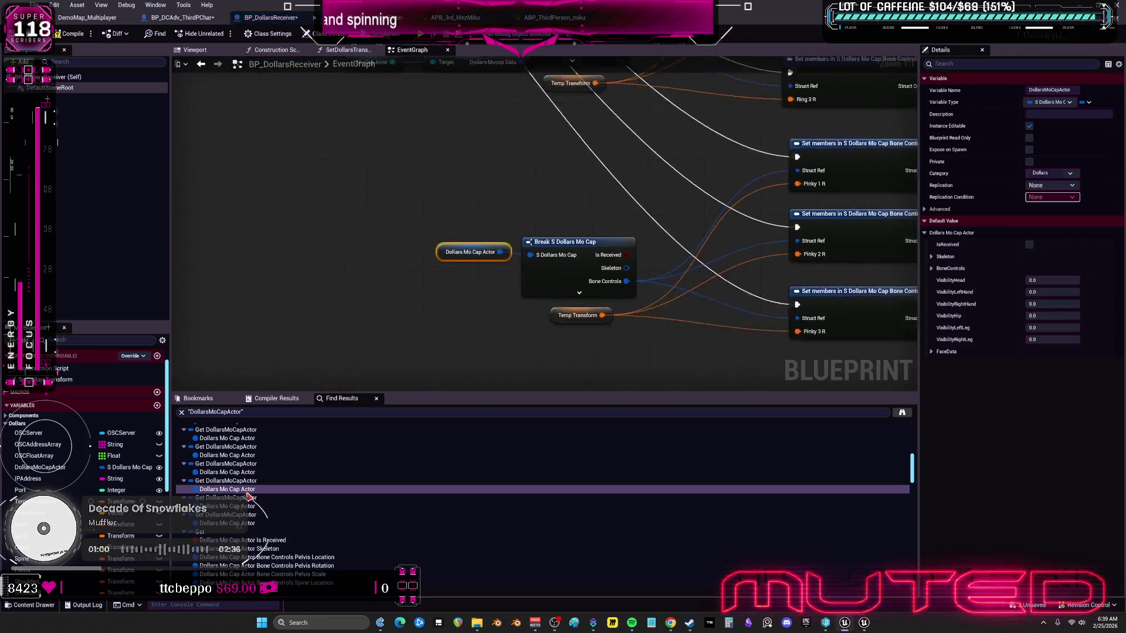
key("ctrl+v")
left_click_drag(588, 266, 628, 269)
left_click_drag(545, 295, 481, 230)
left_click_drag(568, 266, 482, 244)
left_click(465, 201)
key("Delete")
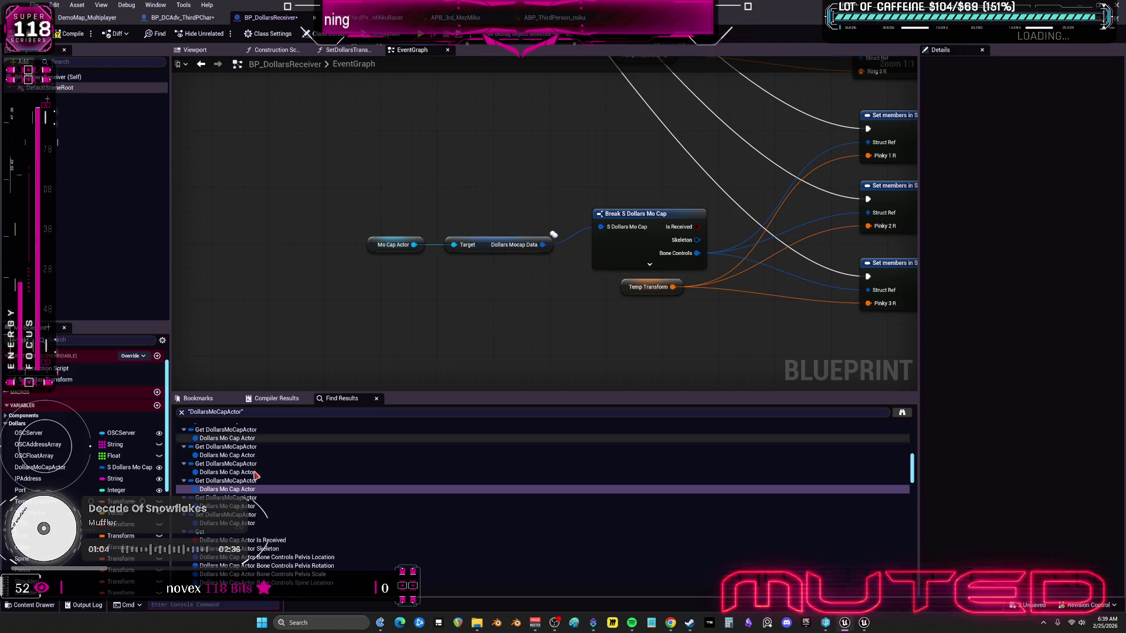
Step: Move the last getter's wires onto Dollars Mocap Data and delete the unused Dollars Mo Cap Actor getter
left_click(251, 506)
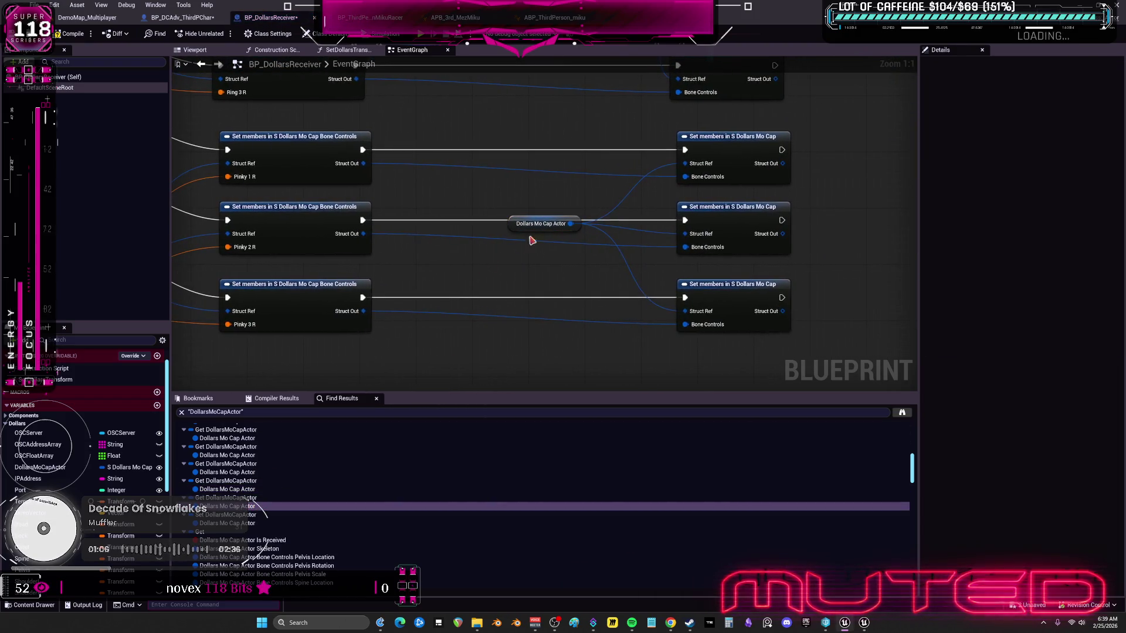
left_click_drag(526, 242, 404, 306)
left_click_drag(570, 223, 585, 298)
left_click(545, 223)
key("Delete")
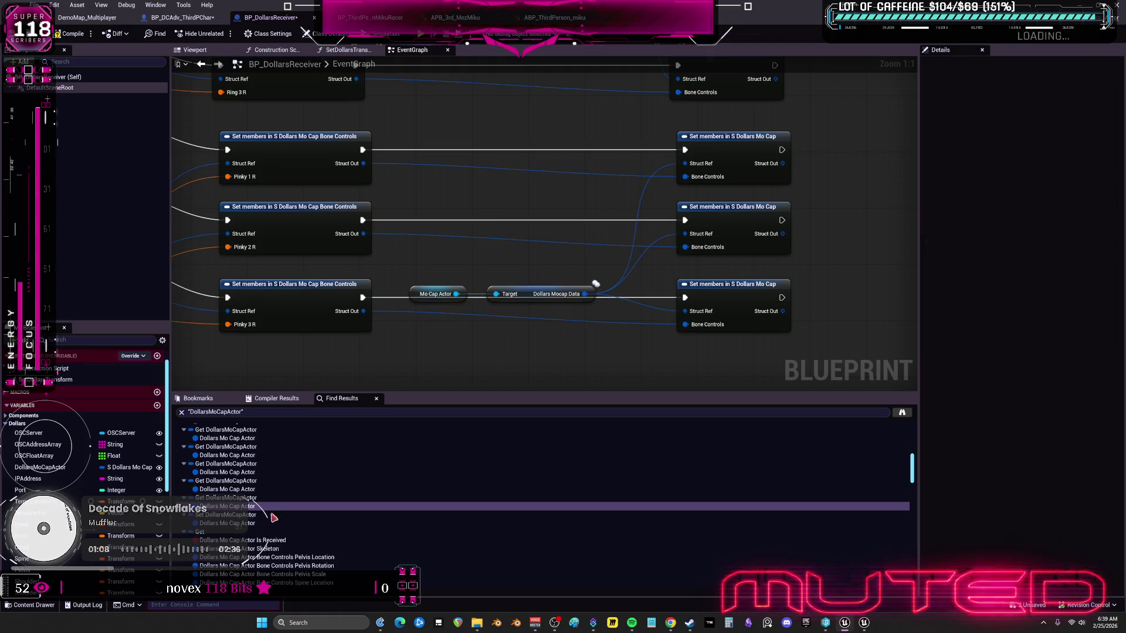
left_click(251, 524)
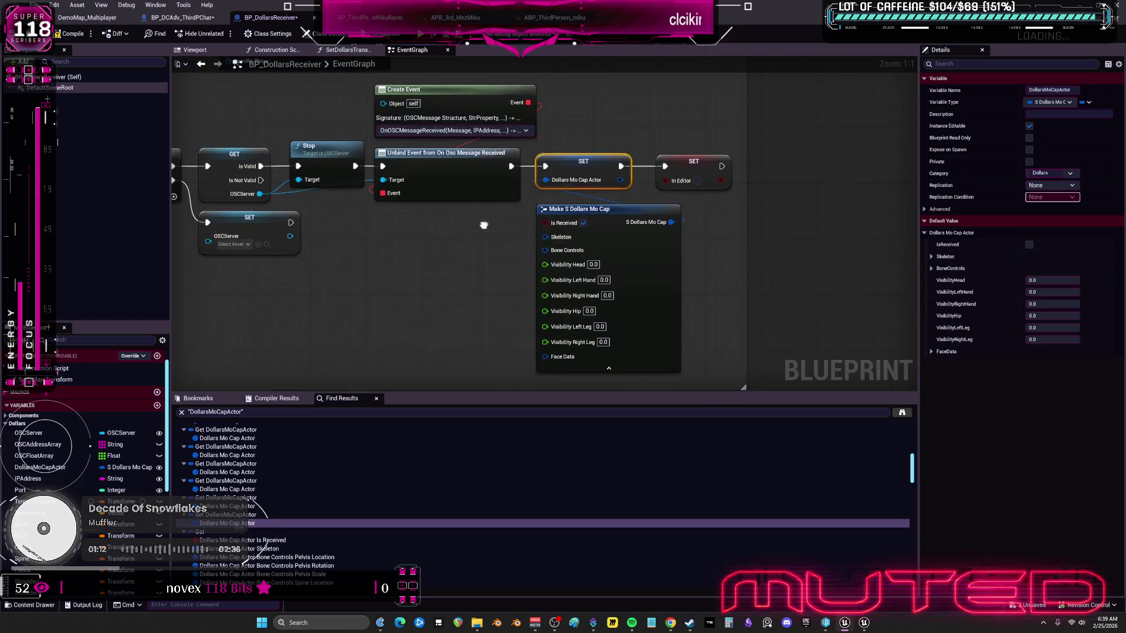
key("ctrl+v")
left_click_drag(468, 283, 446, 240)
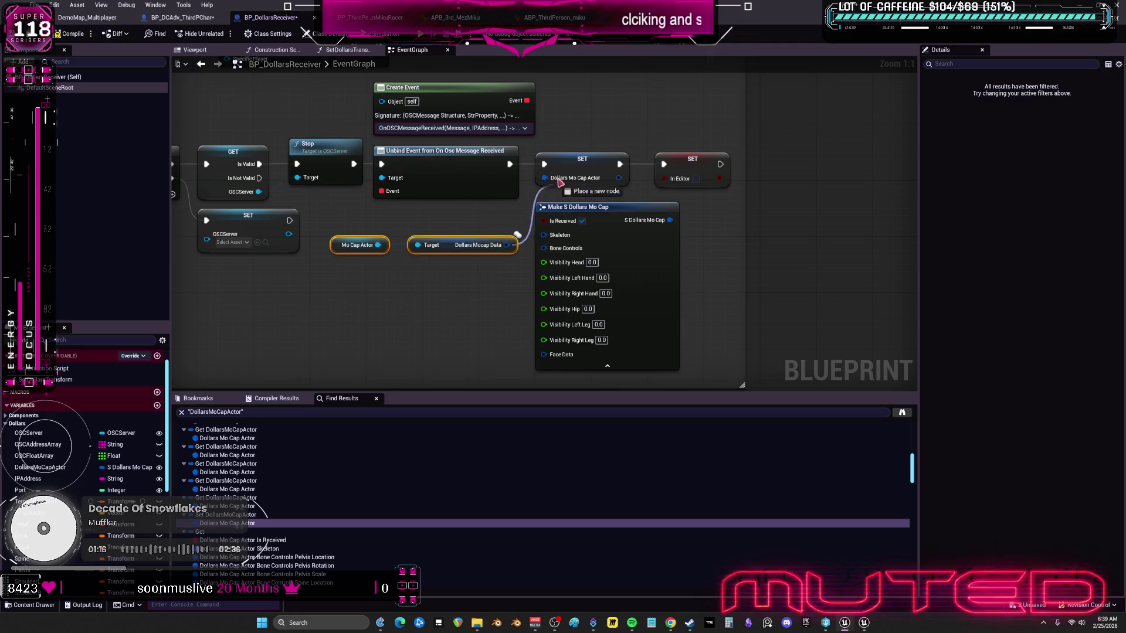
left_click_drag(514, 261, 449, 350)
left_click(415, 306)
mouse_move(415, 306)
left_mouse_down()
mouse_move(415, 344)
mouse_move(427, 318)
left_mouse_up()
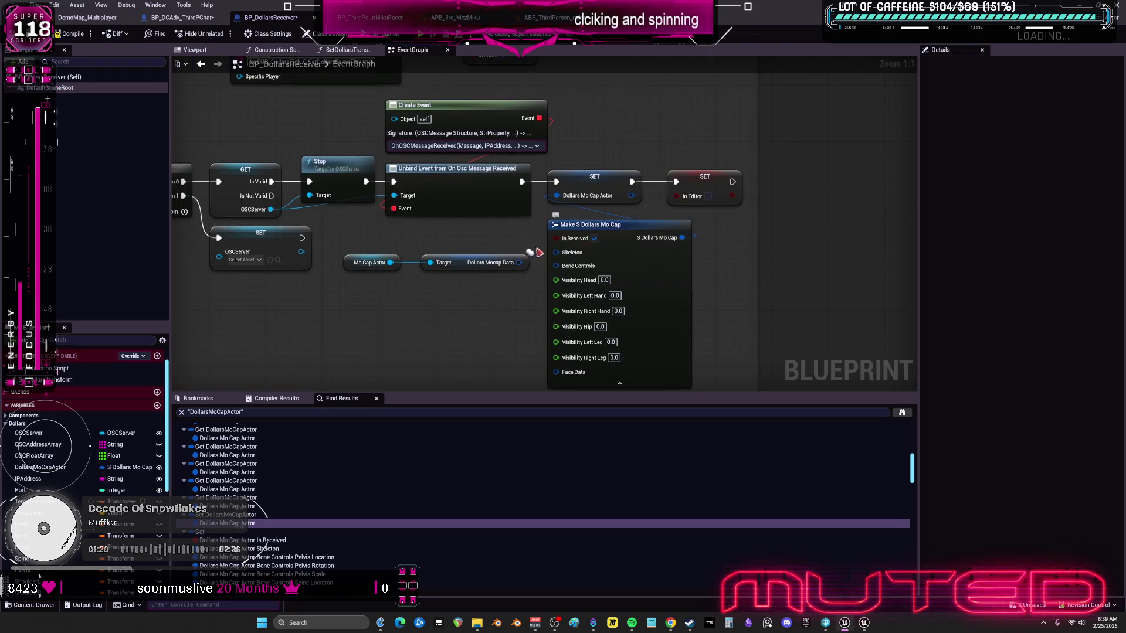
scroll(456, 300, "down", 3)
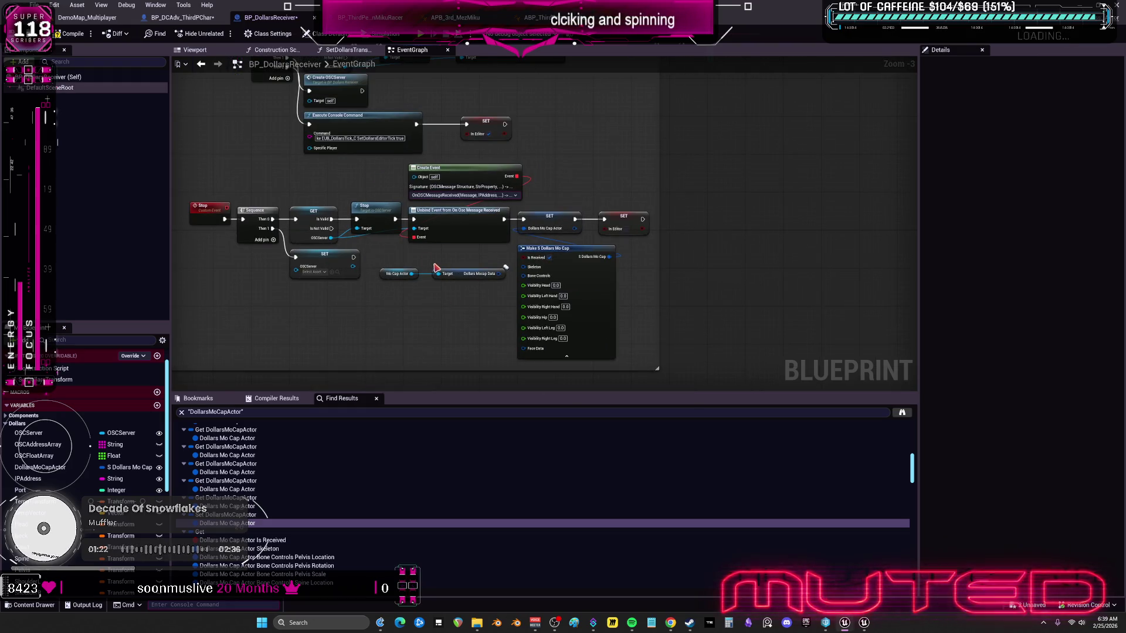
mouse_move(431, 264)
left_mouse_down()
mouse_move(461, 335)
mouse_move(451, 266)
left_mouse_up()
scroll(532, 305, "up", 2)
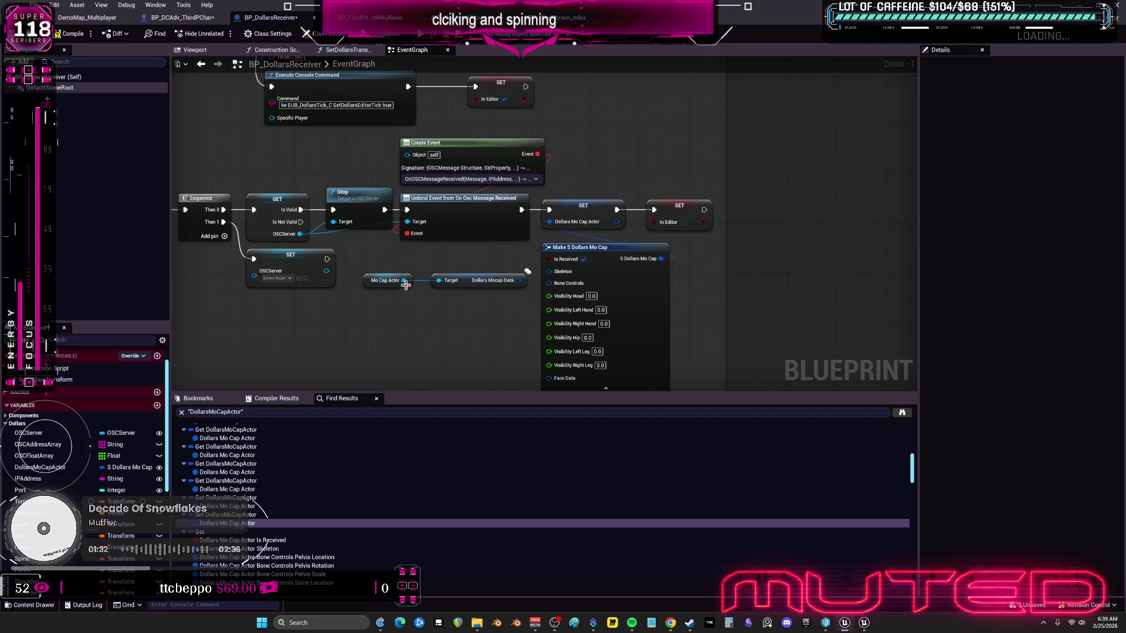
left_click_drag(404, 280, 426, 320)
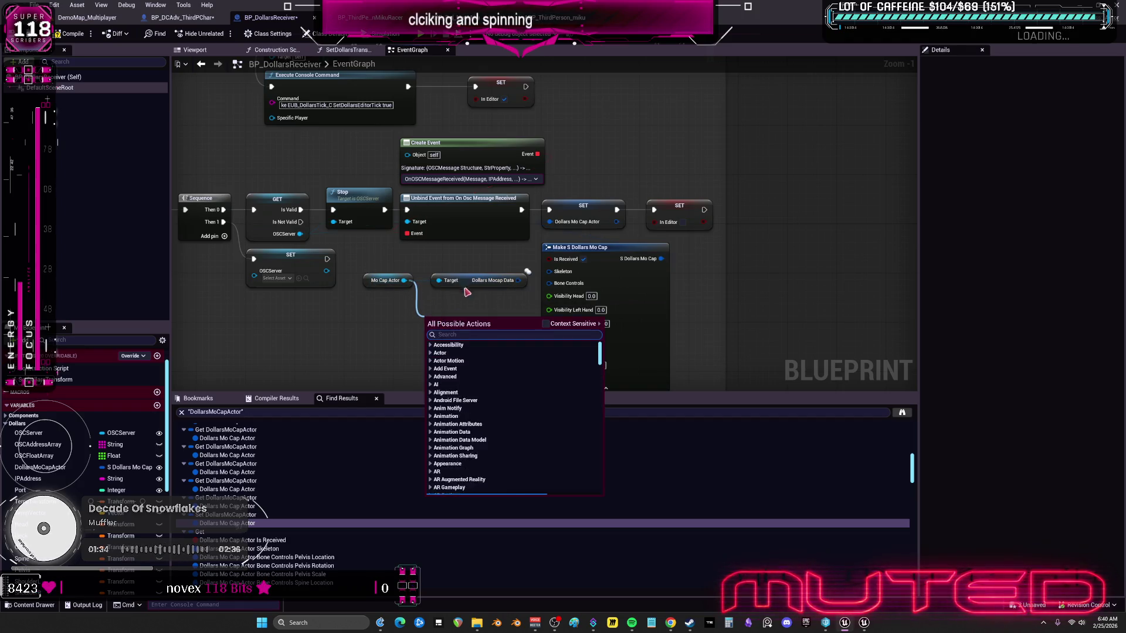
left_click(527, 303)
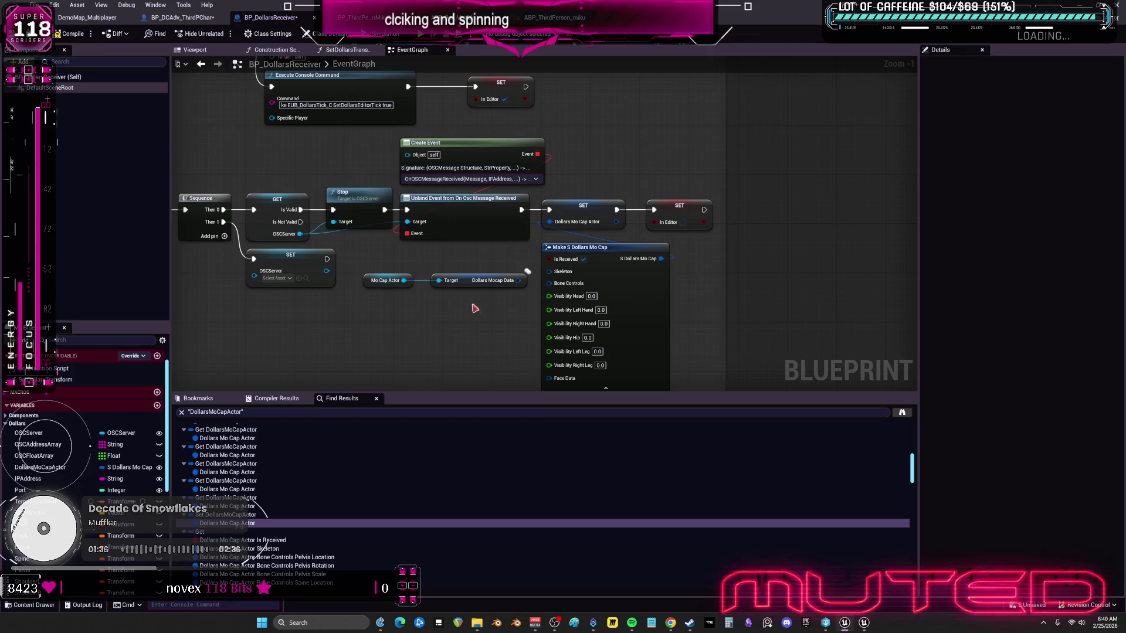
mouse_move(456, 302)
left_mouse_down()
mouse_move(454, 251)
mouse_move(411, 273)
left_mouse_up()
key("ctrl+v")
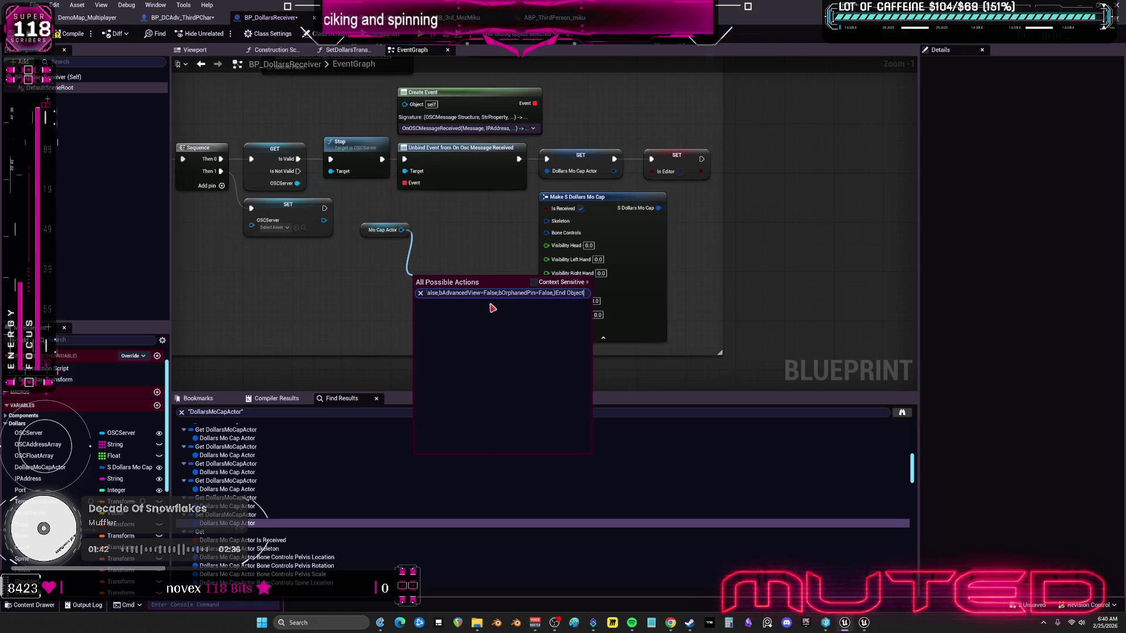
key("Escape")
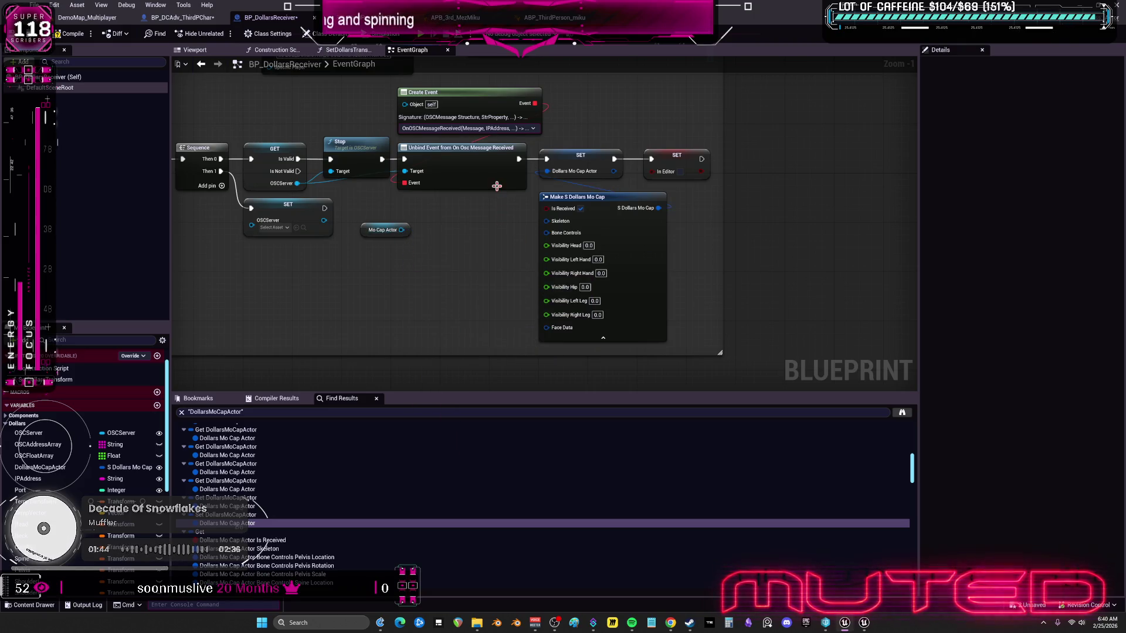
left_click_drag(407, 233, 437, 334)
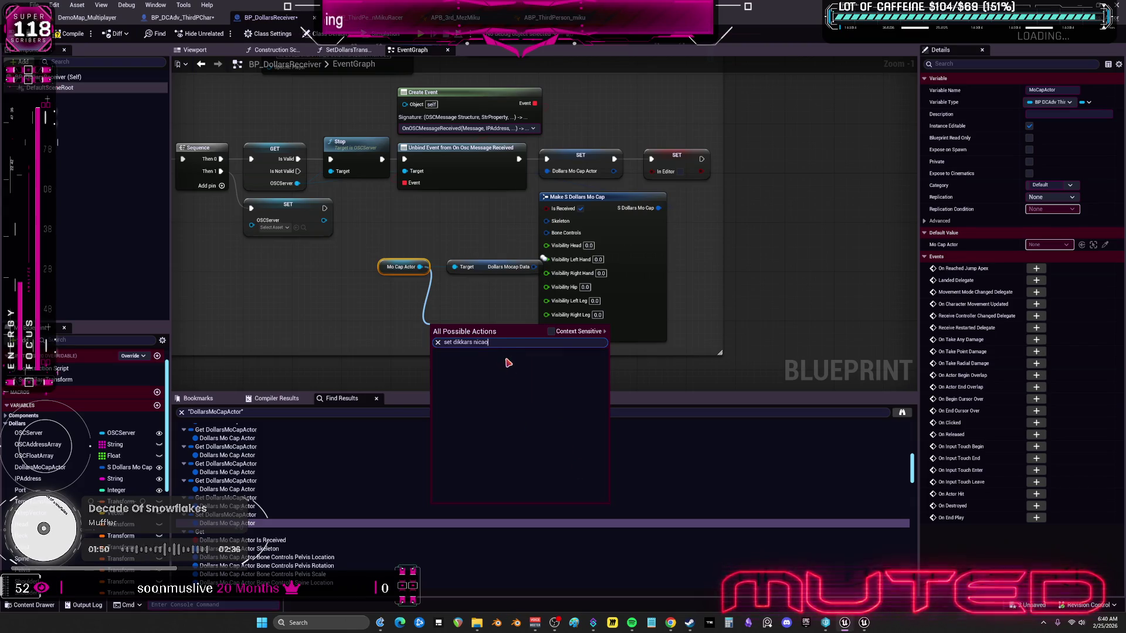
Step: Search 'dollars mocap data' with Context Sensitive off and add a Set Dollars Mocap Data node
key("BackSpace")
key("BackSpace")
key("BackSpace")
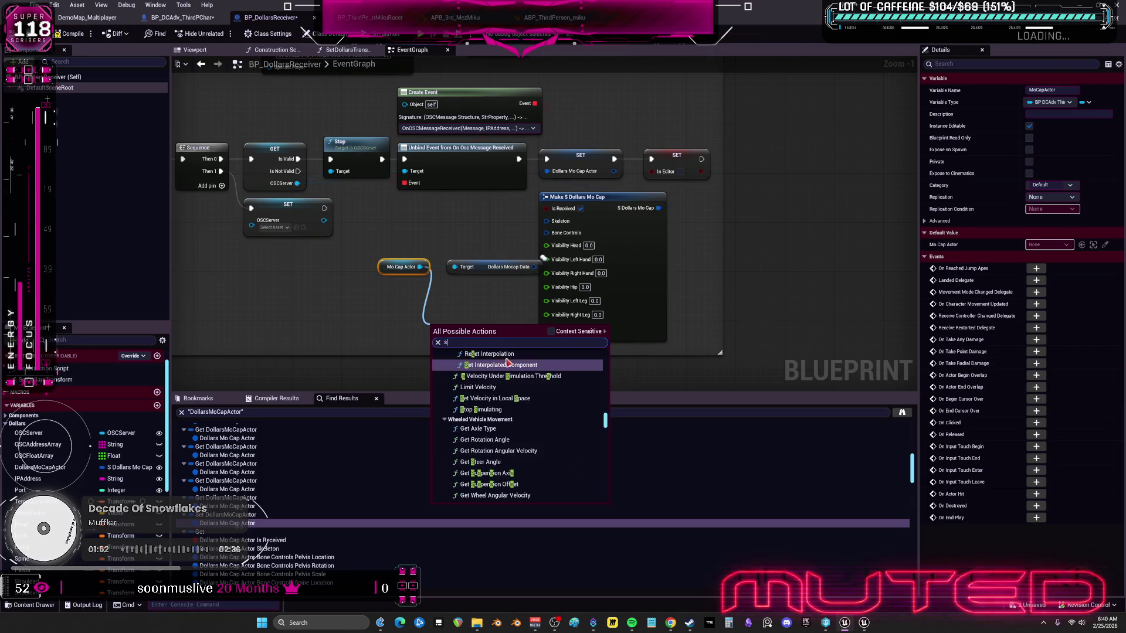
type("et dolalrs m")
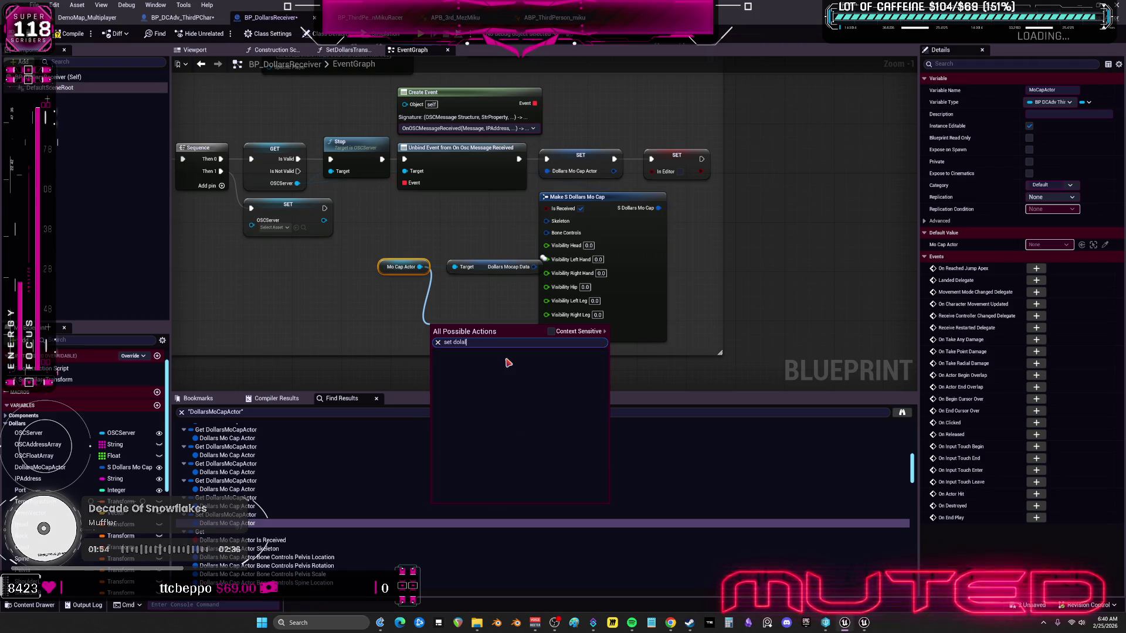
key("BackSpace")
key("BackSpace")
type("lars moc")
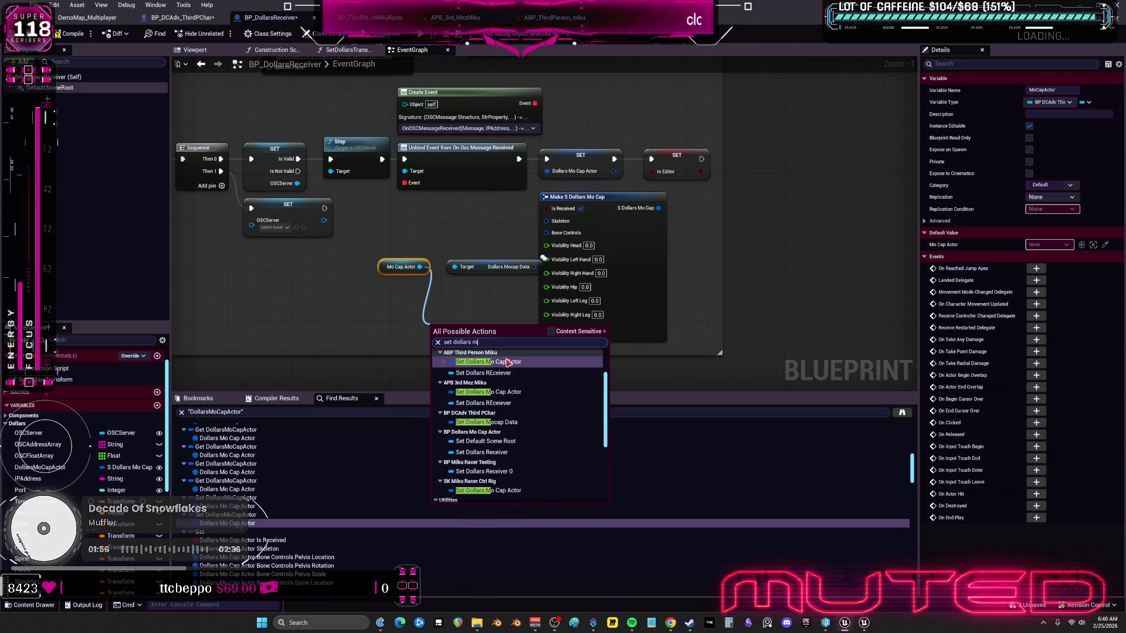
type("ap")
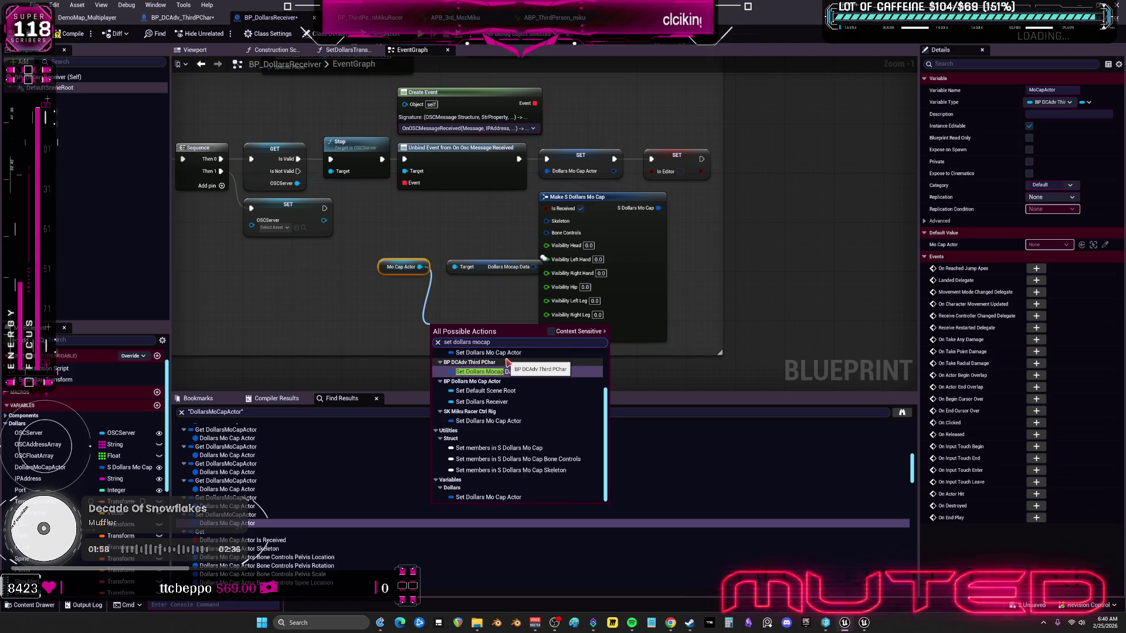
left_click(552, 333)
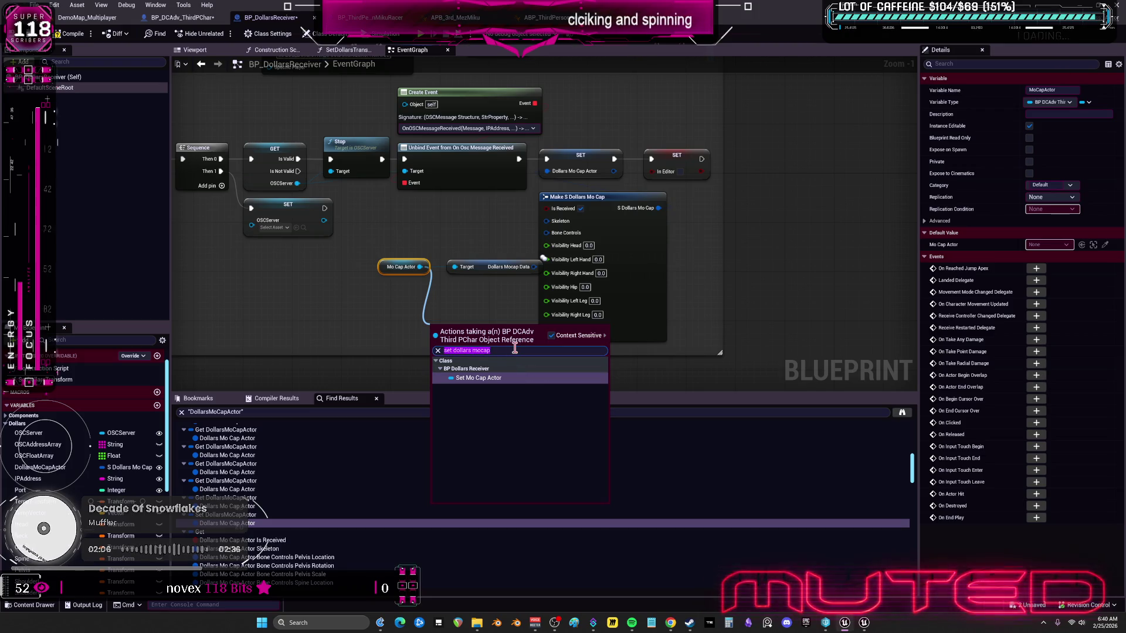
type("data")
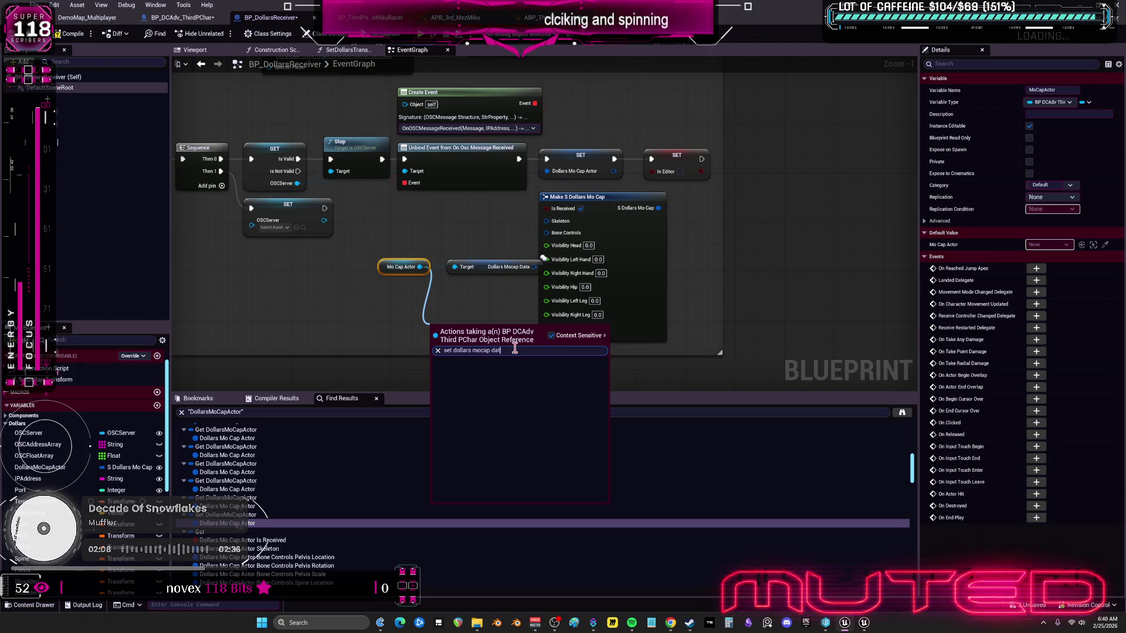
left_click(552, 337)
left_click(519, 370)
Step: Put the new setter in place of the old Dollars Mo Cap Actor setter, fed by the Unbind event's exec output
mouse_move(469, 332)
left_mouse_down()
mouse_move(487, 313)
mouse_move(497, 210)
left_mouse_up()
key("Delete")
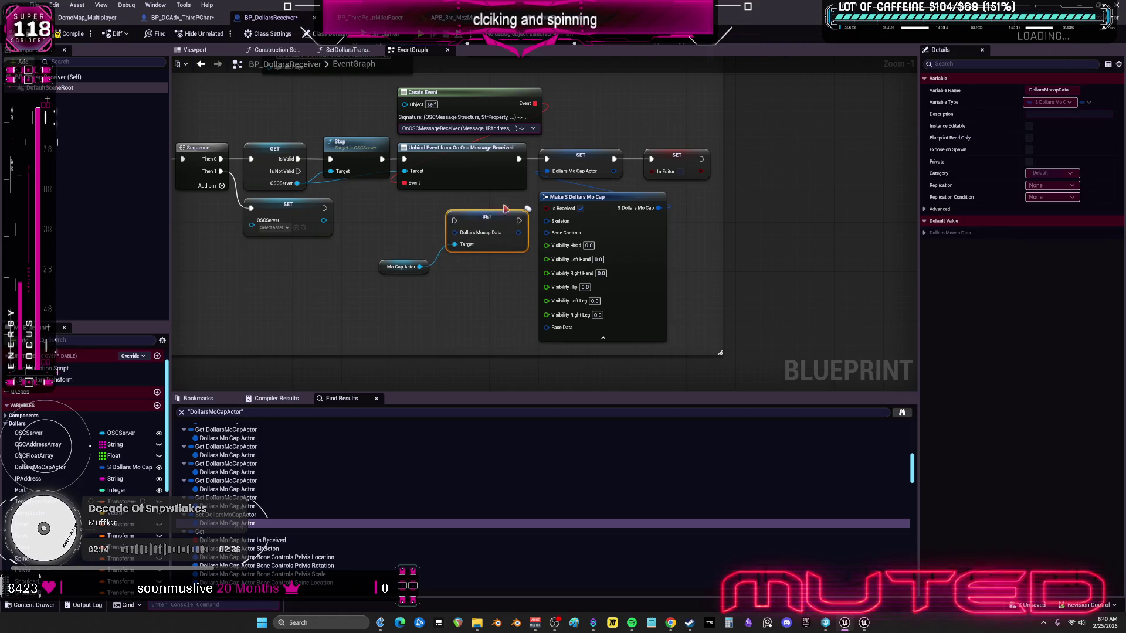
left_click_drag(520, 161, 464, 224)
left_click(594, 159)
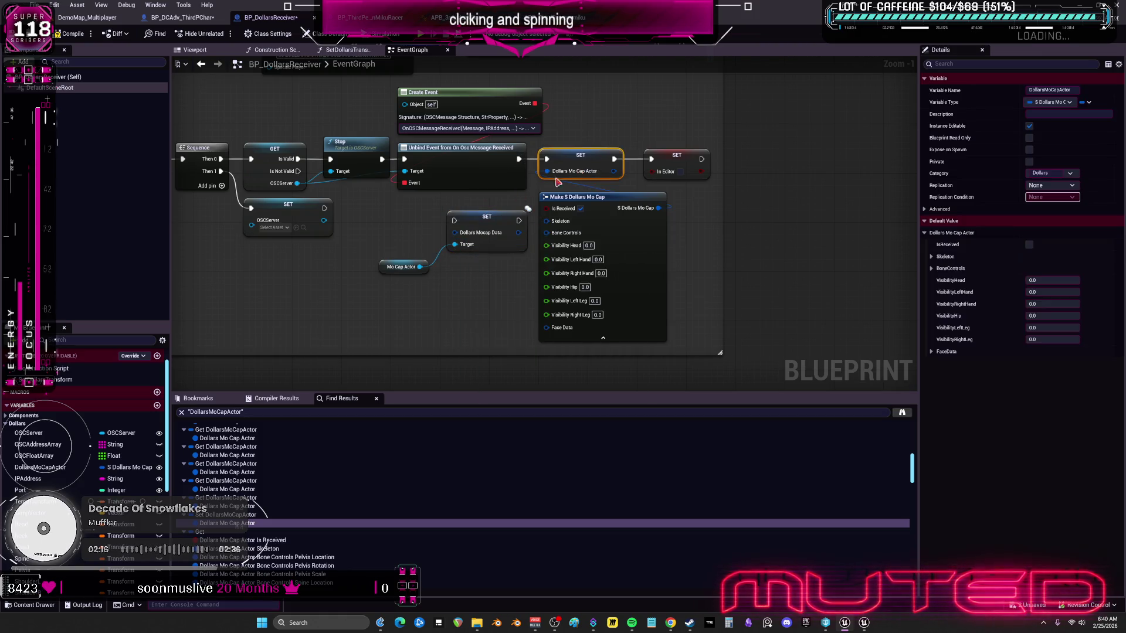
key("Delete")
left_click_drag(487, 217, 591, 155)
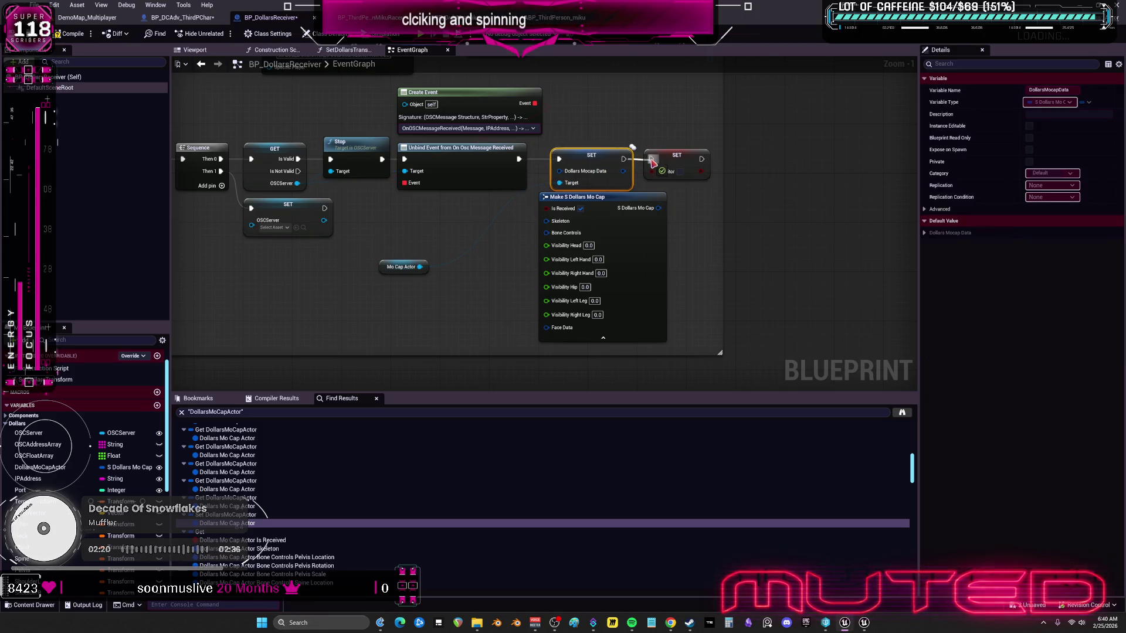
left_click_drag(401, 267, 495, 211)
scroll(246, 496, "down", 3)
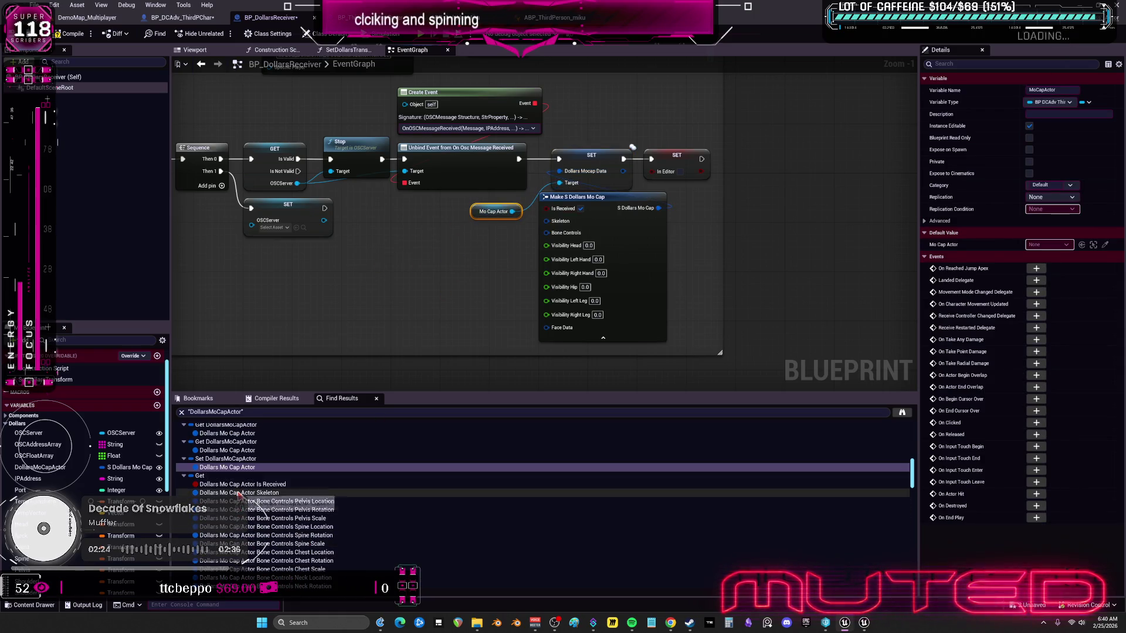
Step: Inspect the Dollars Mo Cap Actor Skeleton usage, zooming around the Break node and Set Dollars Transform nodes
left_click(240, 494)
scroll(526, 244, "up", 2)
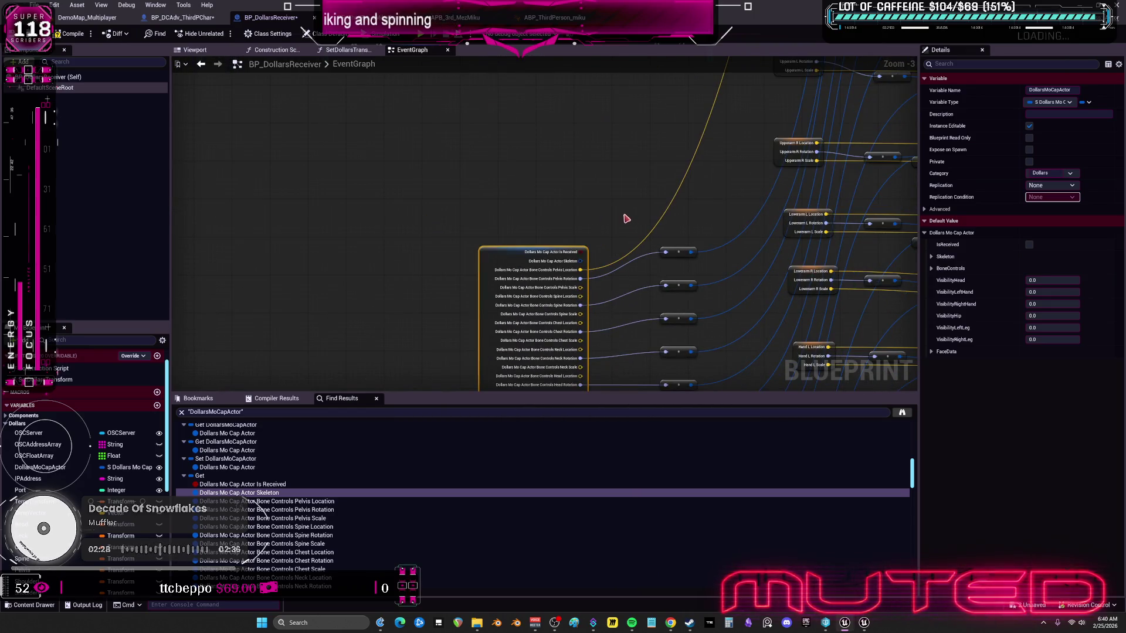
scroll(641, 226, "down", 3)
scroll(636, 196, "up", 5)
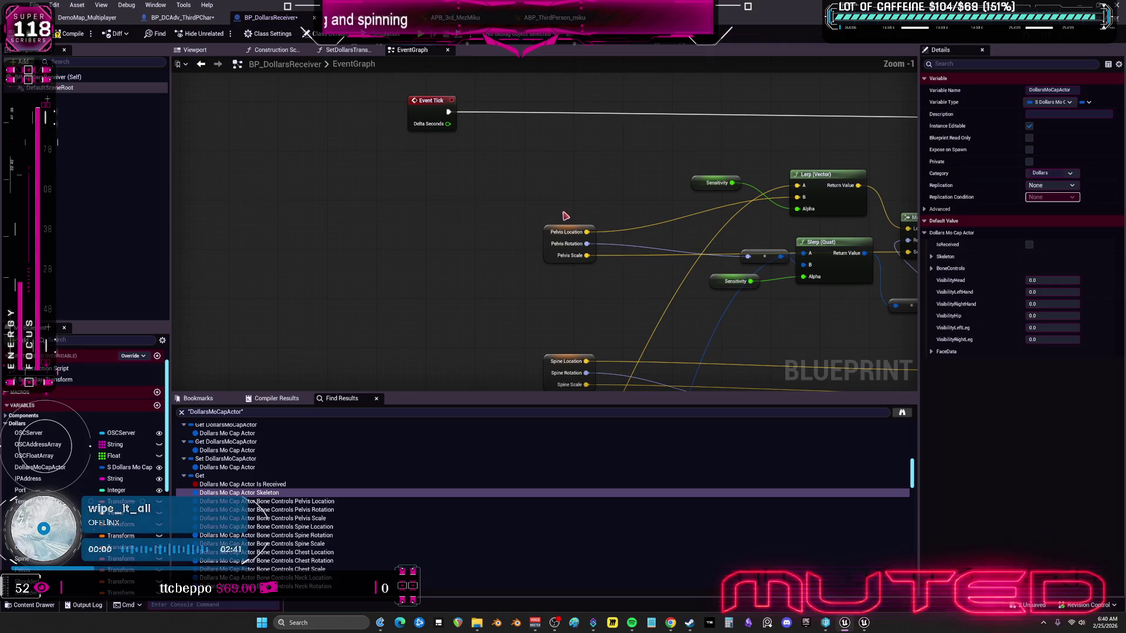
scroll(643, 327, "down", 4)
scroll(724, 276, "up", 2)
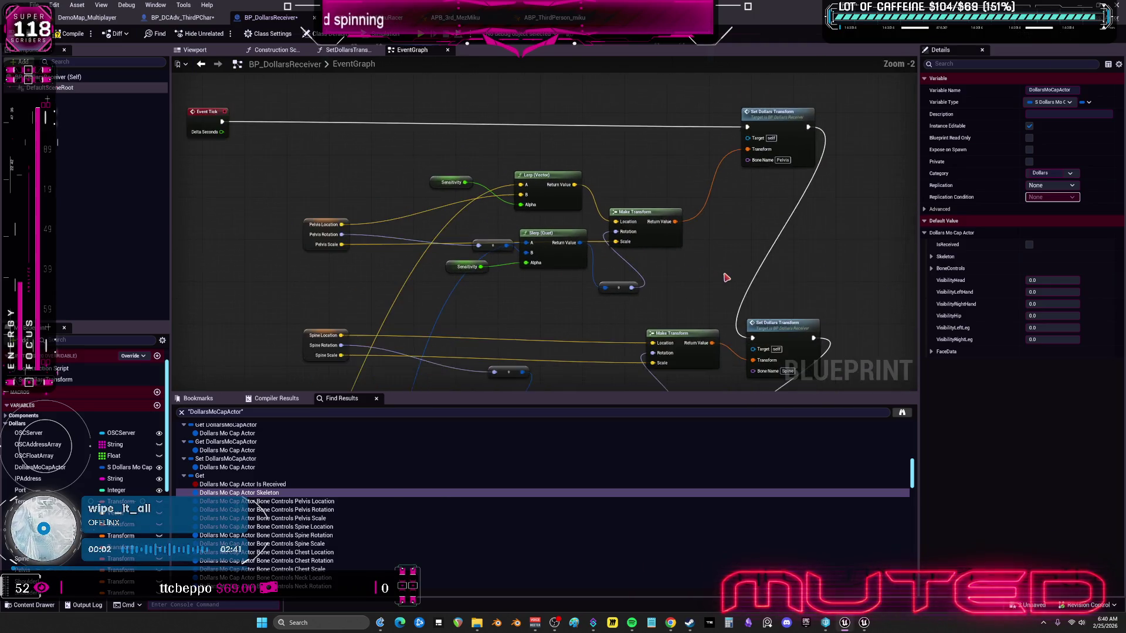
scroll(598, 208, "down", 4)
scroll(541, 247, "up", 3)
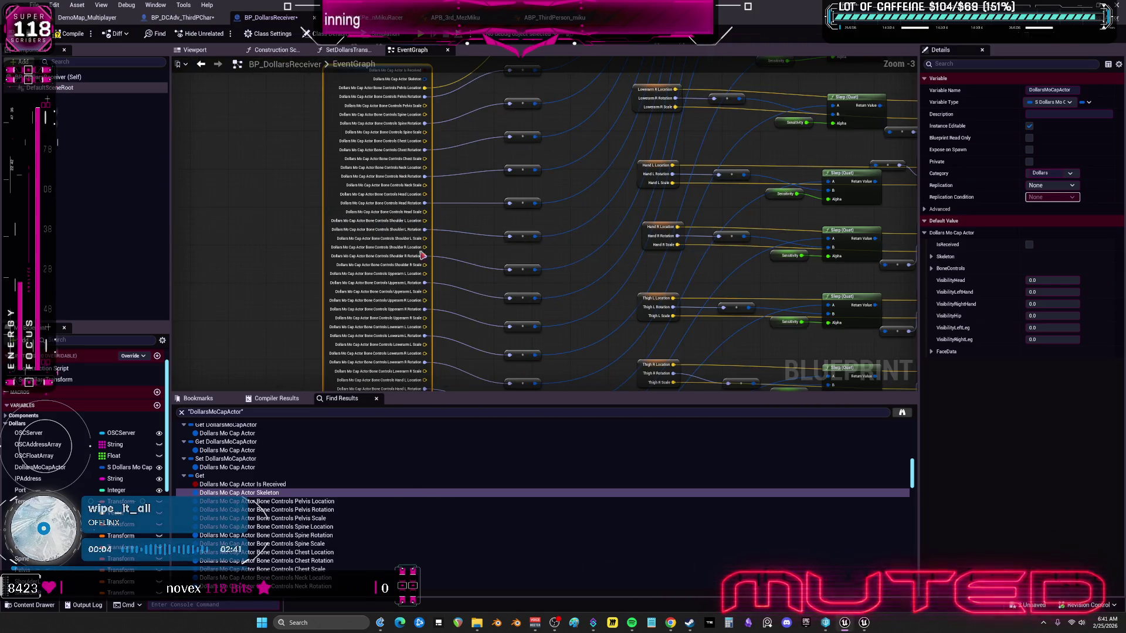
scroll(489, 255, "up", 1)
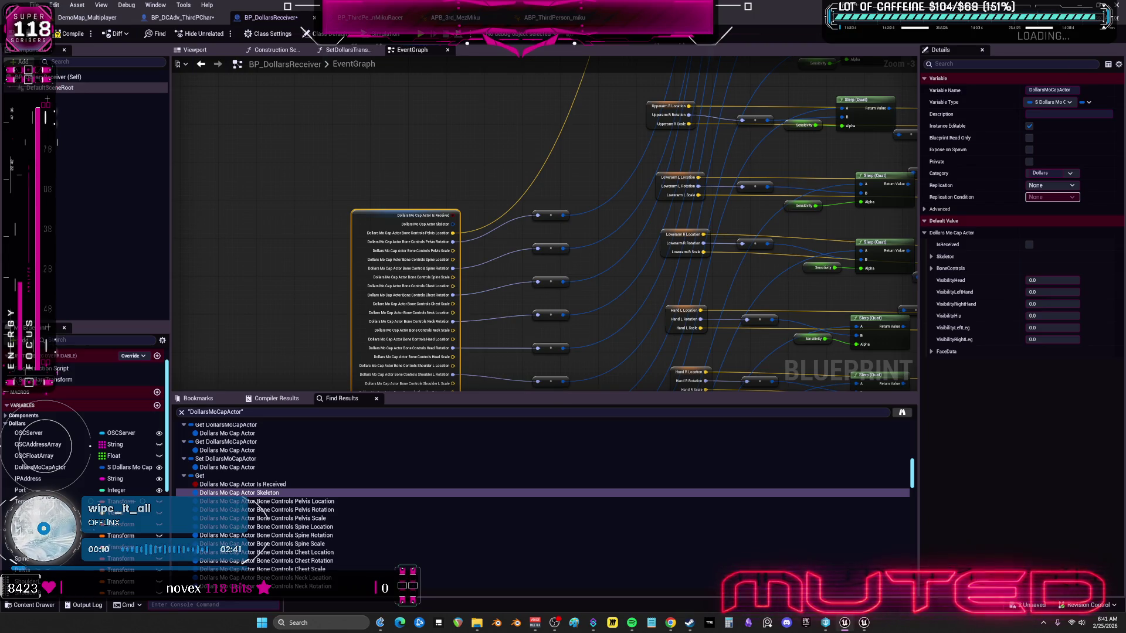
scroll(789, 224, "down", 2)
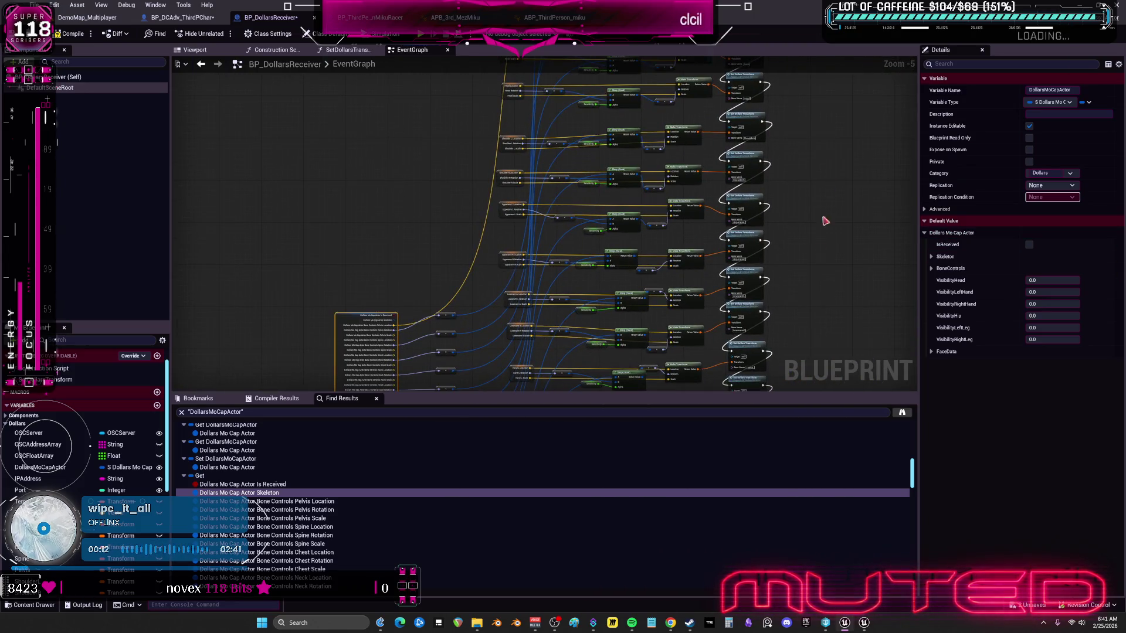
scroll(815, 235, "up", 4)
scroll(676, 258, "down", 3)
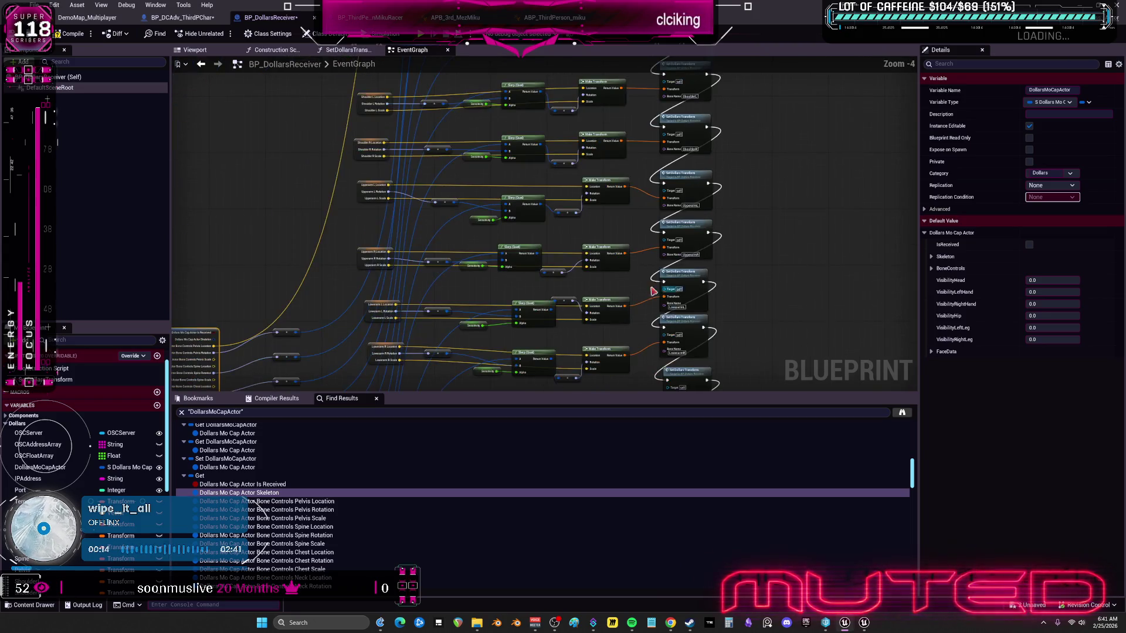
scroll(699, 253, "down", 3)
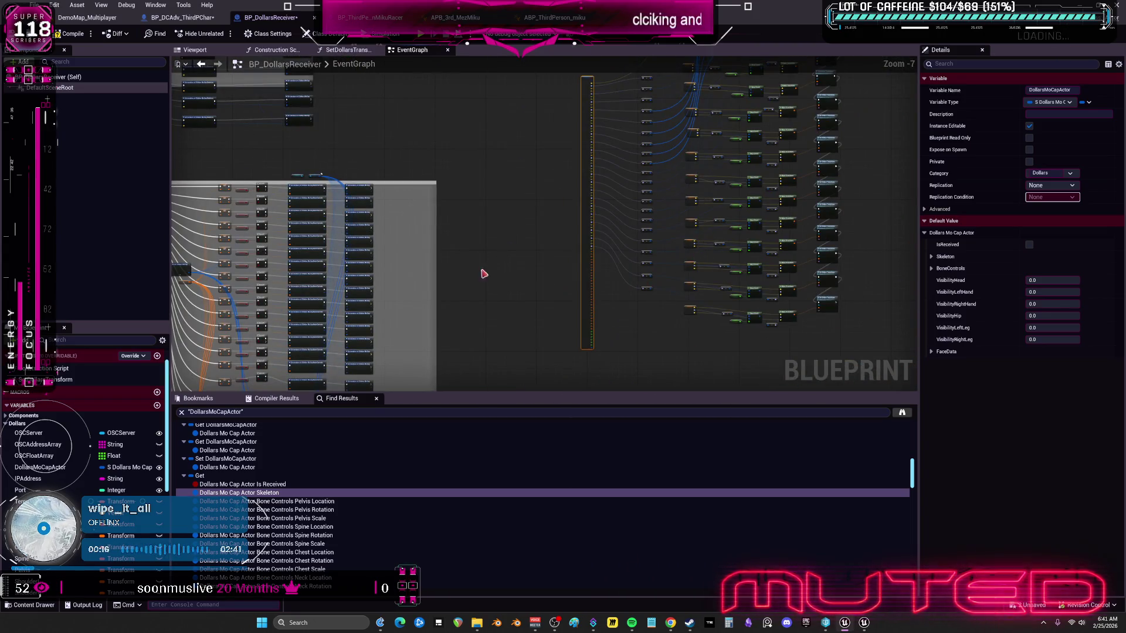
scroll(502, 249, "up", 4)
scroll(747, 264, "down", 2)
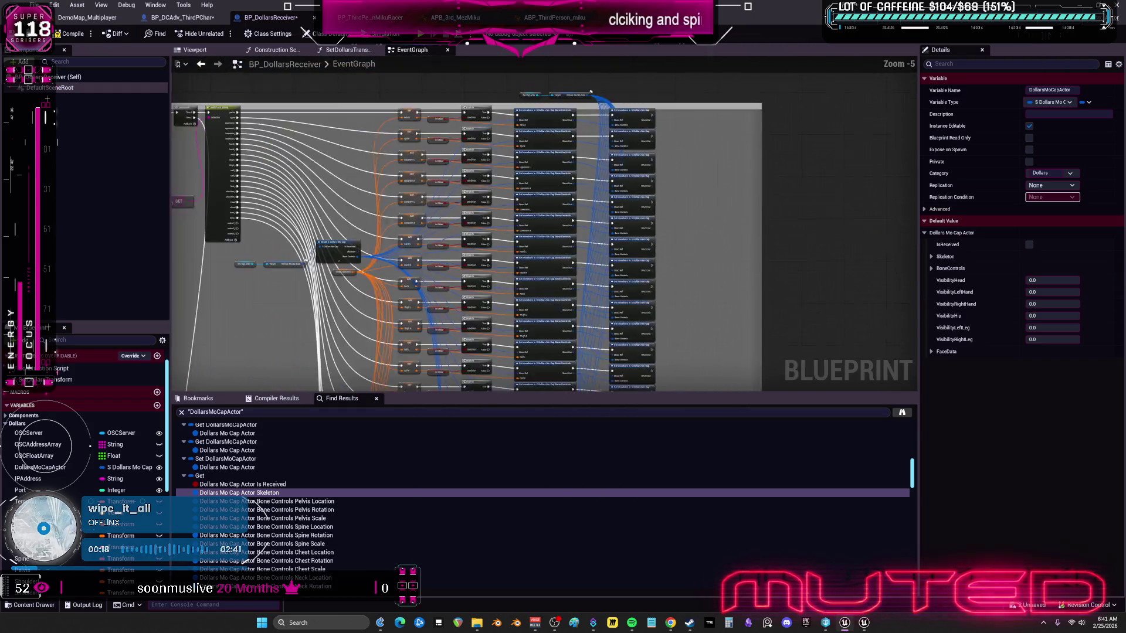
scroll(530, 222, "up", 2)
scroll(580, 152, "down", 3)
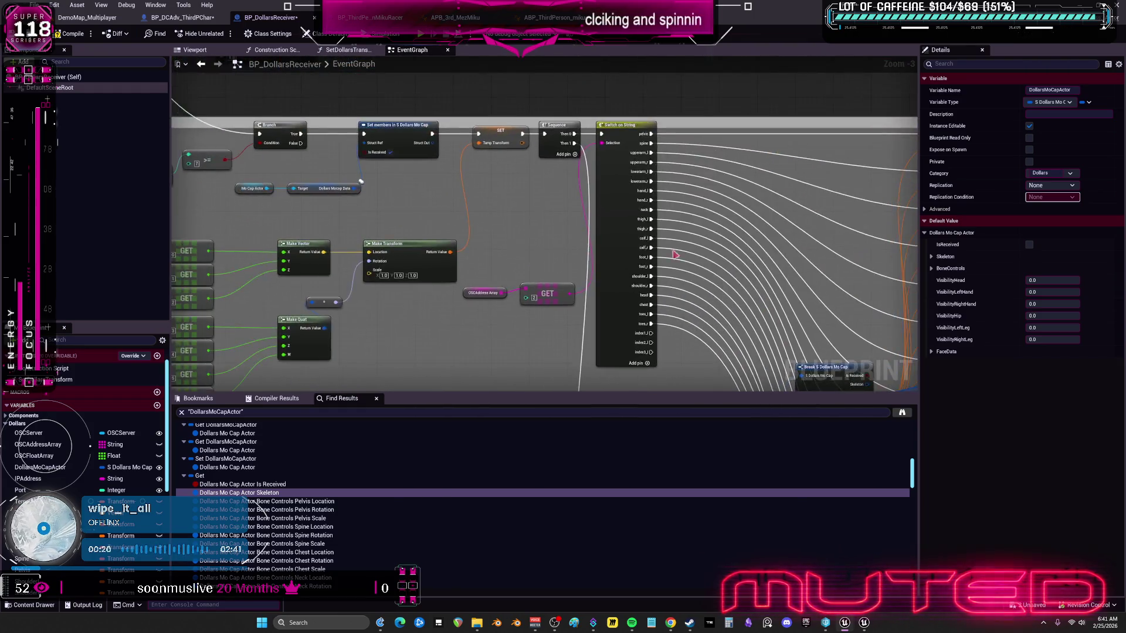
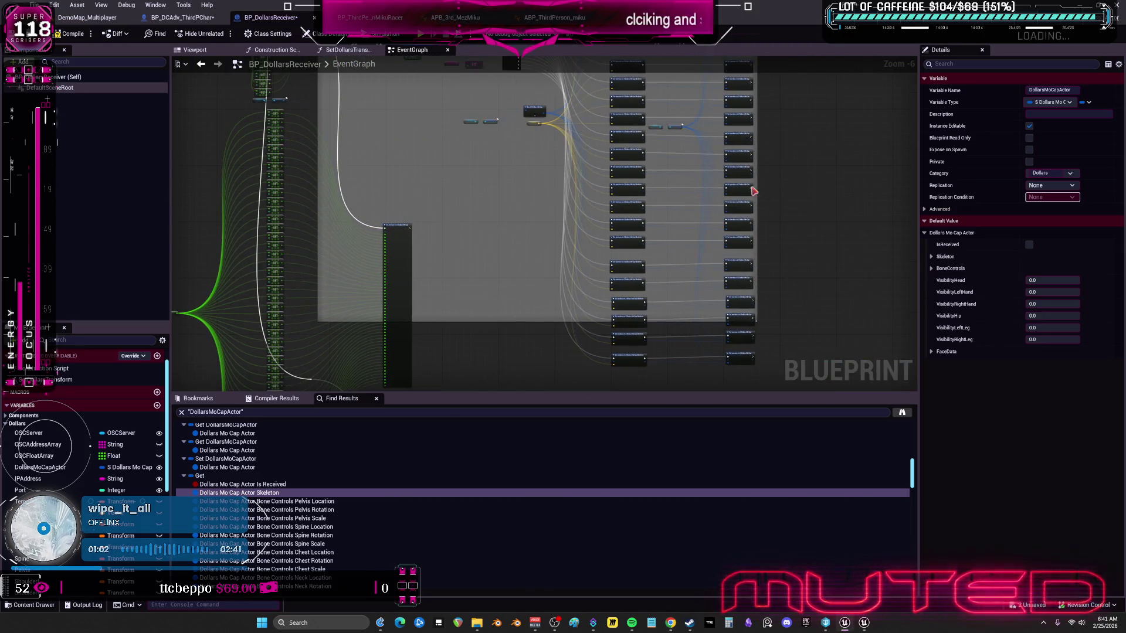
Step: Survey the receiver graph's Branch, Switch on String, WHAT IS THIS FOR? and Body Parameter nodes
scroll(658, 221, "up", 4)
mouse_move(666, 246)
left_mouse_down()
mouse_move(772, 289)
mouse_move(616, 338)
mouse_move(585, 251)
mouse_move(407, 221)
left_mouse_up()
scroll(616, 339, "down", 1)
mouse_move(356, 194)
left_mouse_down()
mouse_move(450, 199)
mouse_move(603, 257)
mouse_move(592, 246)
mouse_move(561, 315)
left_mouse_up()
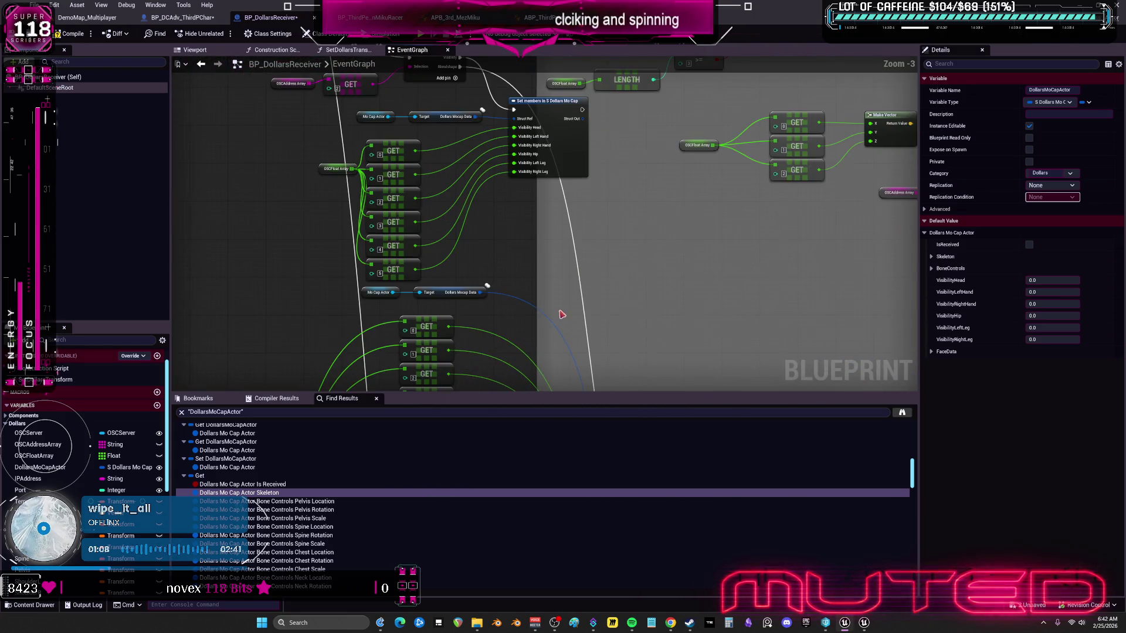
scroll(678, 259, "down", 3)
left_click_drag(631, 264, 485, 252)
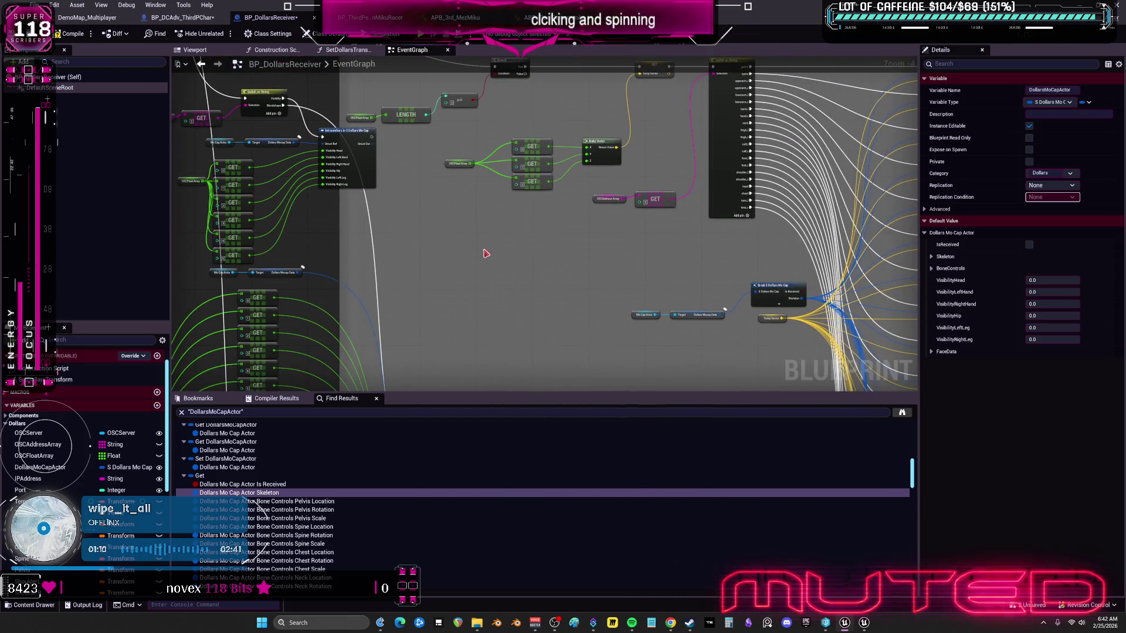
scroll(598, 248, "up", 3)
scroll(598, 248, "down", 4)
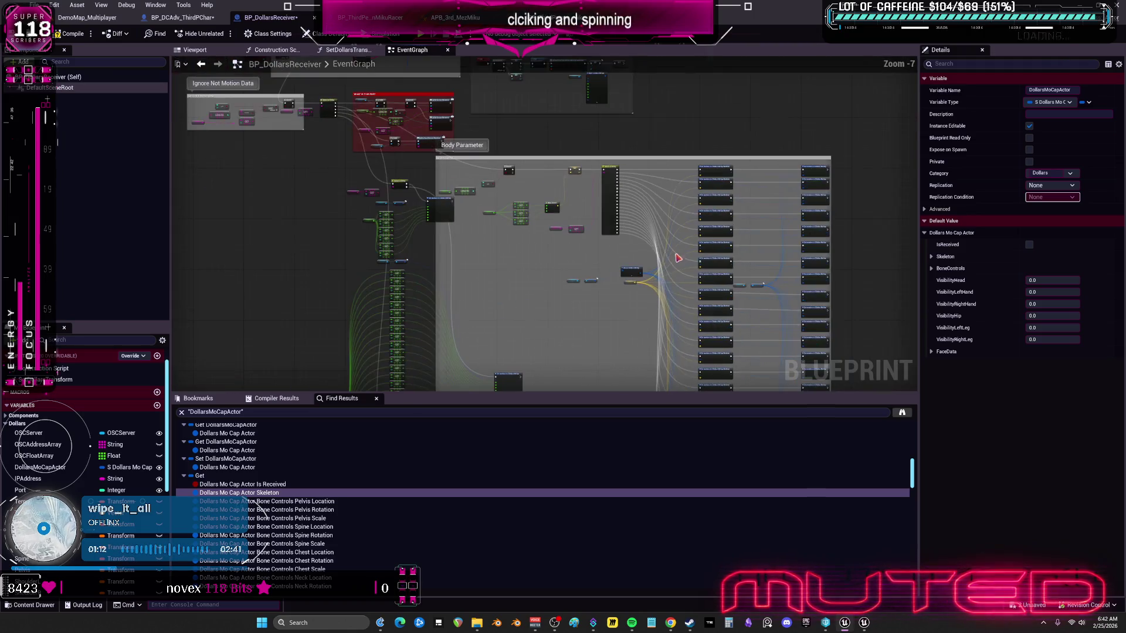
scroll(509, 241, "up", 3)
scroll(525, 176, "down", 1)
Step: Review the Parse comment block and the Event Tick and Set Dollars Transform nodes
mouse_move(645, 235)
left_mouse_down()
mouse_move(669, 244)
mouse_move(633, 217)
left_mouse_up()
scroll(631, 193, "up", 2)
scroll(522, 120, "down", 2)
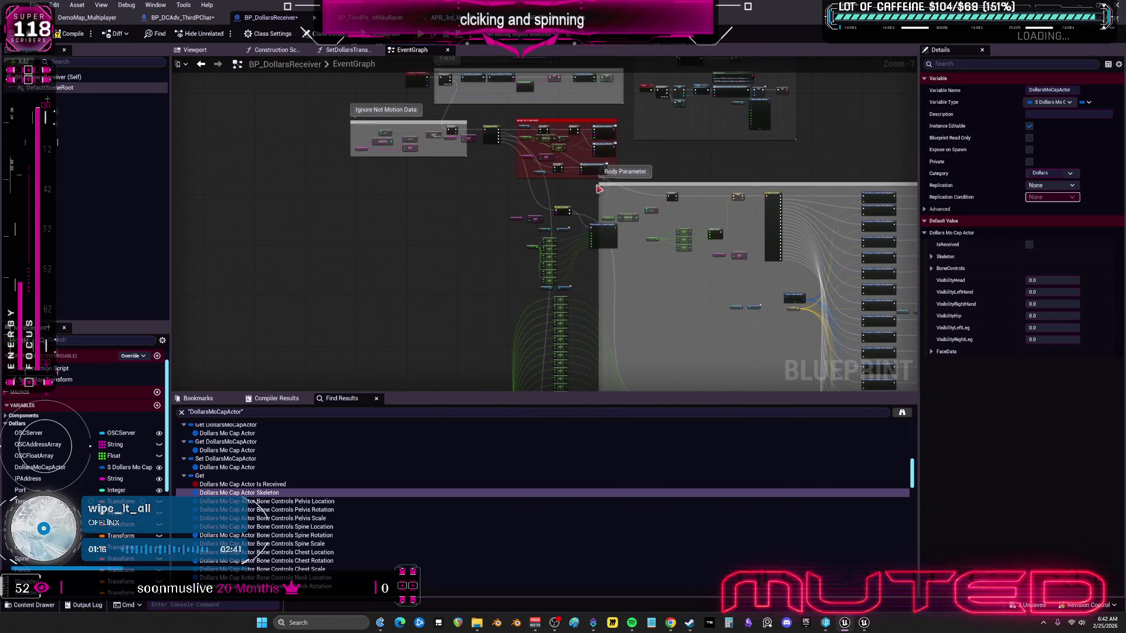
scroll(604, 196, "up", 4)
mouse_move(375, 219)
left_mouse_down()
mouse_move(605, 292)
mouse_move(675, 217)
left_mouse_up()
scroll(514, 258, "down", 2)
scroll(606, 292, "up", 2)
scroll(672, 307, "down", 2)
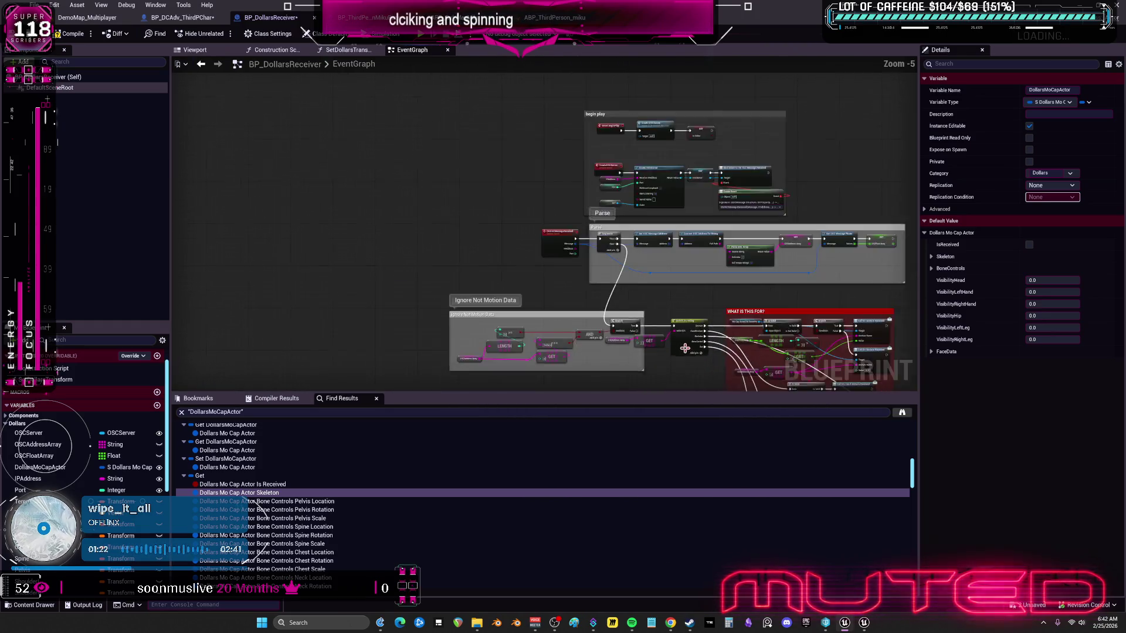
scroll(723, 299, "down", 4)
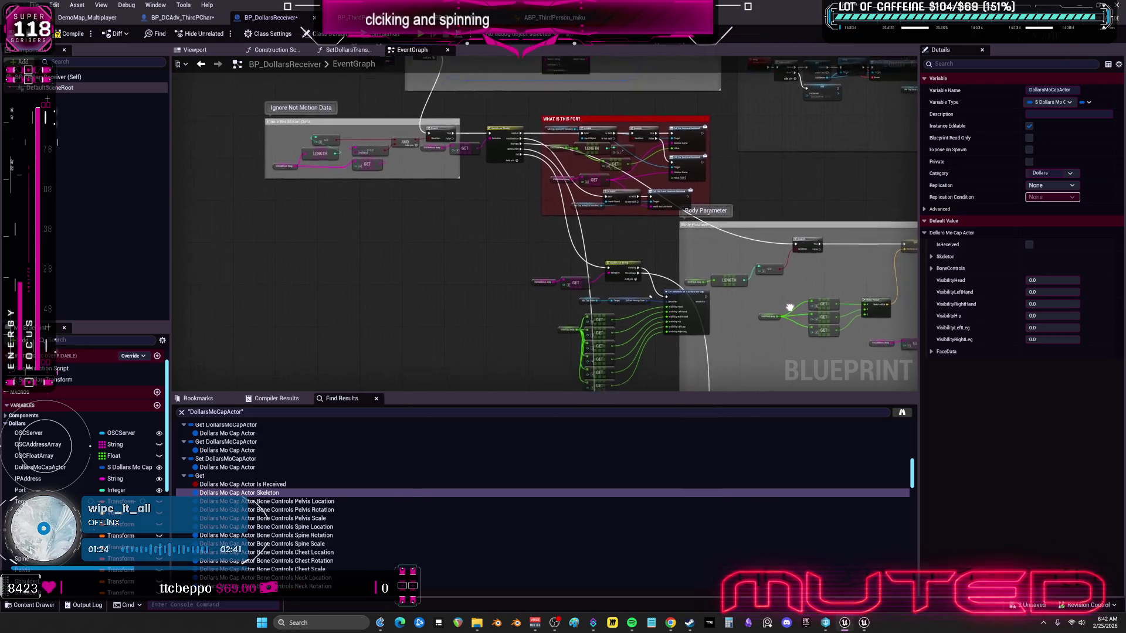
mouse_move(723, 299)
left_mouse_down()
mouse_move(745, 287)
mouse_move(490, 218)
mouse_move(601, 251)
mouse_move(614, 237)
left_mouse_up()
scroll(615, 236, "up", 6)
left_click_drag(610, 162, 437, 209)
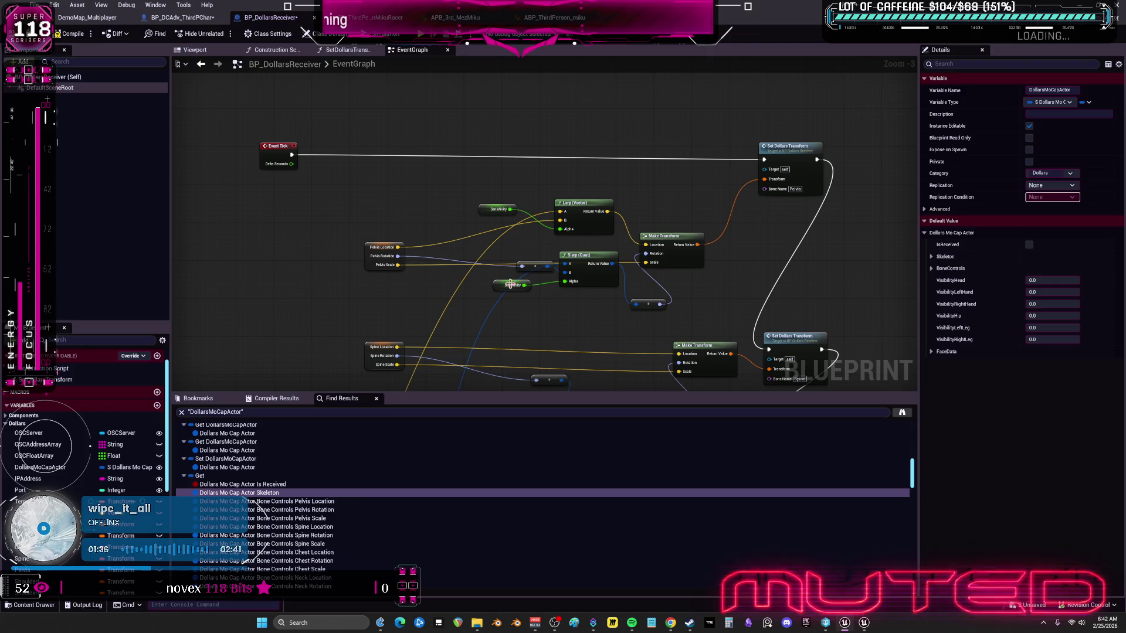
Step: Open the SetDollarsTransform function graph to view its Set members and Switch on Name nodes
left_click_drag(797, 340, 756, 230)
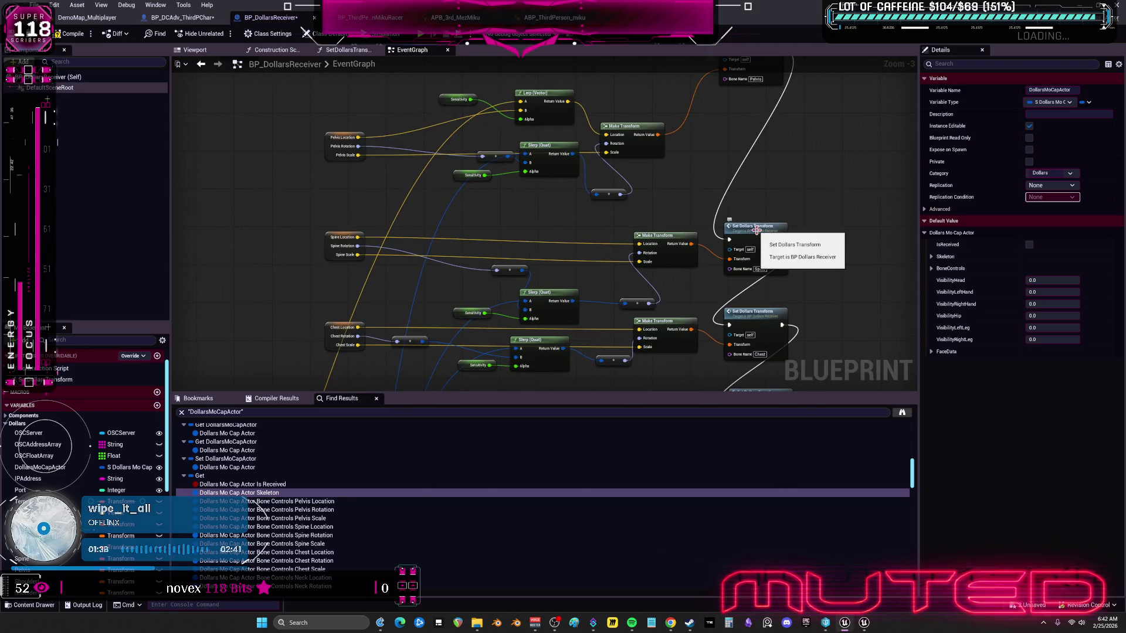
left_click(757, 230)
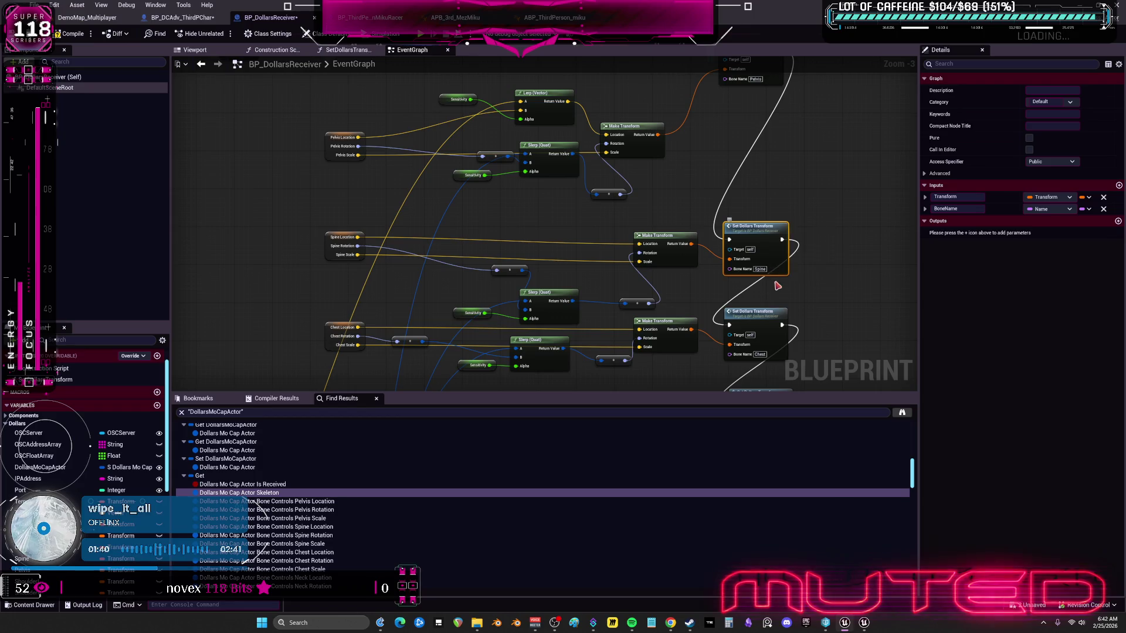
double_click(766, 230)
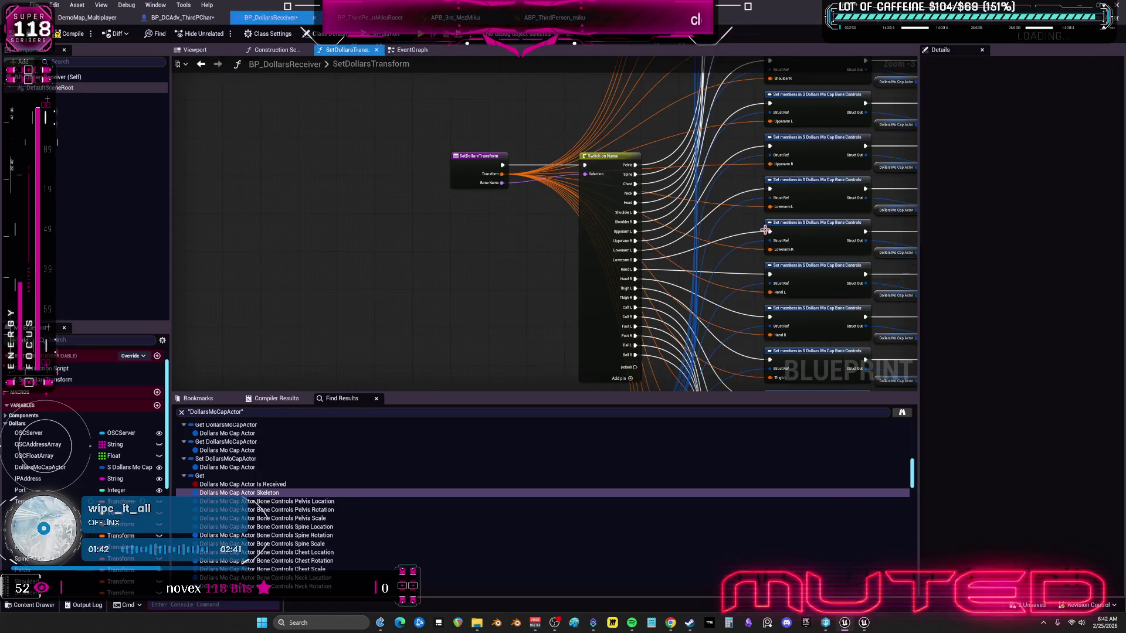
scroll(494, 260, "down", 2)
scroll(499, 252, "up", 3)
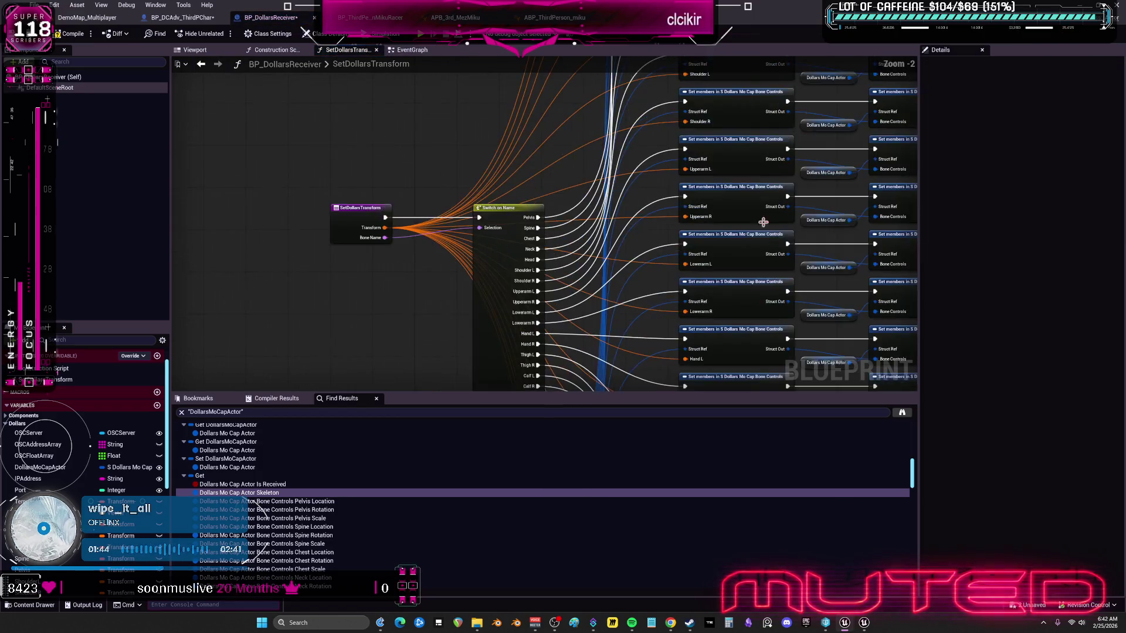
left_click_drag(744, 222, 507, 228)
mouse_move(614, 117)
left_mouse_down()
mouse_move(614, 259)
mouse_move(674, 252)
mouse_move(494, 263)
mouse_move(539, 162)
left_mouse_up()
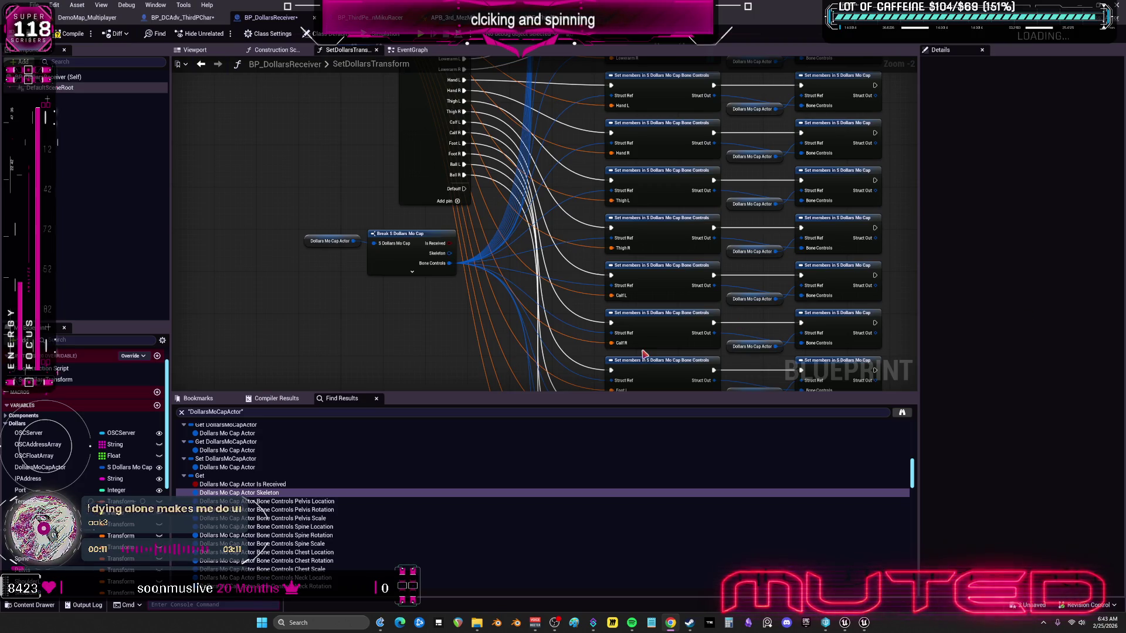
Step: Back in the receiver event graph, review the OSCFloat Array wiring, then switch to BP_DCAdv_ThirdPChar
scroll(407, 164, "down", 1)
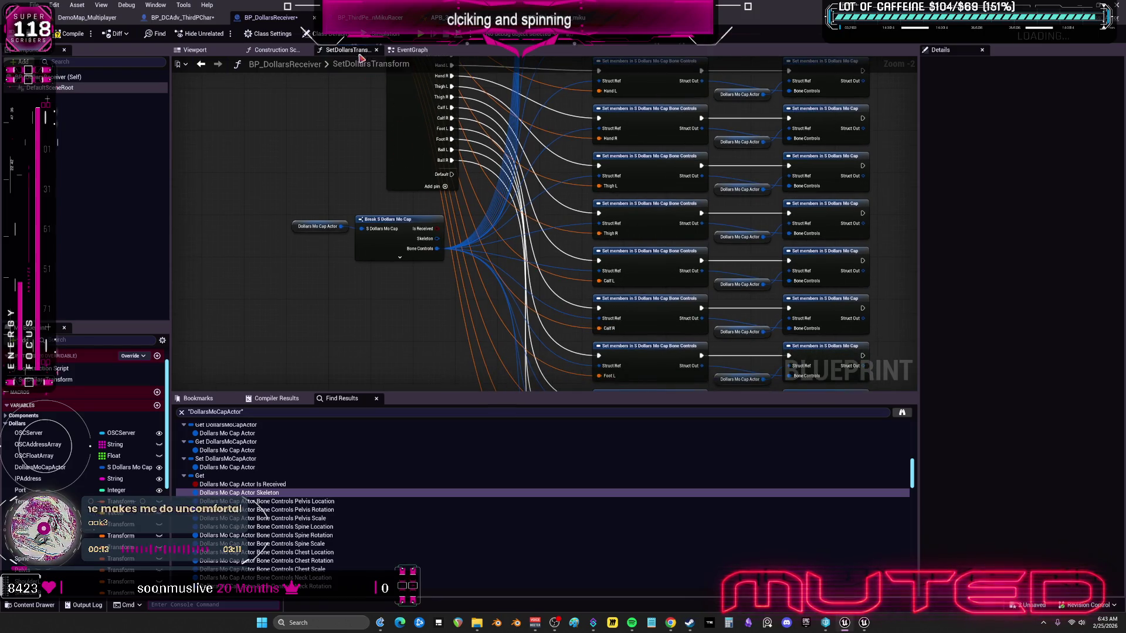
left_click(411, 50)
scroll(410, 257, "down", 2)
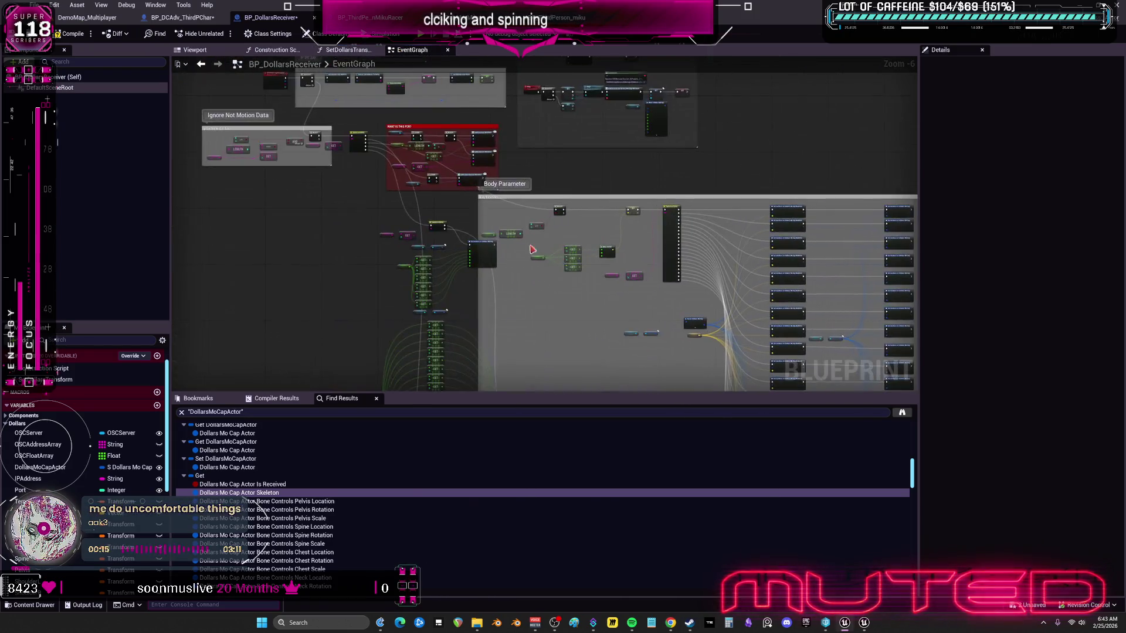
scroll(491, 239, "up", 4)
mouse_move(596, 282)
left_mouse_down()
mouse_move(616, 354)
mouse_move(586, 335)
mouse_move(488, 118)
mouse_move(405, 78)
left_mouse_up()
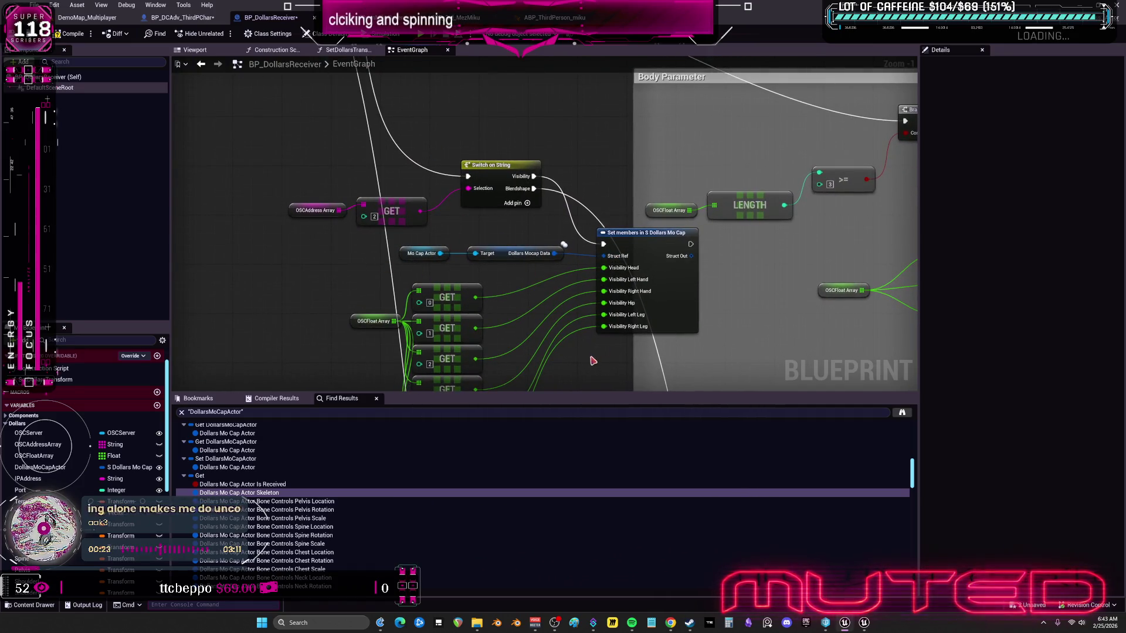
mouse_move(642, 252)
left_mouse_down()
mouse_move(711, 247)
mouse_move(698, 248)
left_mouse_up()
scroll(583, 291, "down", 4)
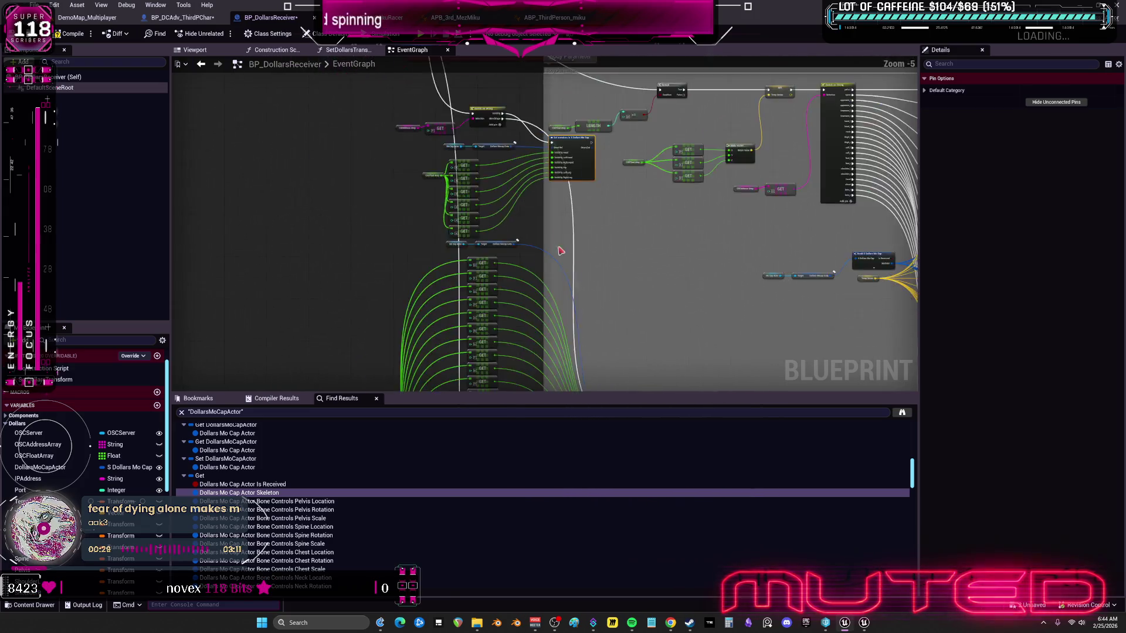
scroll(636, 226, "up", 2)
mouse_move(497, 158)
left_mouse_down()
mouse_move(528, 201)
mouse_move(536, 164)
mouse_move(650, 96)
mouse_move(606, 288)
mouse_move(573, 191)
mouse_move(543, 166)
mouse_move(583, 269)
left_mouse_up()
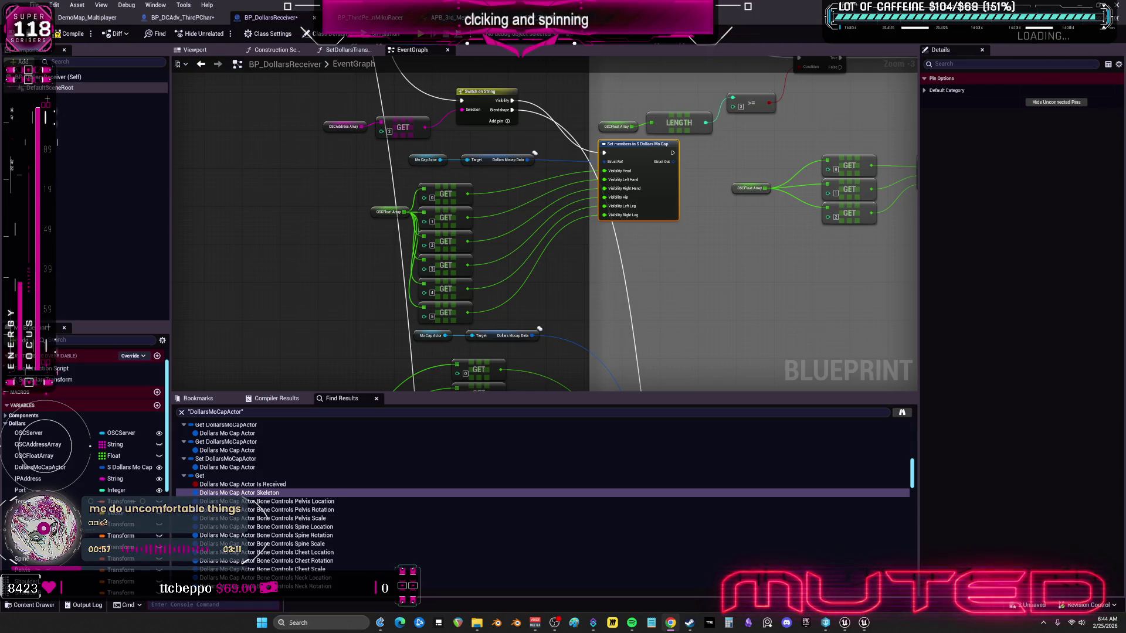
left_click(199, 19)
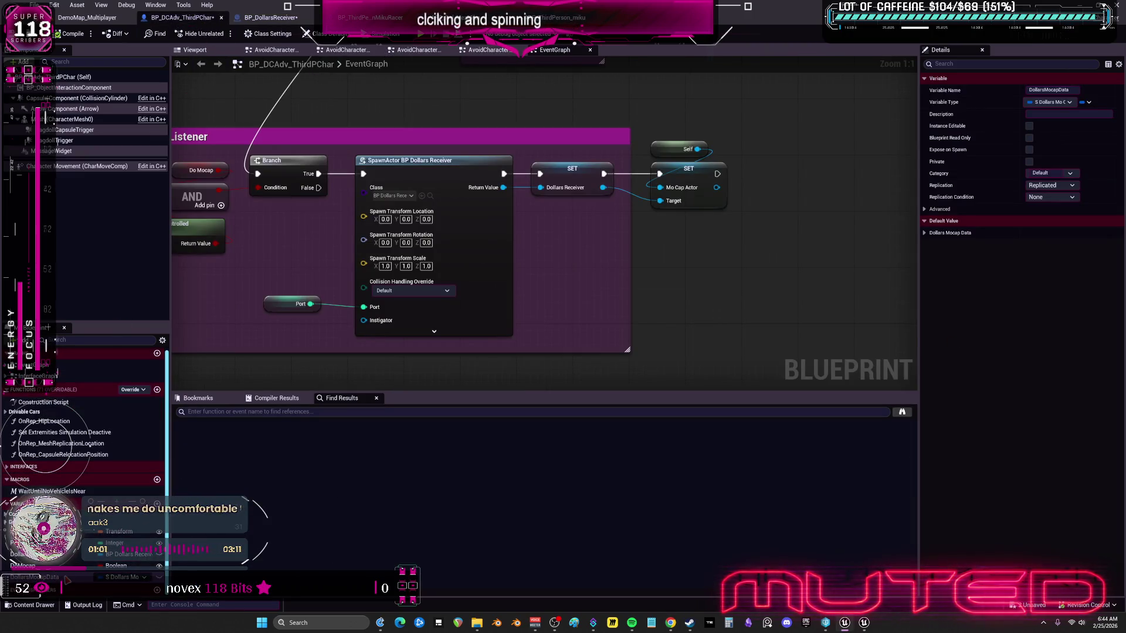
Step: Set DollarsReceiver's Replication to Replicated, reselect DollarsMocapData, and compile with F7
left_click(566, 188)
left_click(1053, 197)
left_click(1049, 216)
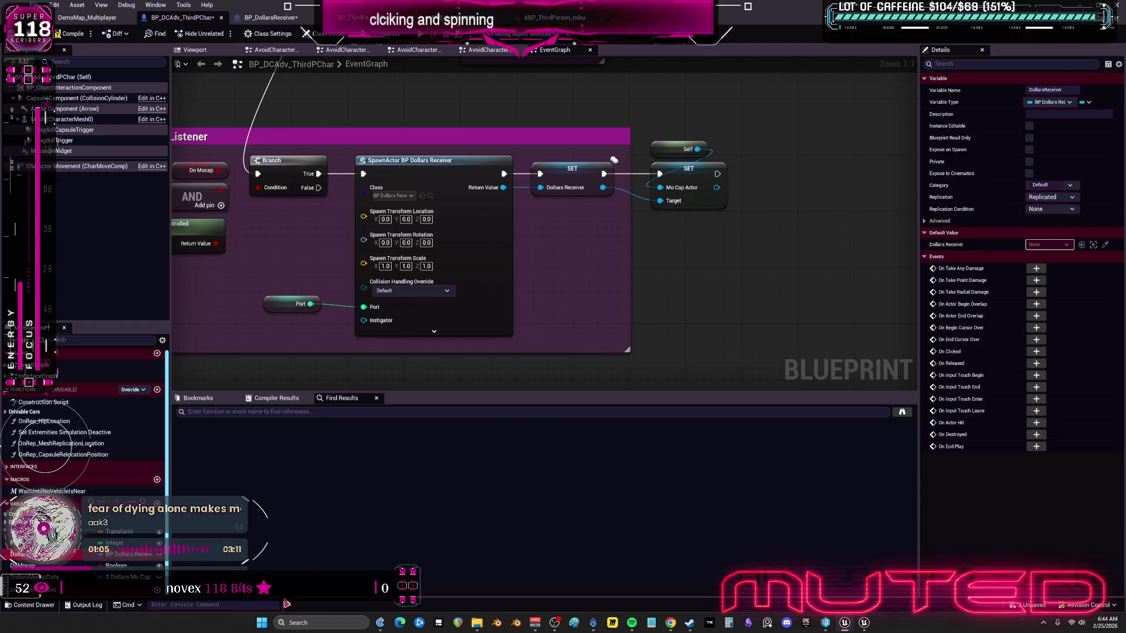
left_click(129, 577)
key("F7")
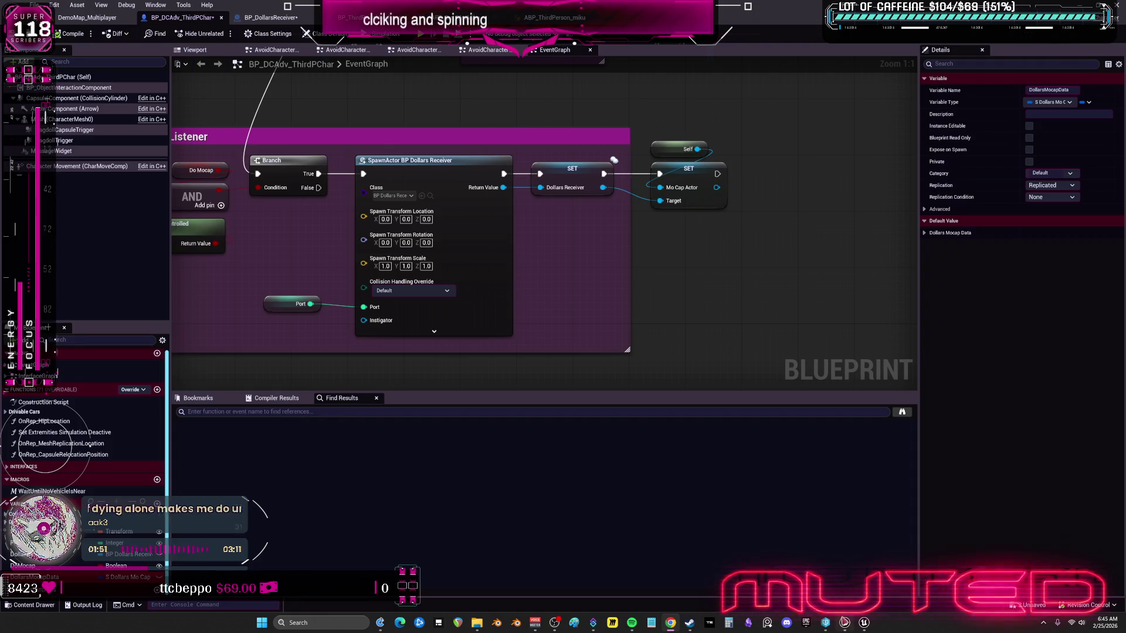
scroll(629, 273, "down", 2)
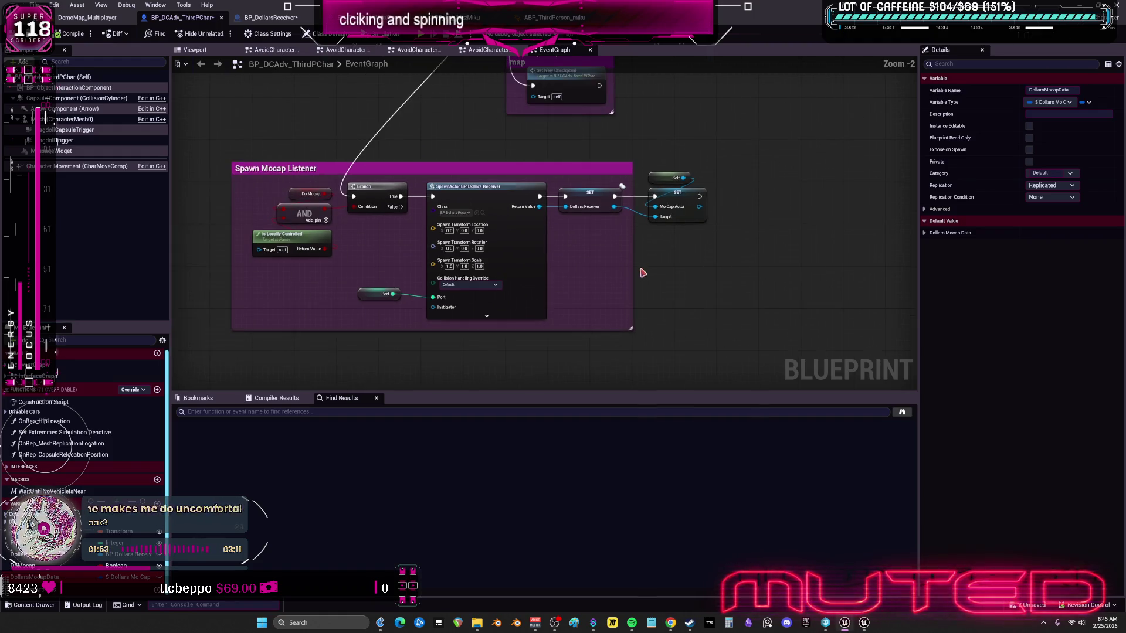
left_click(864, 625)
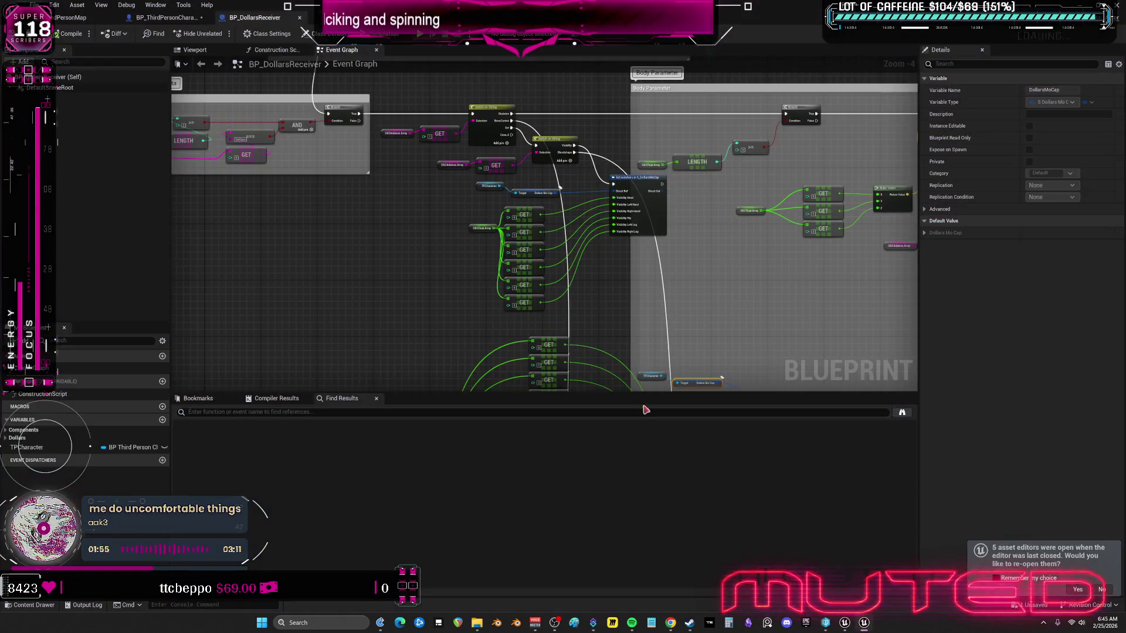
left_click_drag(606, 272, 576, 174)
scroll(578, 174, "down", 2)
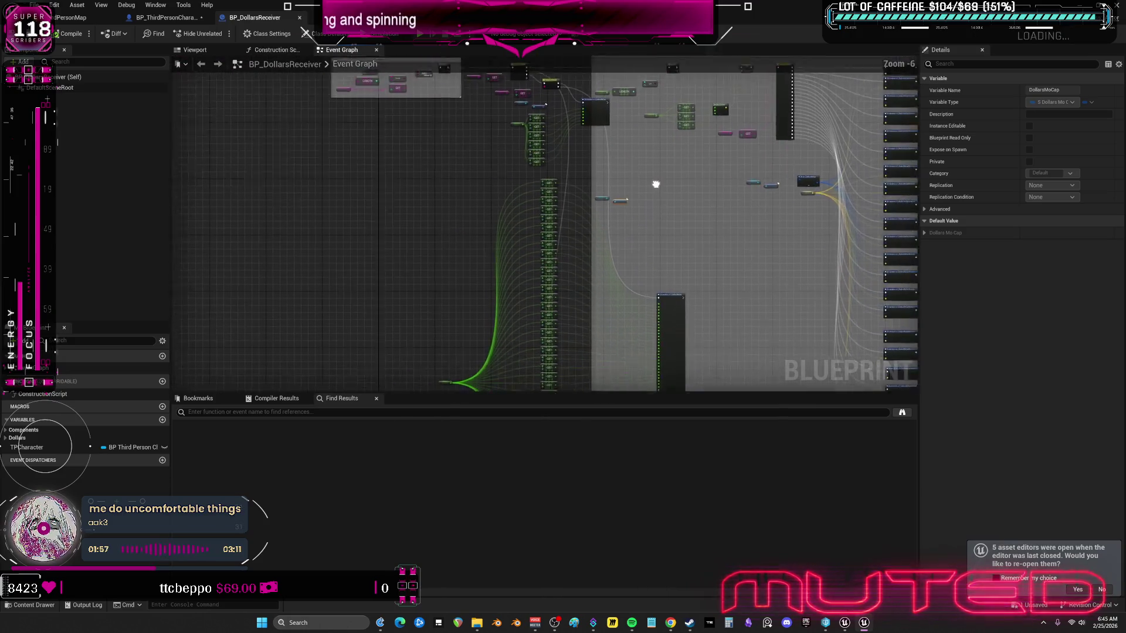
scroll(604, 255, "up", 4)
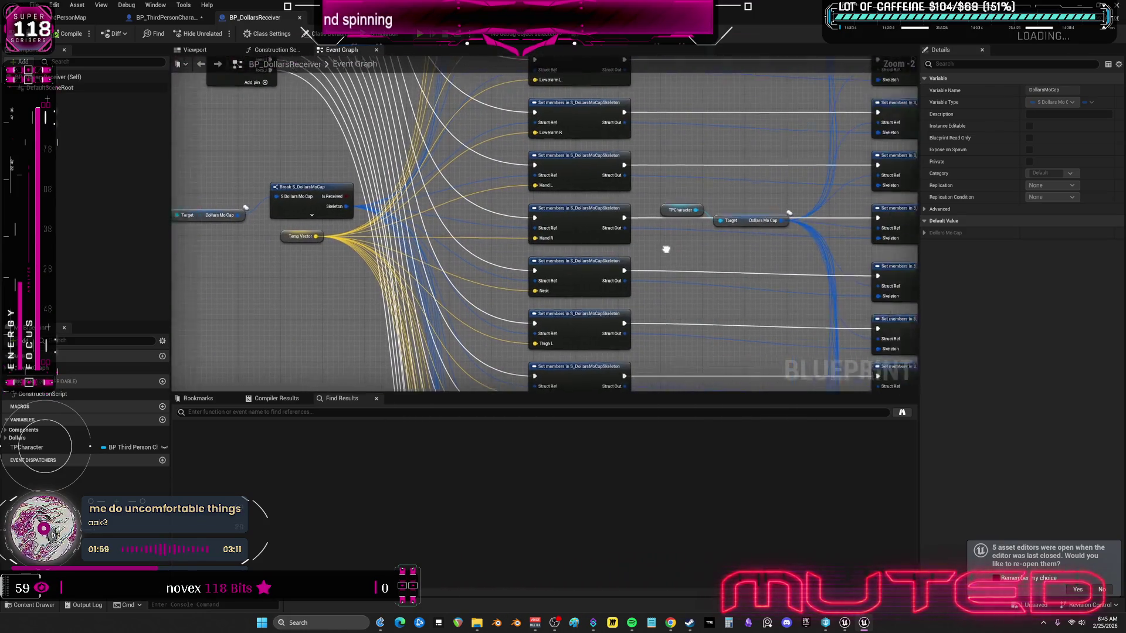
scroll(604, 255, "down", 10)
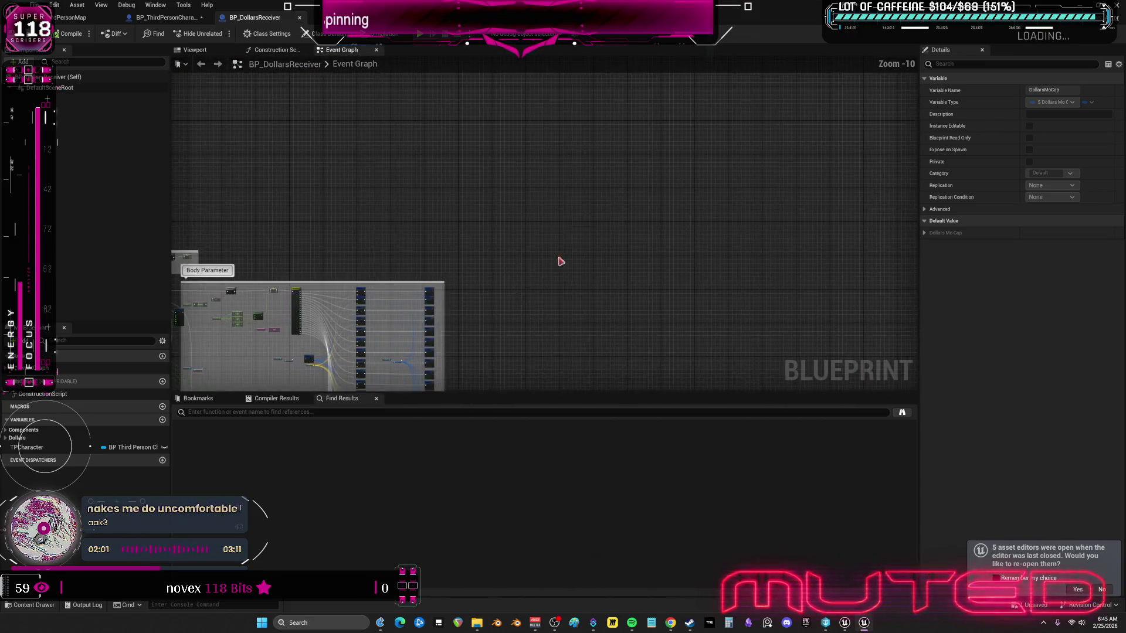
mouse_move(581, 289)
left_mouse_down()
mouse_move(465, 299)
mouse_move(698, 211)
mouse_move(613, 266)
left_mouse_up()
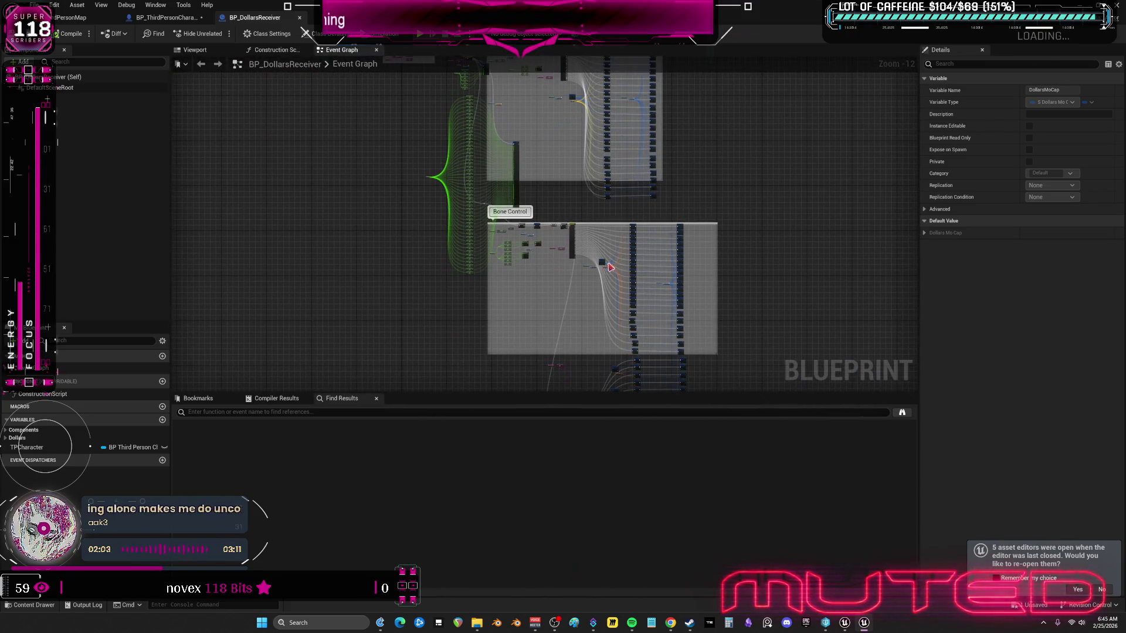
left_click_drag(552, 316, 577, 318)
scroll(440, 140, "up", 10)
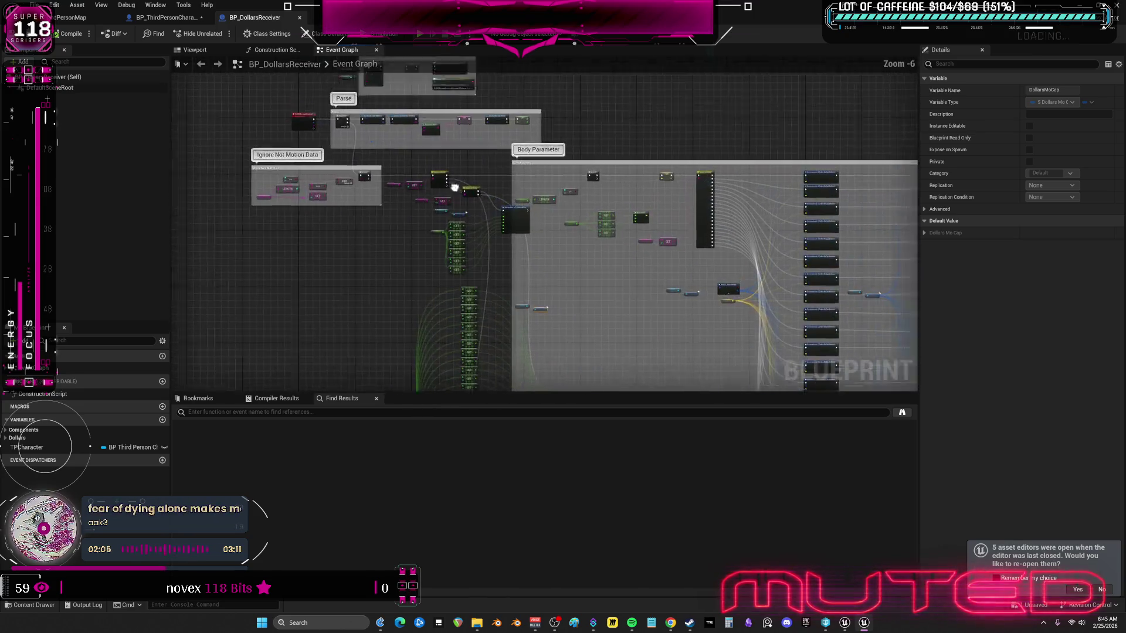
left_click(291, 412)
type("tick")
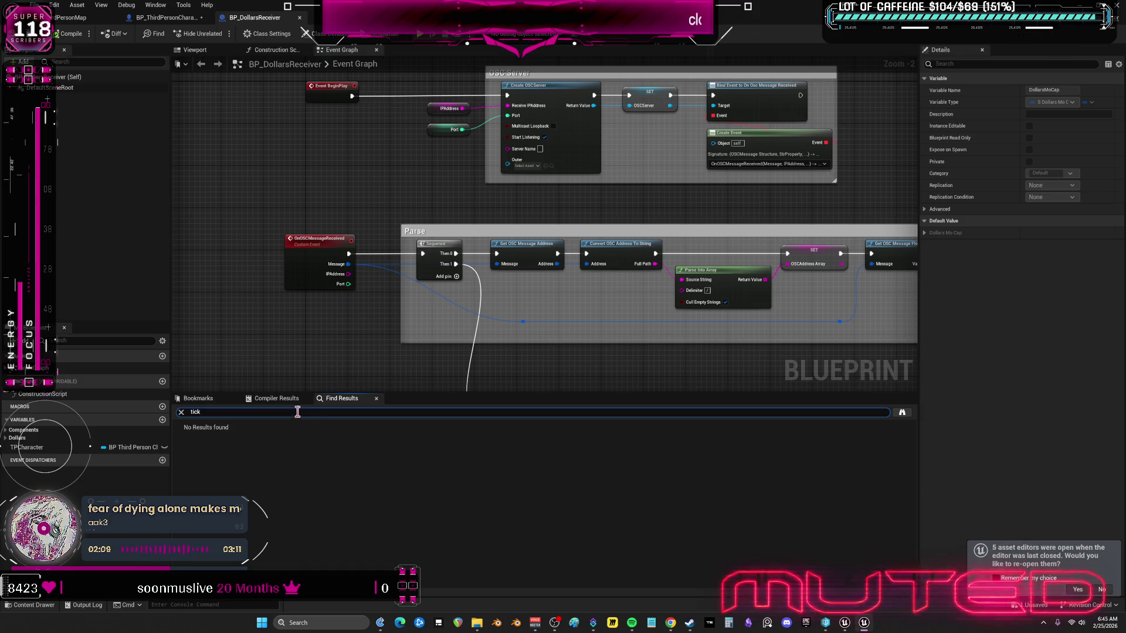
left_click(332, 88)
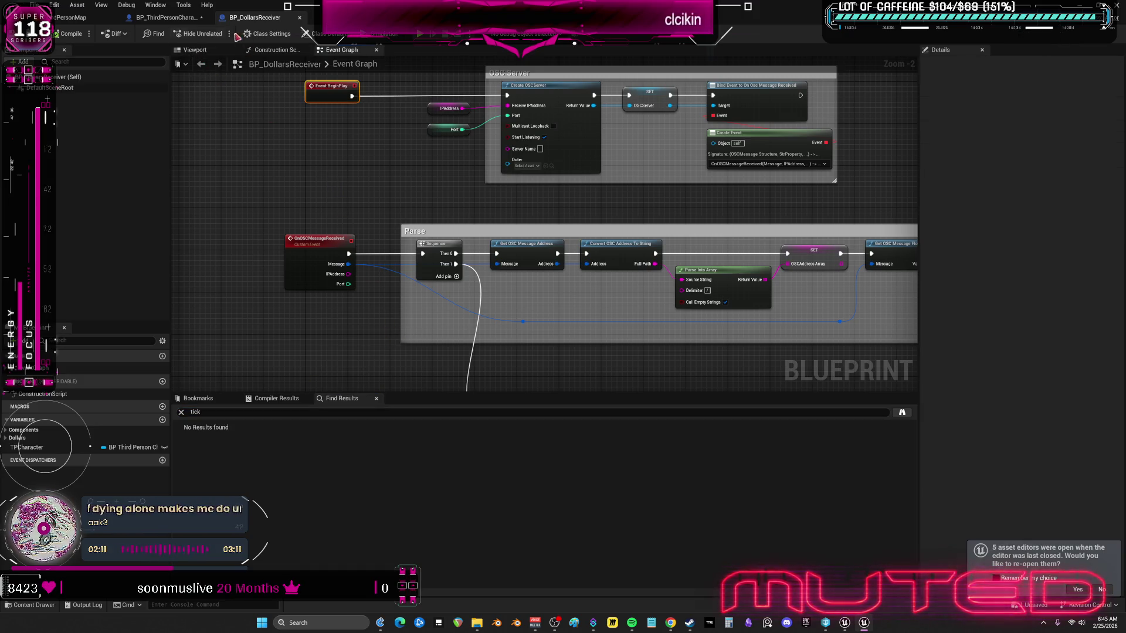
left_click(845, 627)
scroll(645, 341, "down", 8)
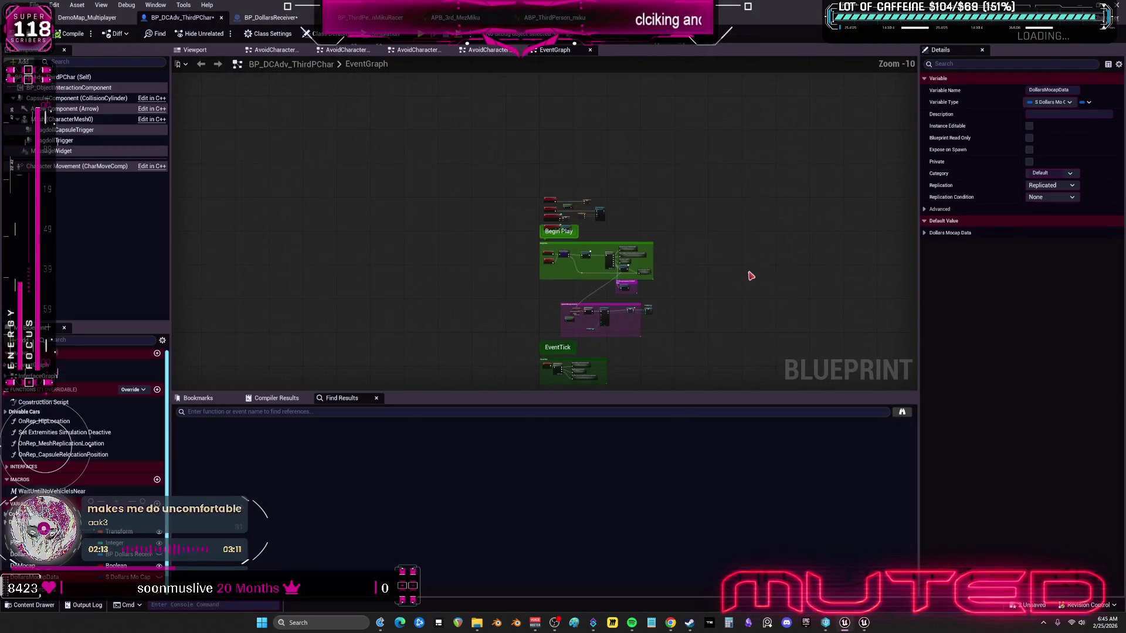
Step: Return to the receiver event graph and pan over the head, arm, pelvis and spine smoothing rows
left_click(271, 17)
scroll(645, 196, "down", 4)
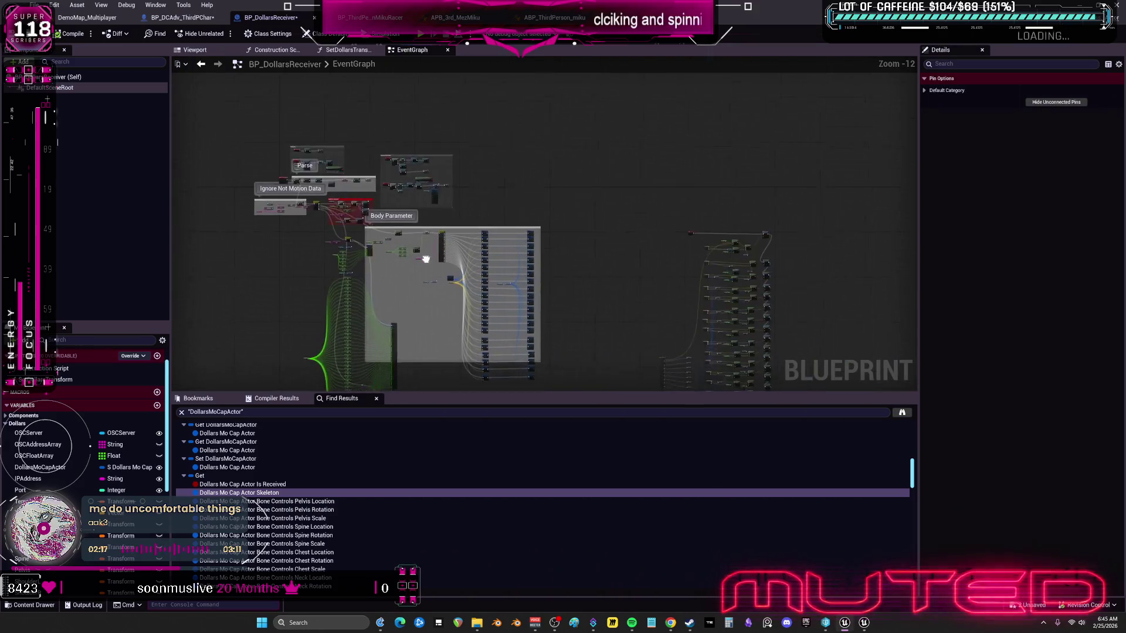
scroll(645, 196, "up", 5)
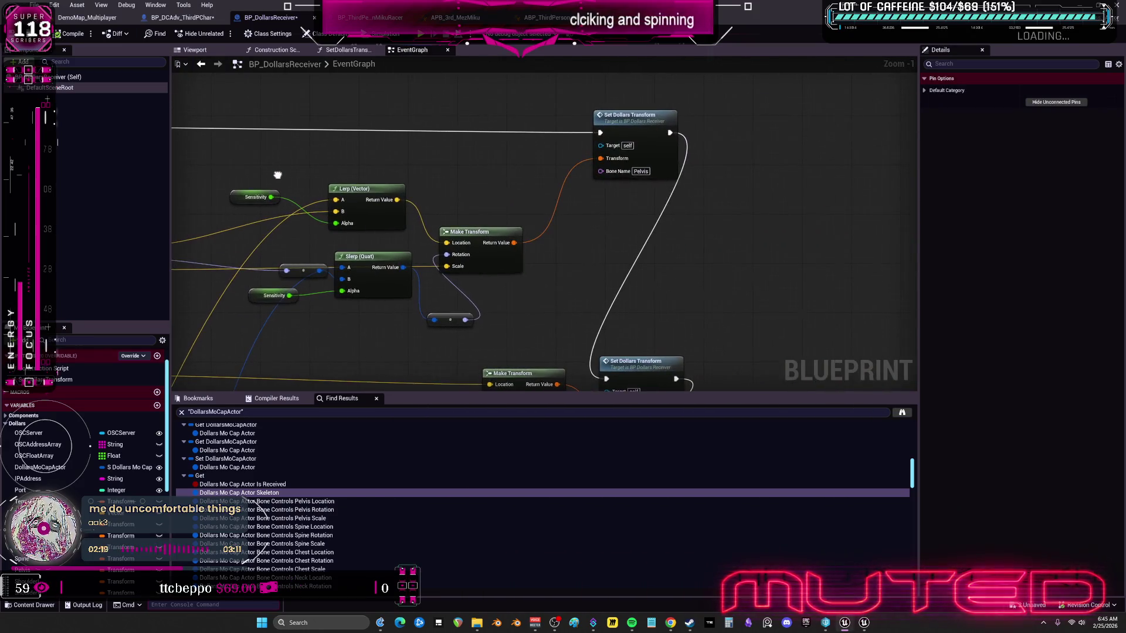
scroll(503, 171, "down", 3)
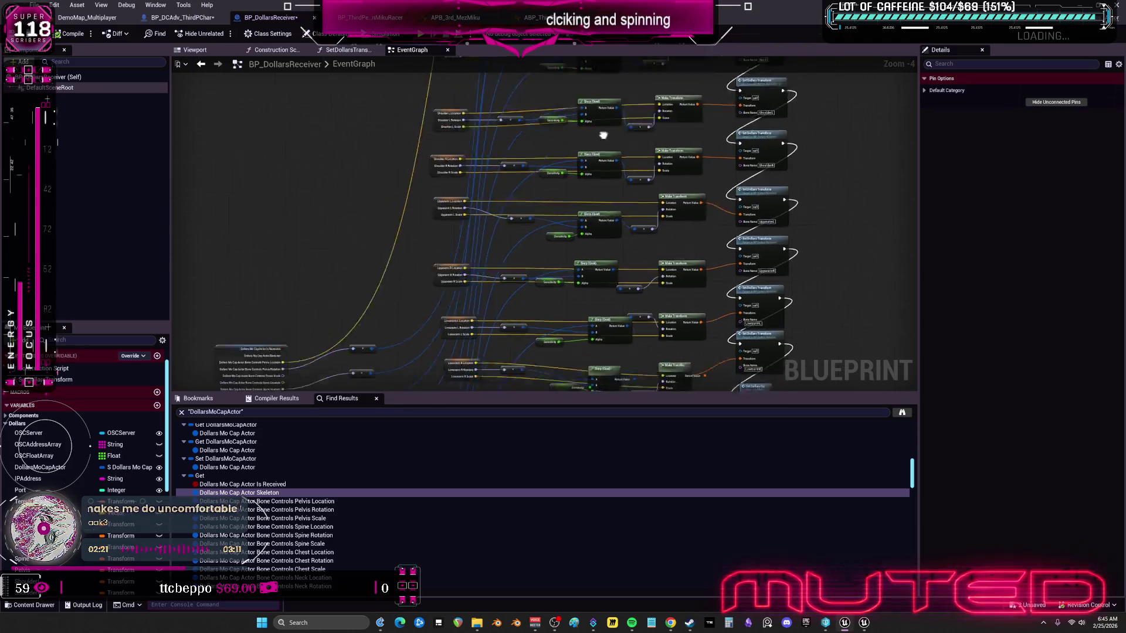
mouse_move(550, 125)
left_mouse_down()
mouse_move(606, 329)
mouse_move(627, 247)
left_mouse_up()
scroll(626, 247, "up", 3)
left_click_drag(535, 249, 540, 128)
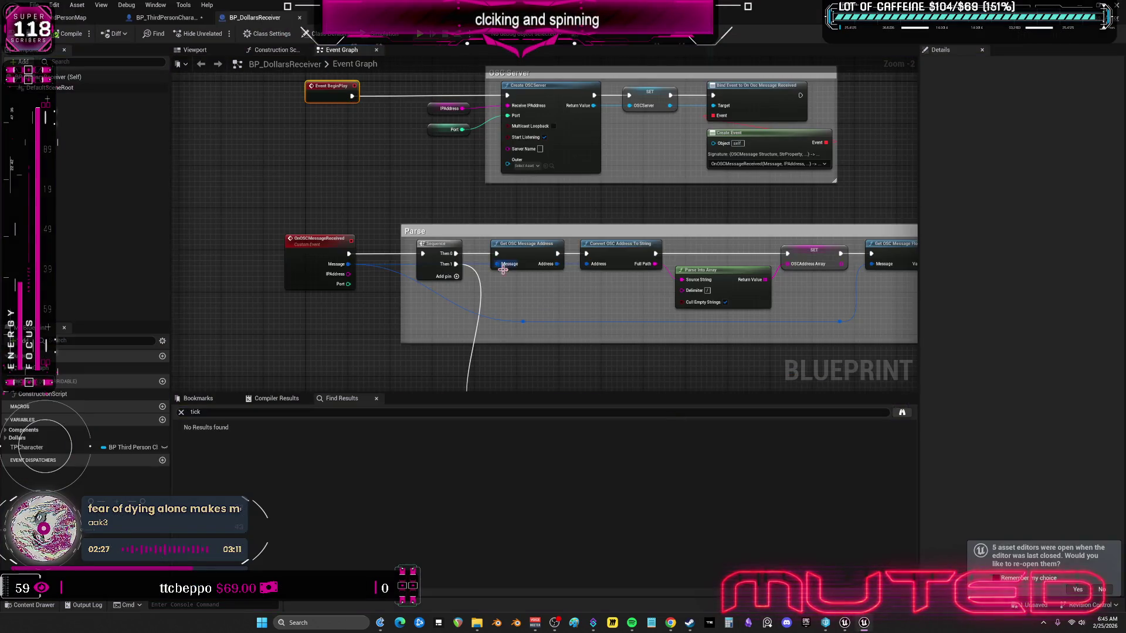
Step: Center the Body Parameter block and inspect the wiring beside the switch node
left_click_drag(700, 271, 525, 158)
scroll(525, 158, "down", 4)
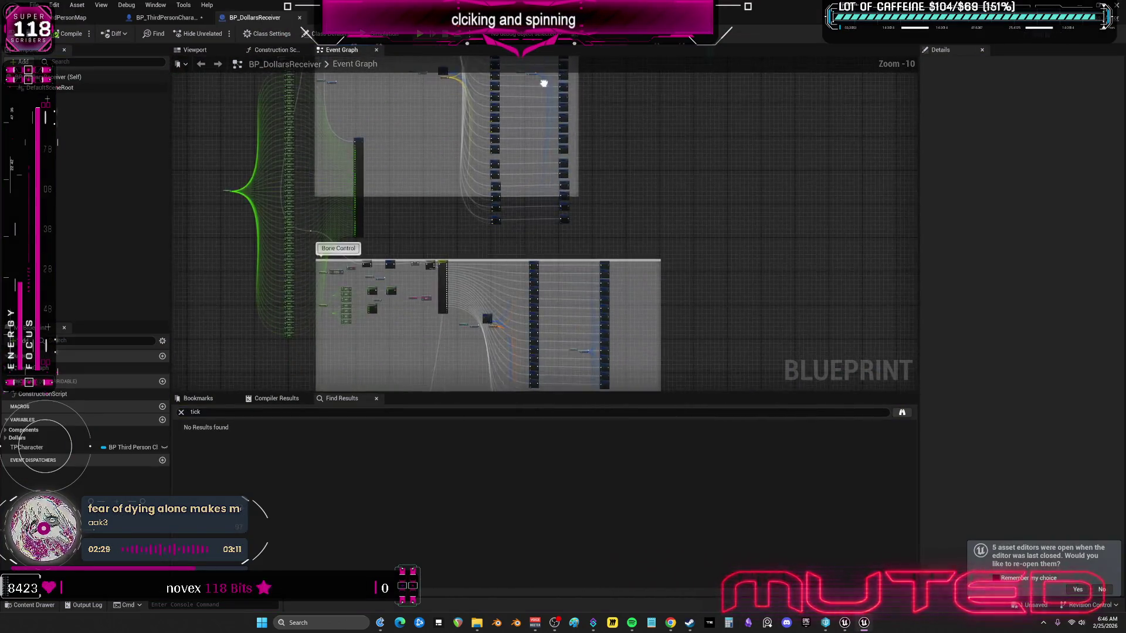
left_click_drag(543, 83, 542, 217)
scroll(499, 185, "up", 6)
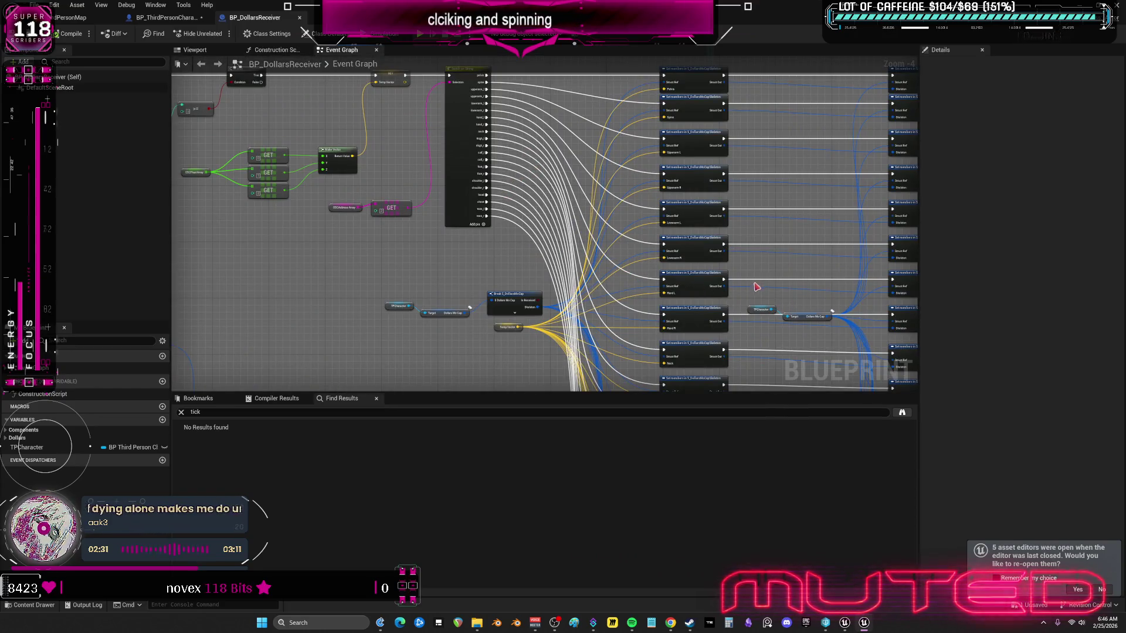
scroll(752, 289, "down", 2)
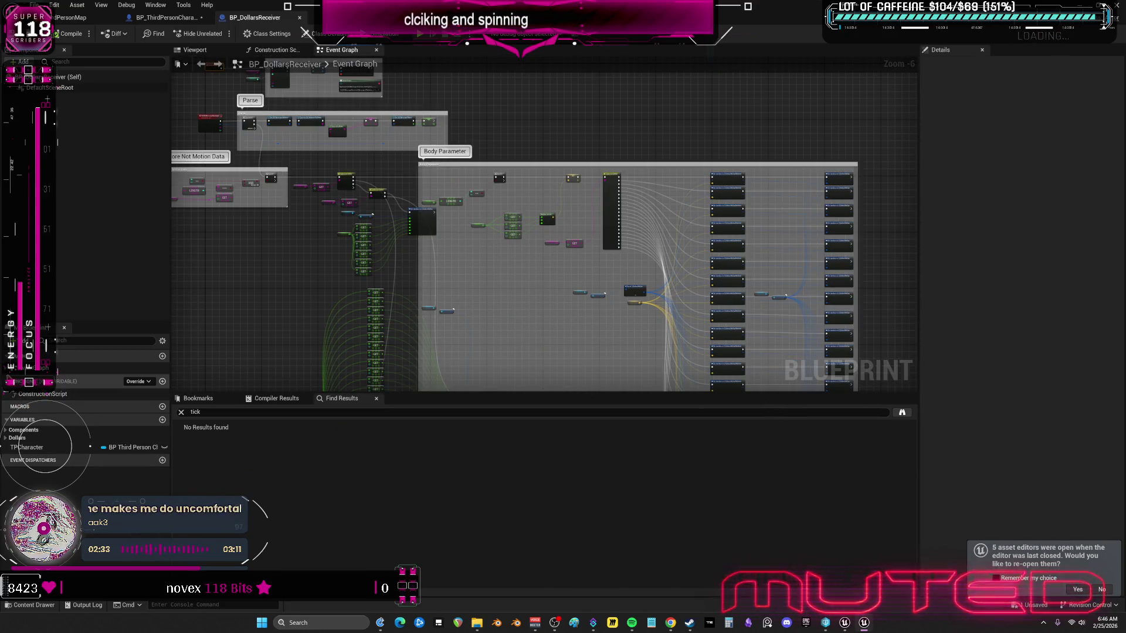
scroll(538, 309, "down", 6)
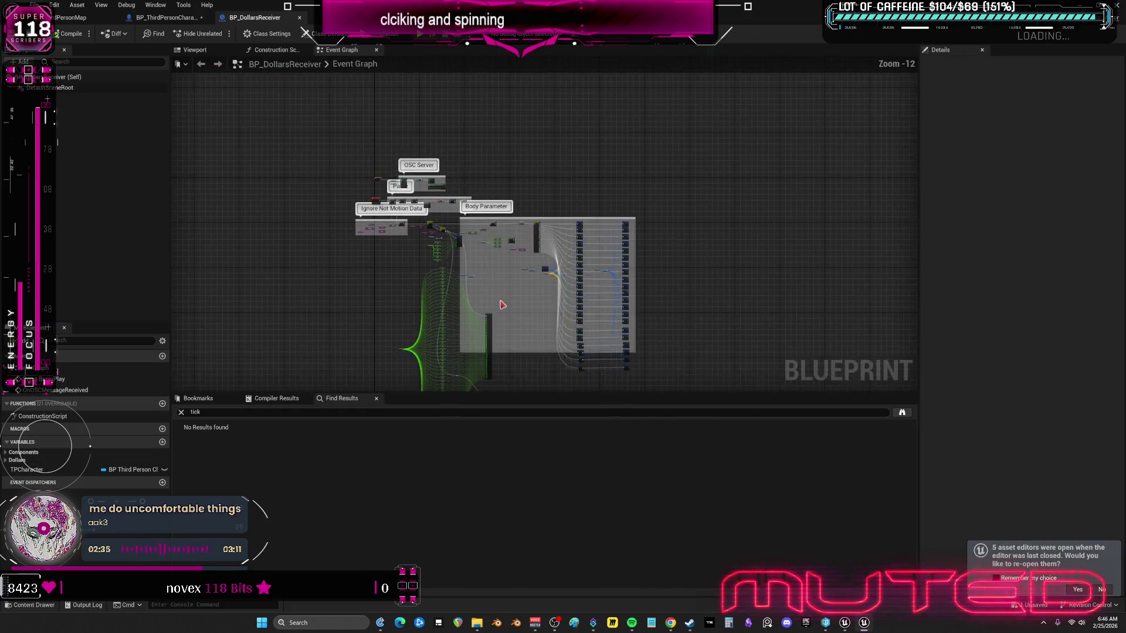
scroll(539, 310, "up", 4)
scroll(528, 284, "up", 3)
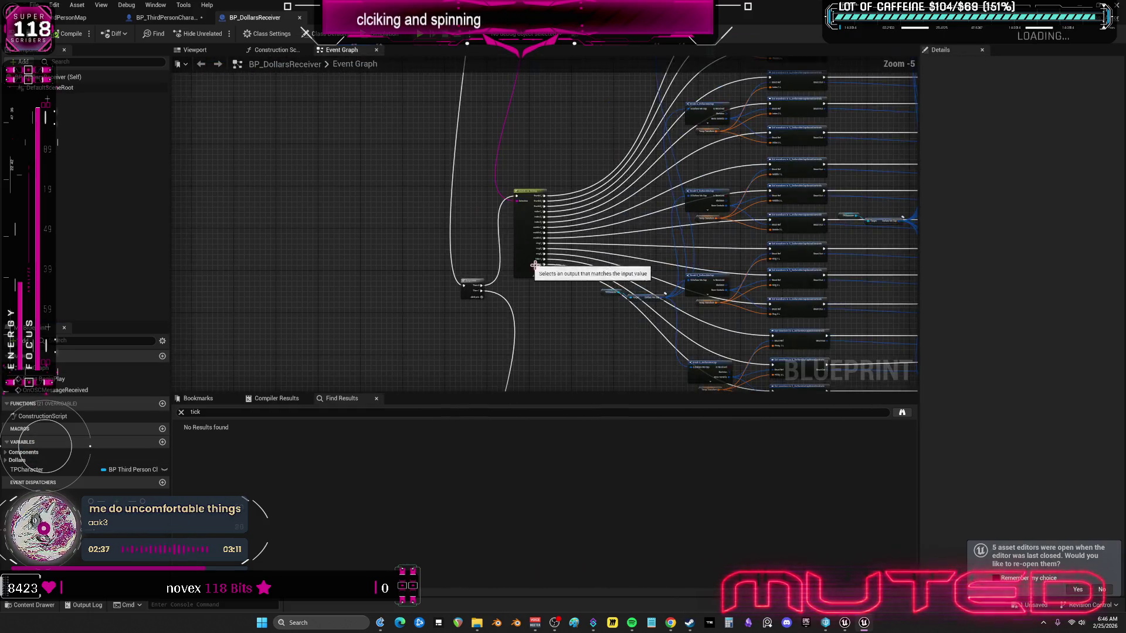
mouse_move(576, 270)
left_mouse_down()
mouse_move(604, 284)
mouse_move(580, 186)
left_mouse_up()
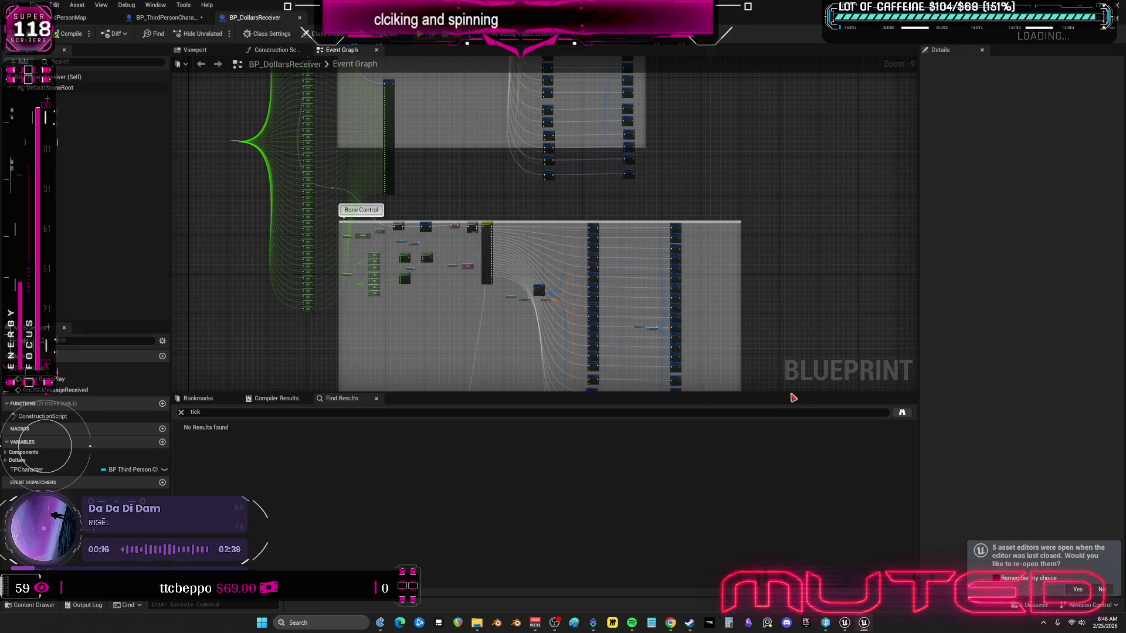
Step: Shrink the results area, inspect OnOSCMessageReceived, and select the first Switch on String node
left_click_drag(781, 393, 781, 537)
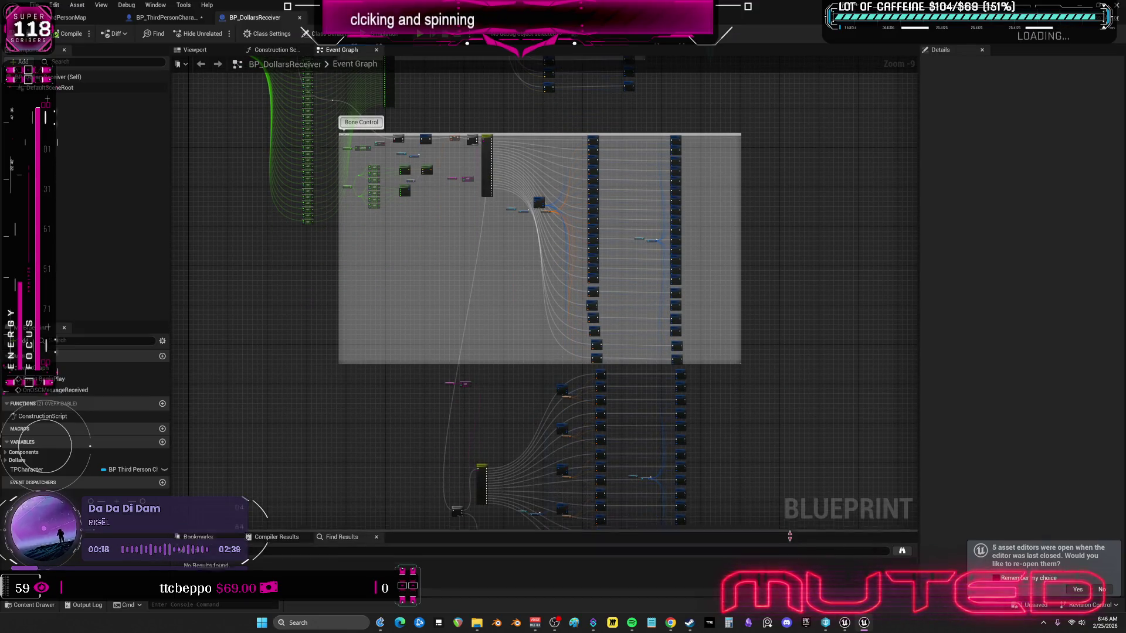
scroll(734, 352, "down", 2)
scroll(491, 234, "up", 5)
scroll(491, 234, "up", 3)
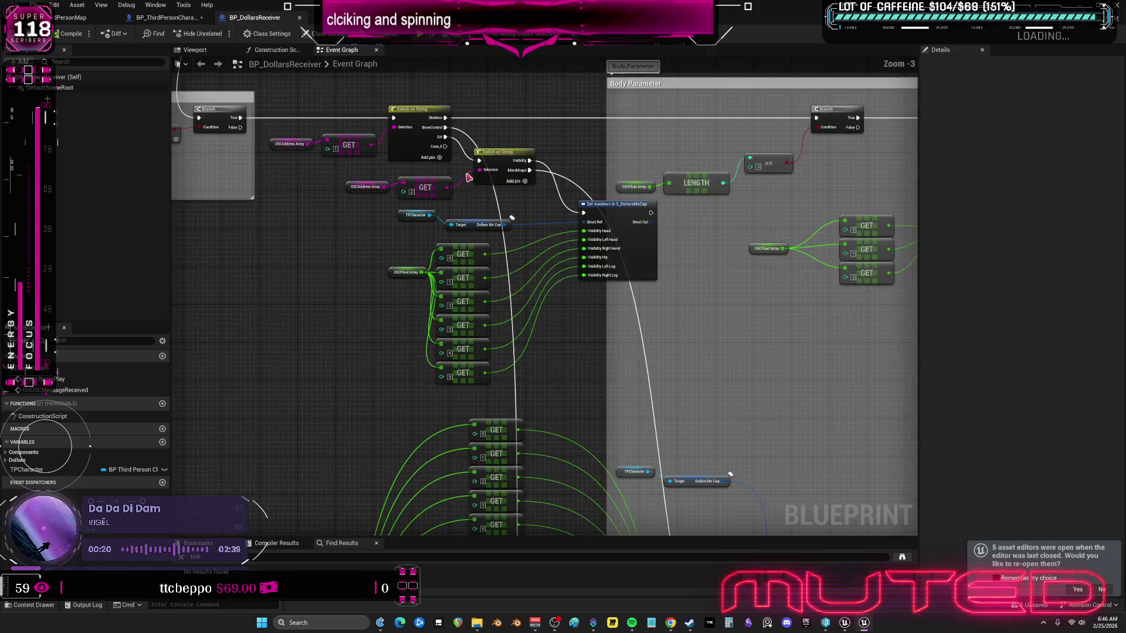
left_click_drag(730, 322, 671, 286)
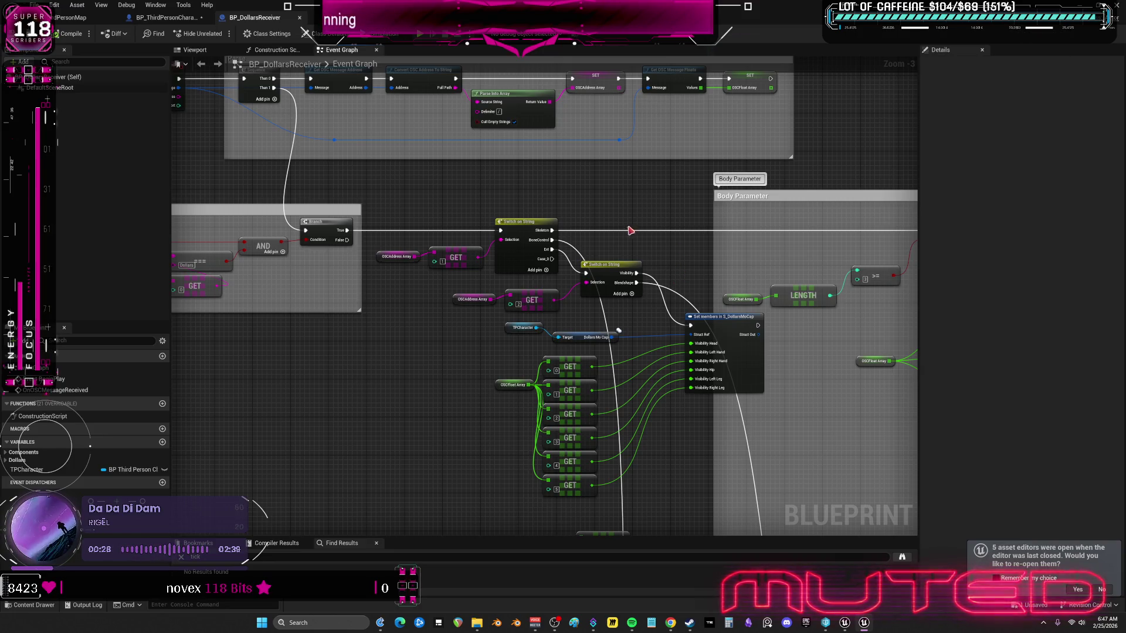
left_click_drag(224, 122, 490, 213)
scroll(491, 213, "up", 3)
left_click(410, 167)
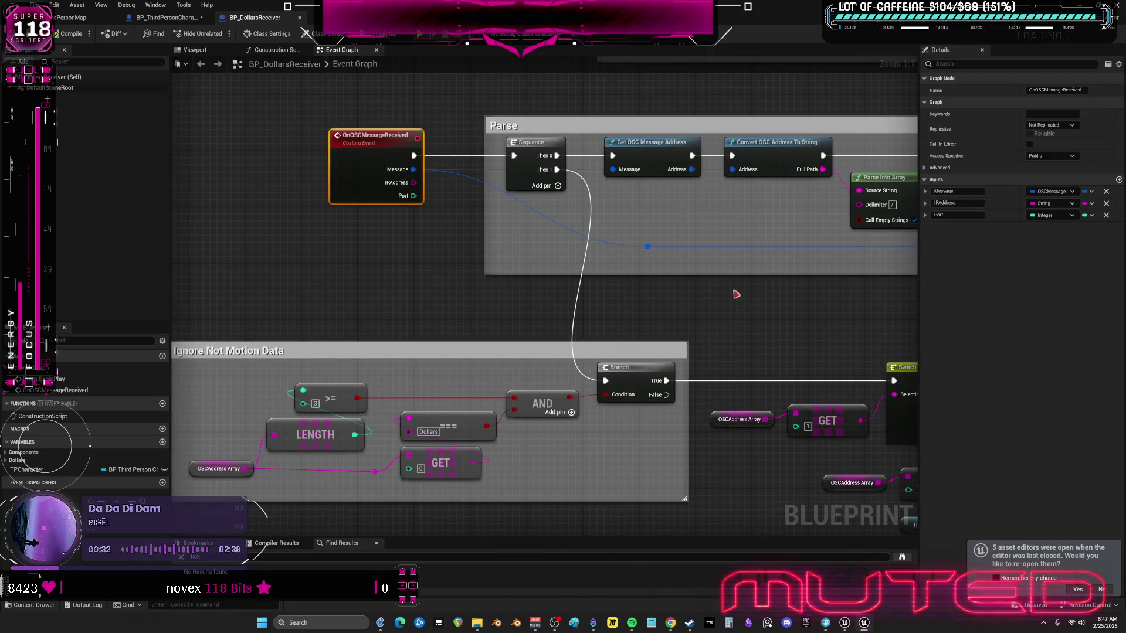
left_click_drag(785, 326, 686, 261)
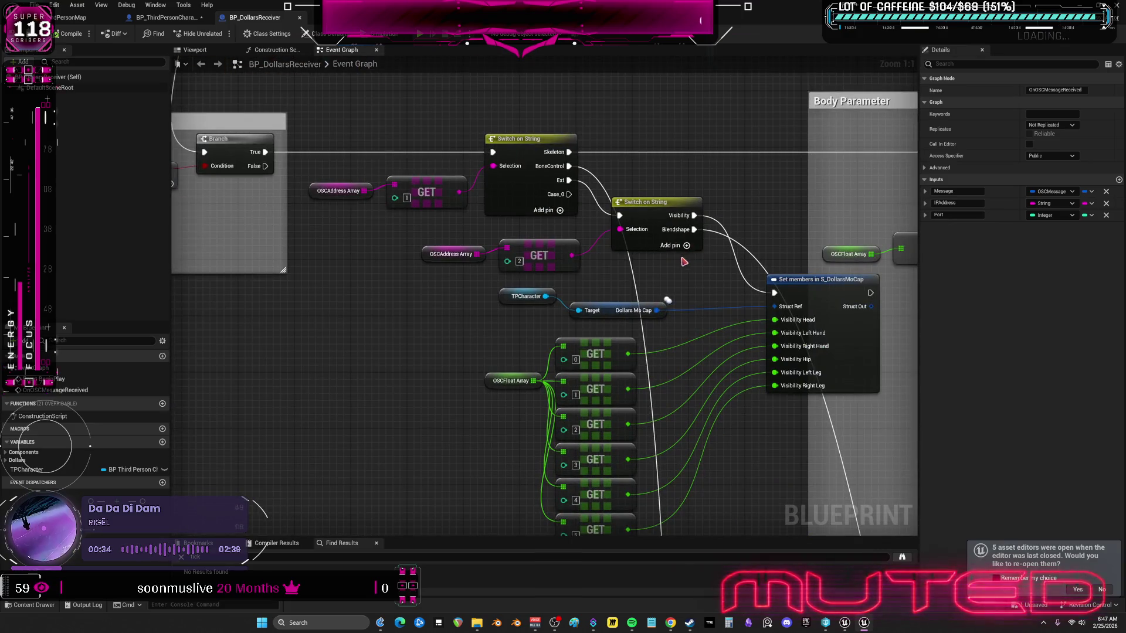
left_click(565, 202)
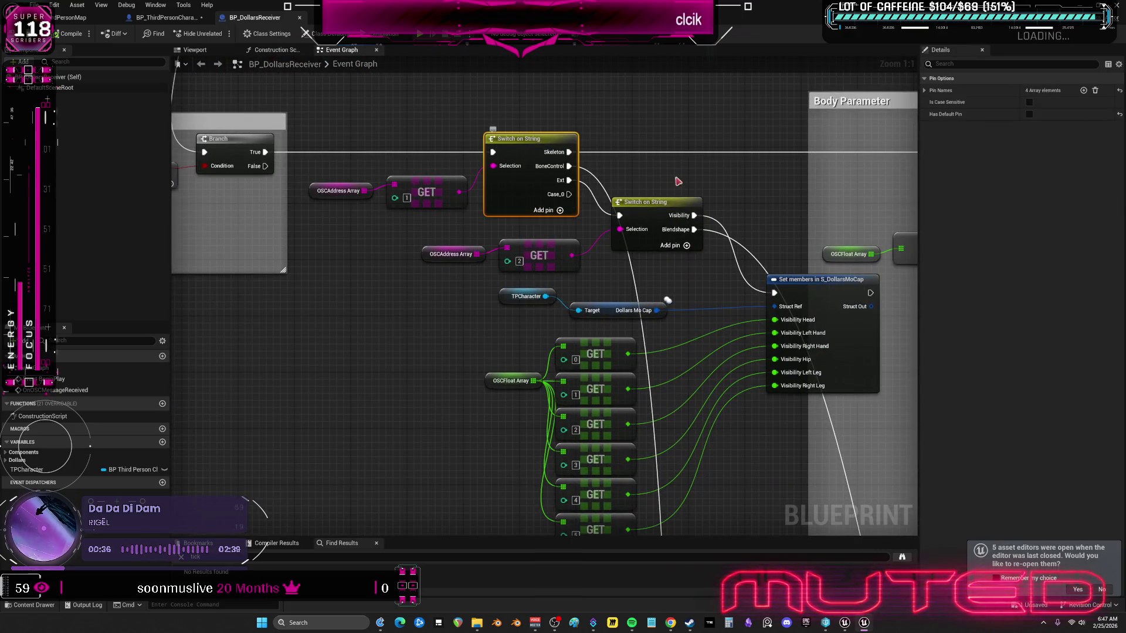
Step: Delete the Case_0 entry from the Switch on String's Pin Names list
left_click(964, 93)
left_click(1073, 141)
left_click(1086, 165)
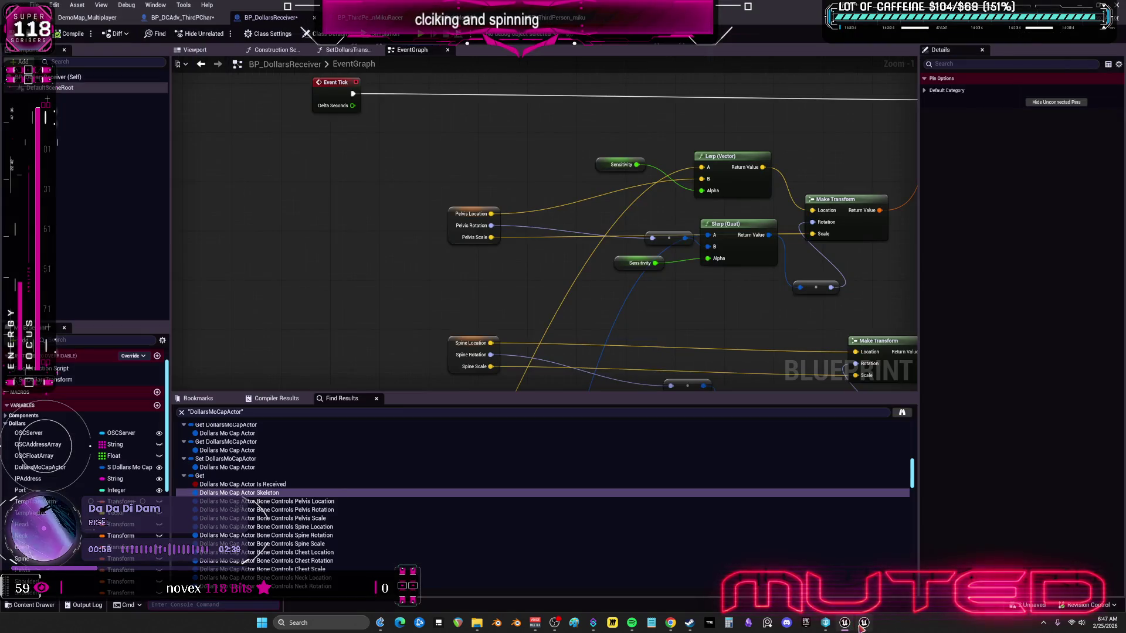
Step: Undo the Case_0 deletion with Ctrl+Z, save the Blueprint, and select the DollarsMoCap variable
left_click(861, 625)
left_click(375, 374)
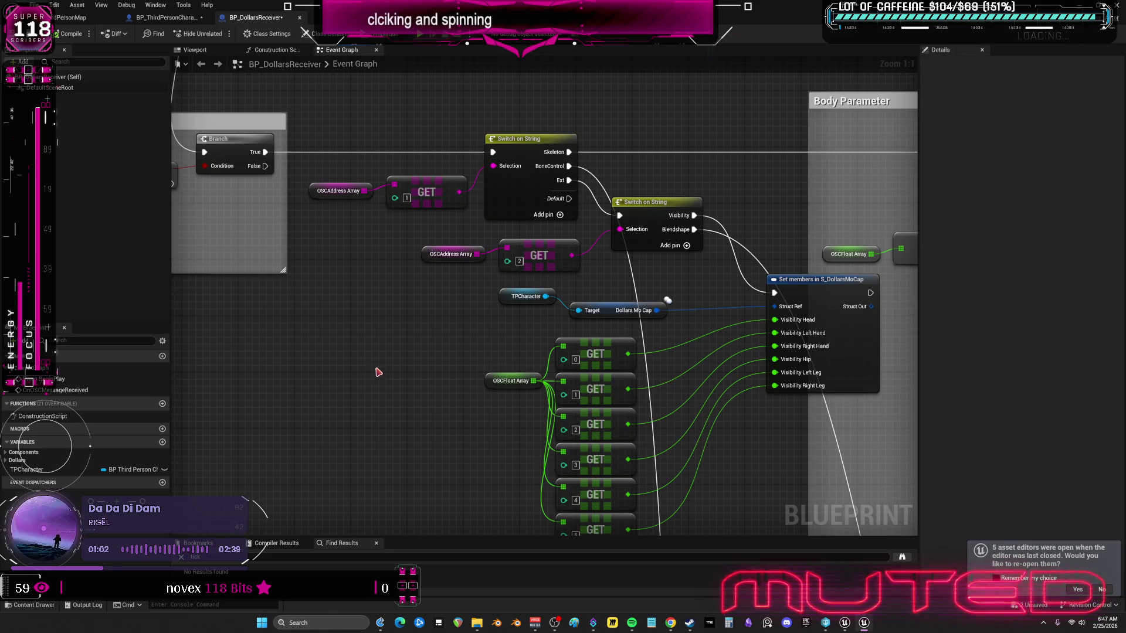
key("ctrl+z")
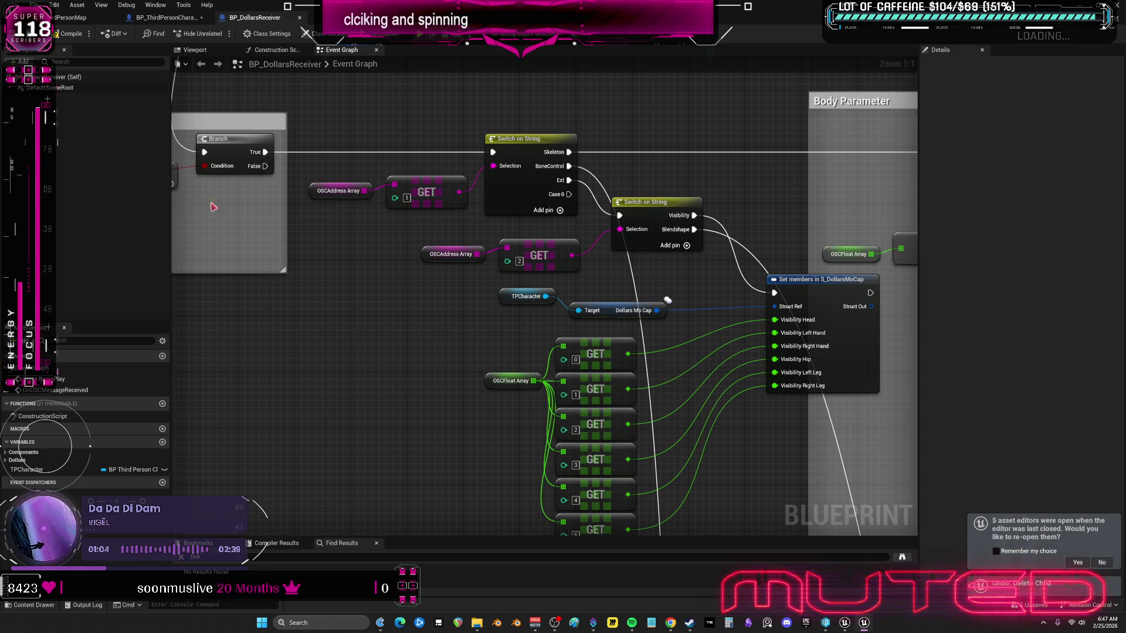
key("ctrl+s")
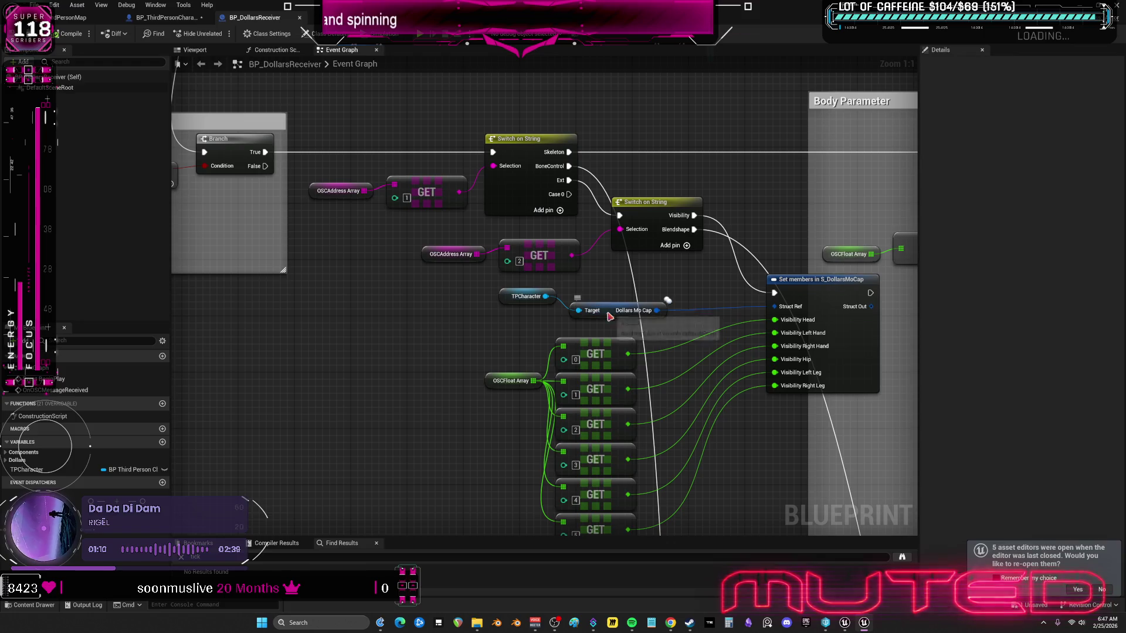
left_click(578, 309)
scroll(560, 287, "down", 10)
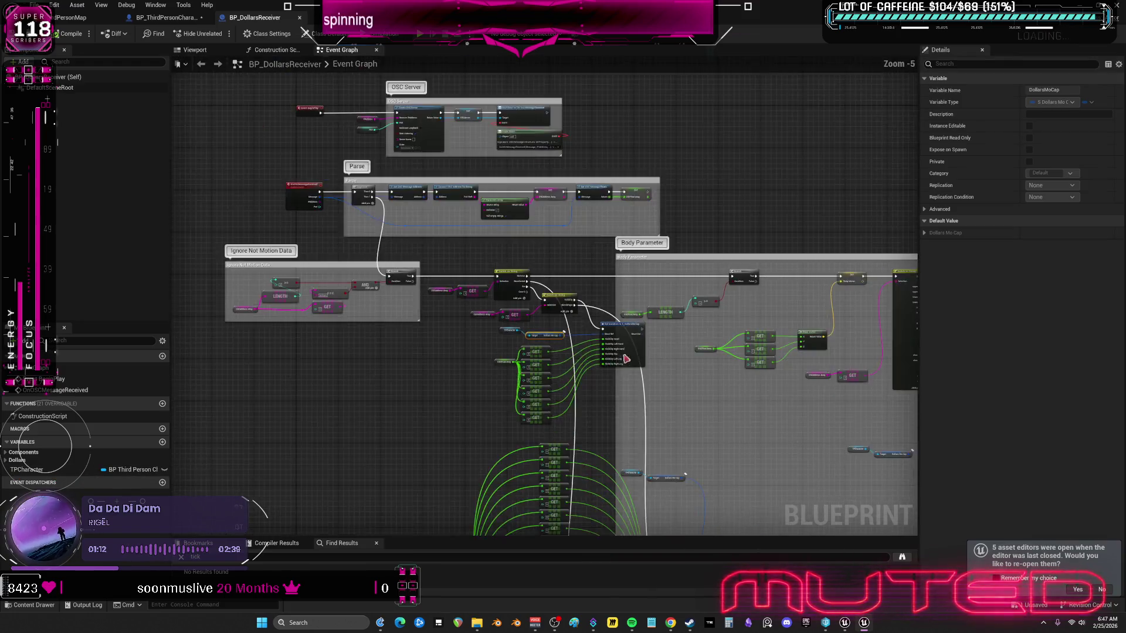
Step: Find references to DollarsMoCapActor and jump to the node that uses it
left_click(8, 460)
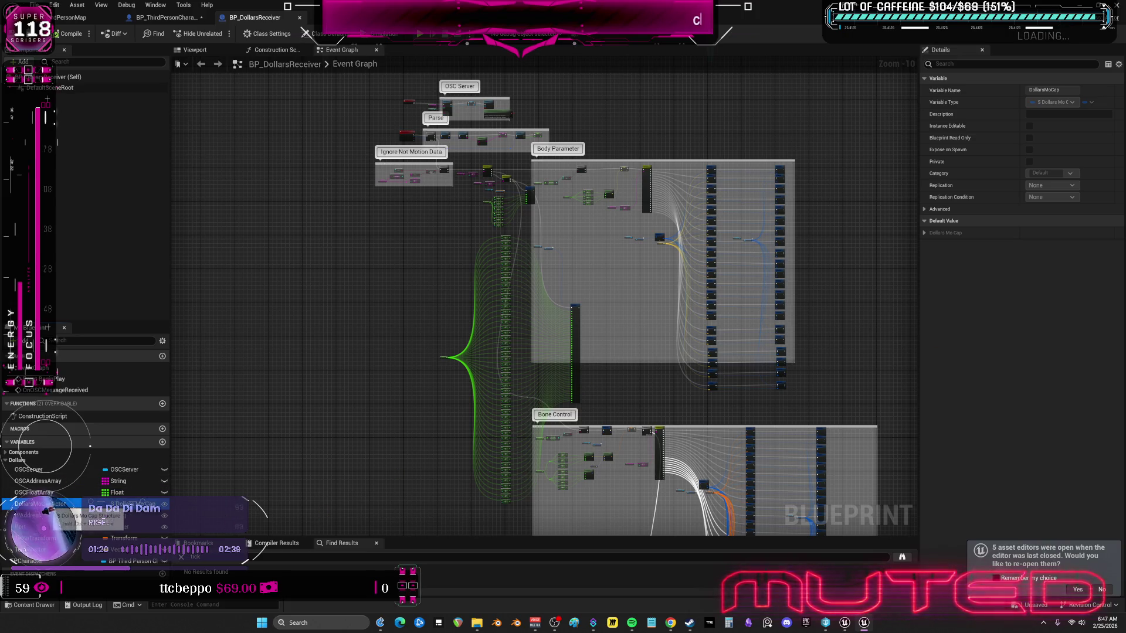
right_click(69, 509)
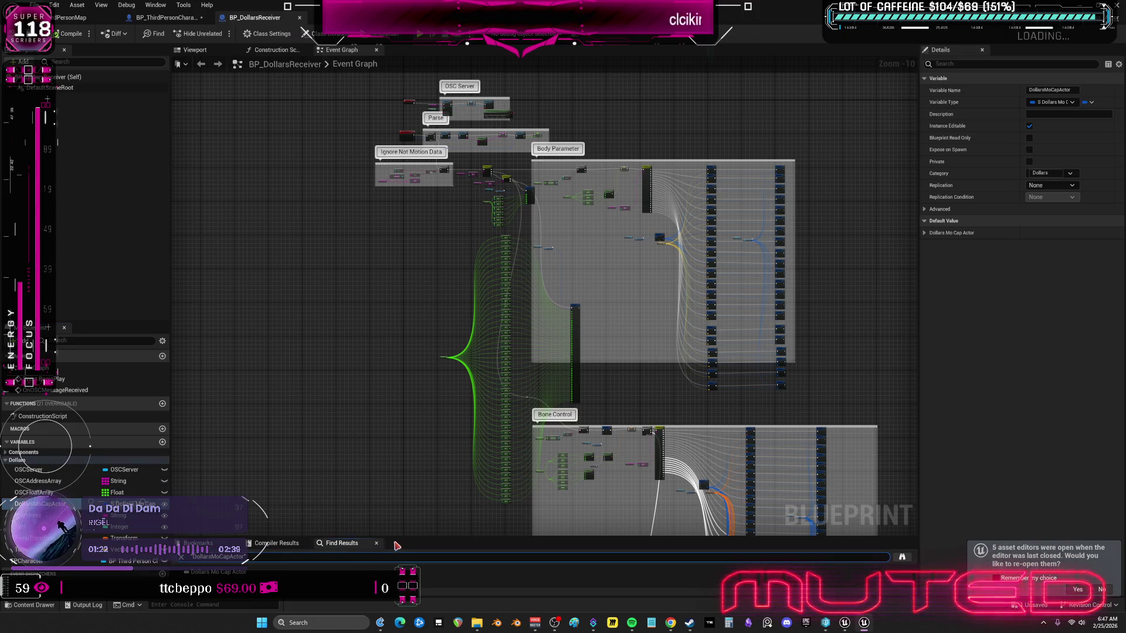
left_click(167, 556)
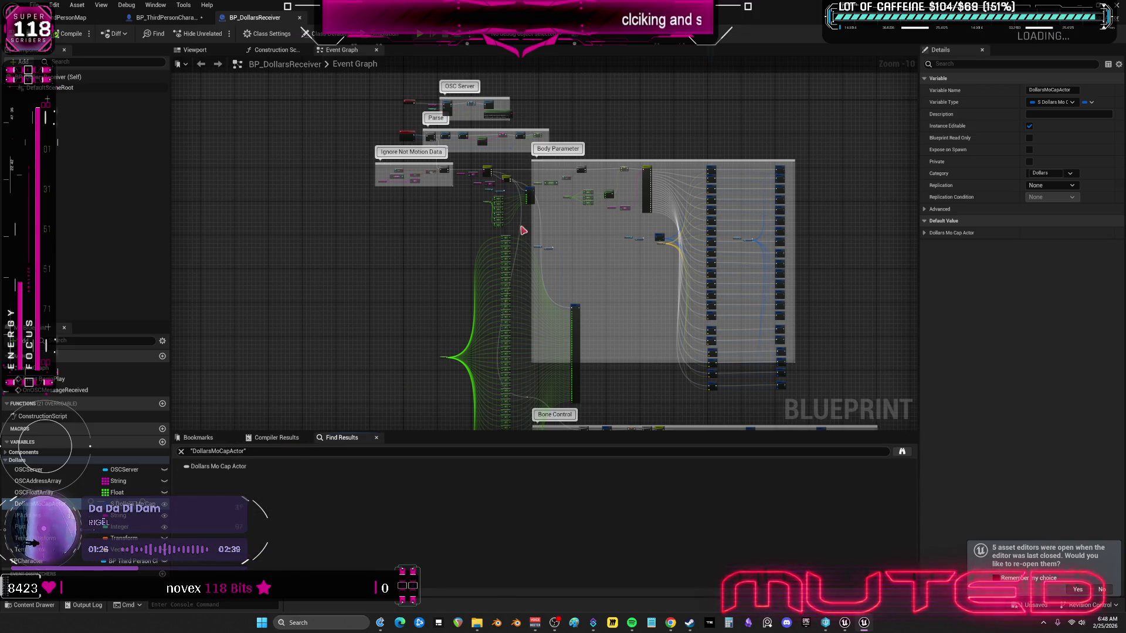
double_click(218, 466)
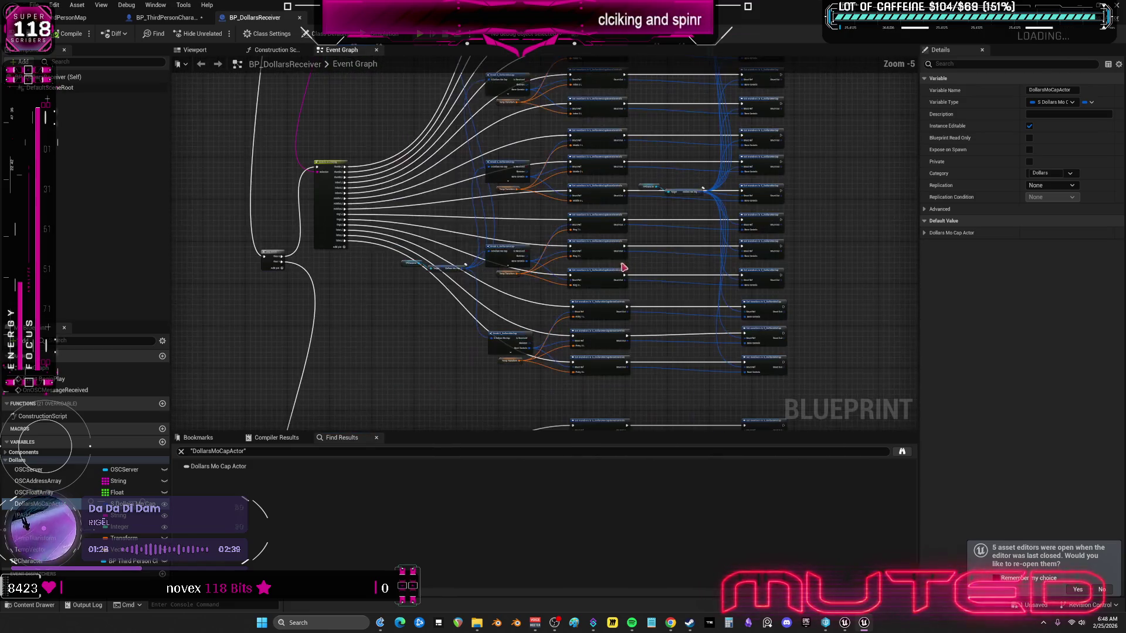
left_click_drag(526, 350, 548, 215)
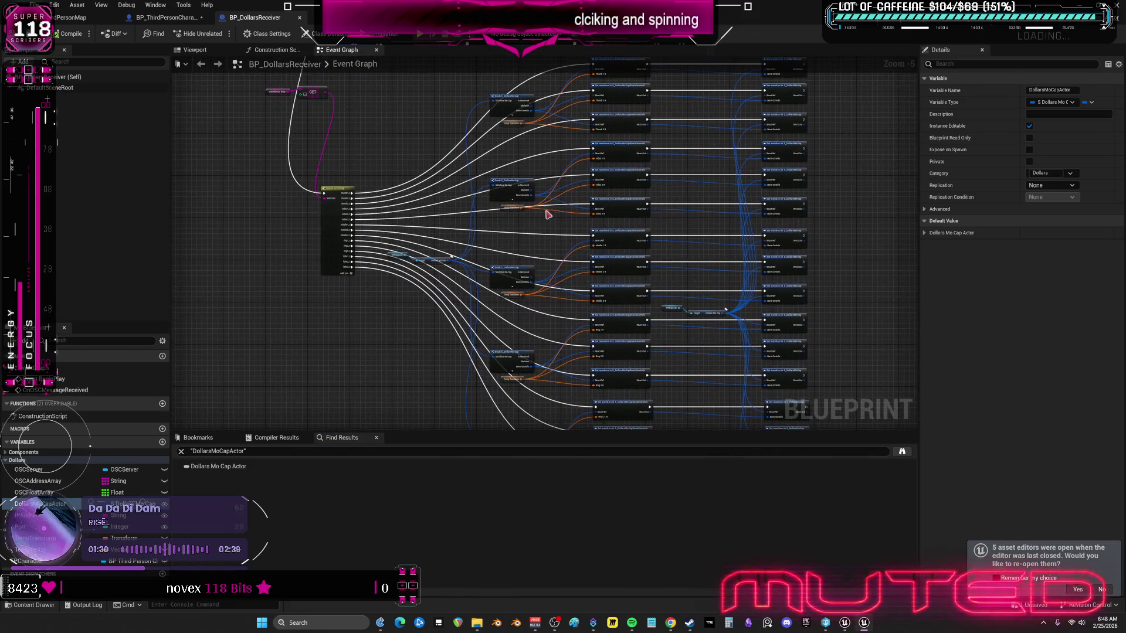
Step: View and close the Edit > Undo History, then return to the first project's editor window
left_click(54, 5)
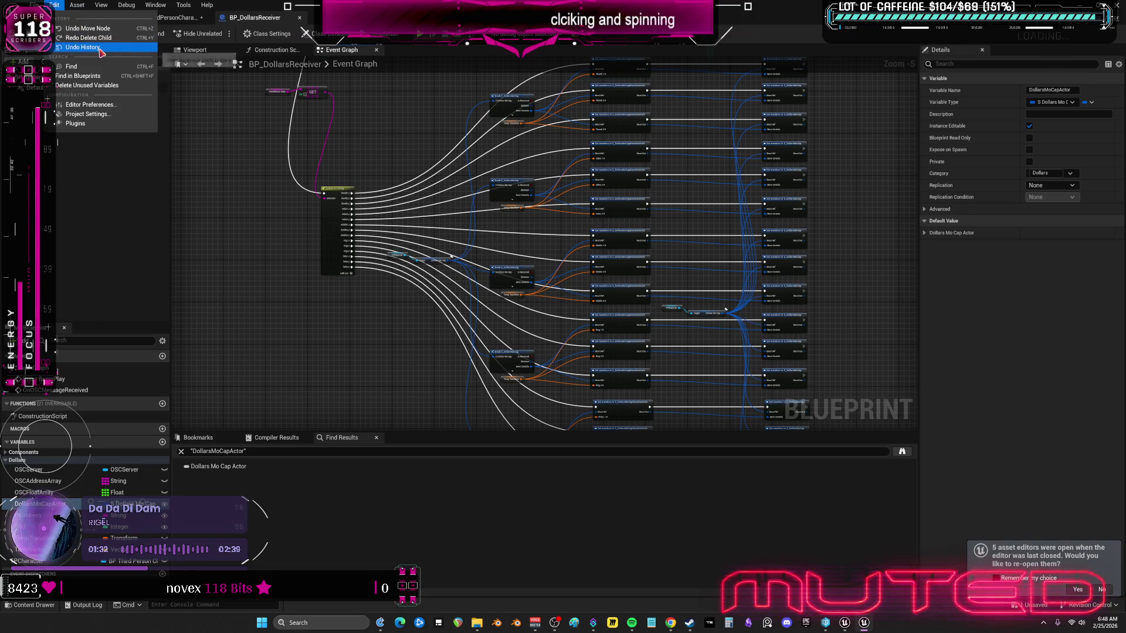
left_click(73, 49)
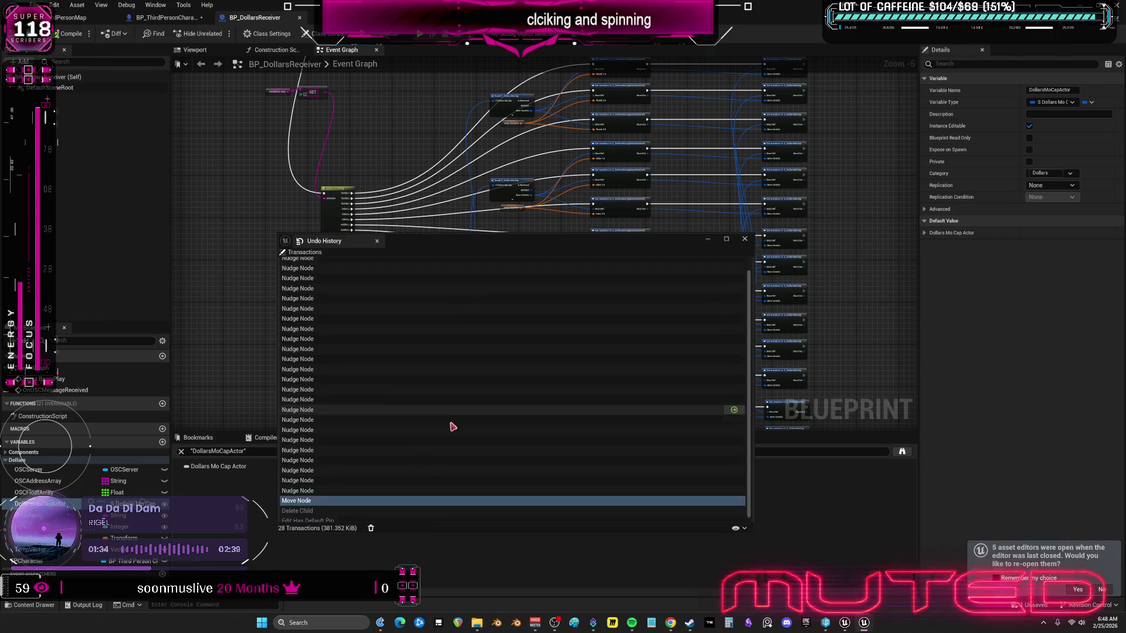
left_click(745, 238)
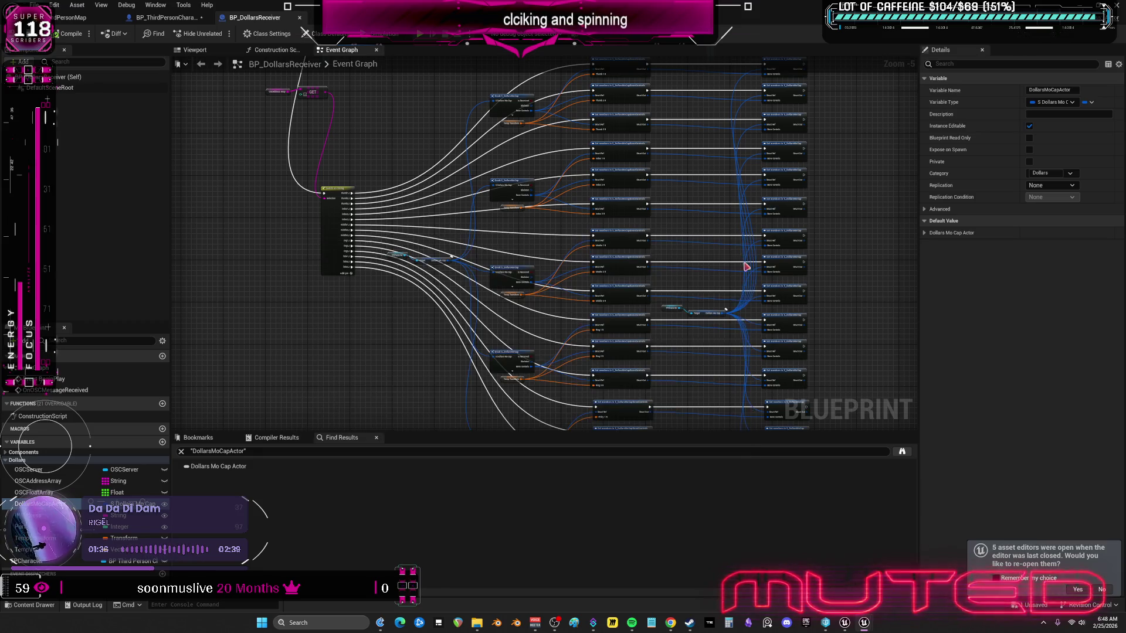
left_click(854, 626)
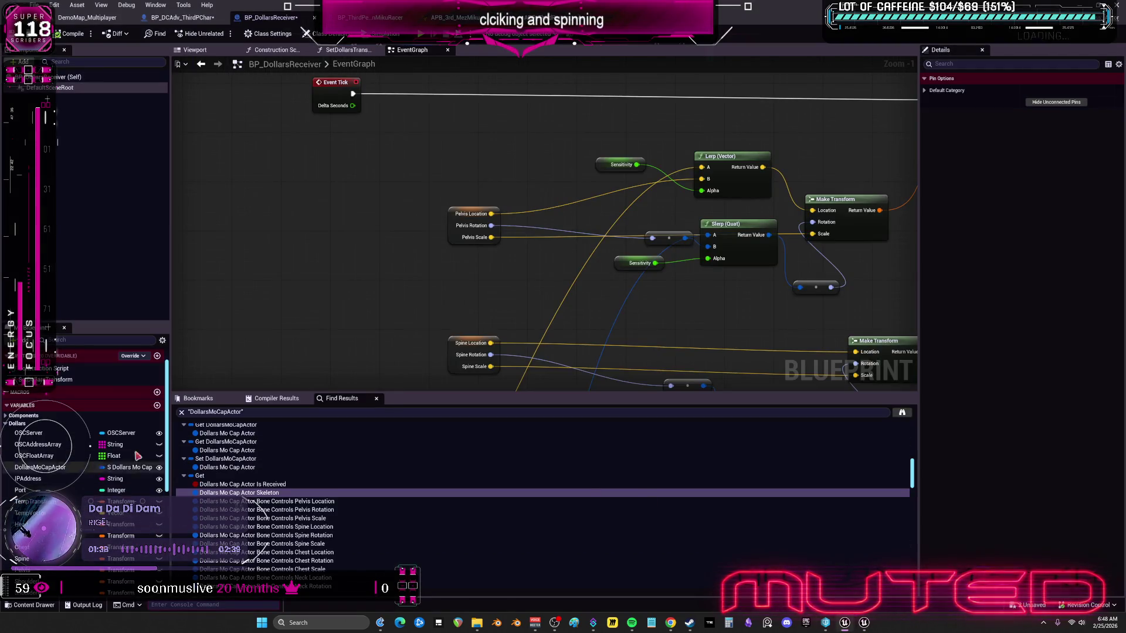
Step: Find references to DollarsMoCapActor and step through the Is Received and other results
scroll(481, 225, "down", 5)
scroll(598, 286, "up", 2)
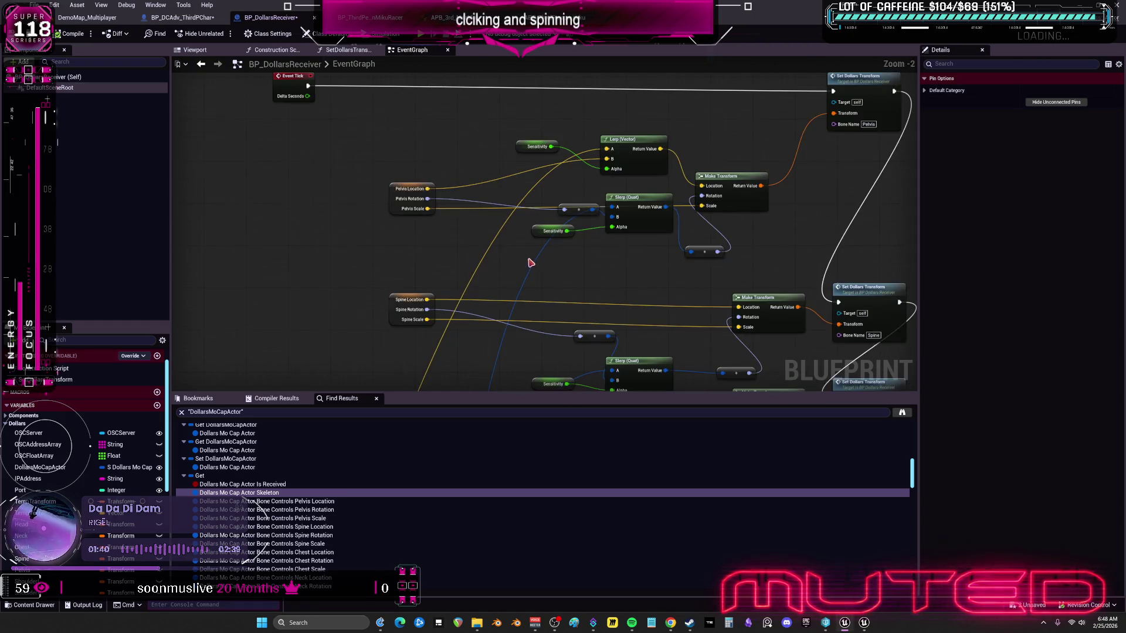
scroll(366, 264, "down", 3)
scroll(366, 264, "down", 4)
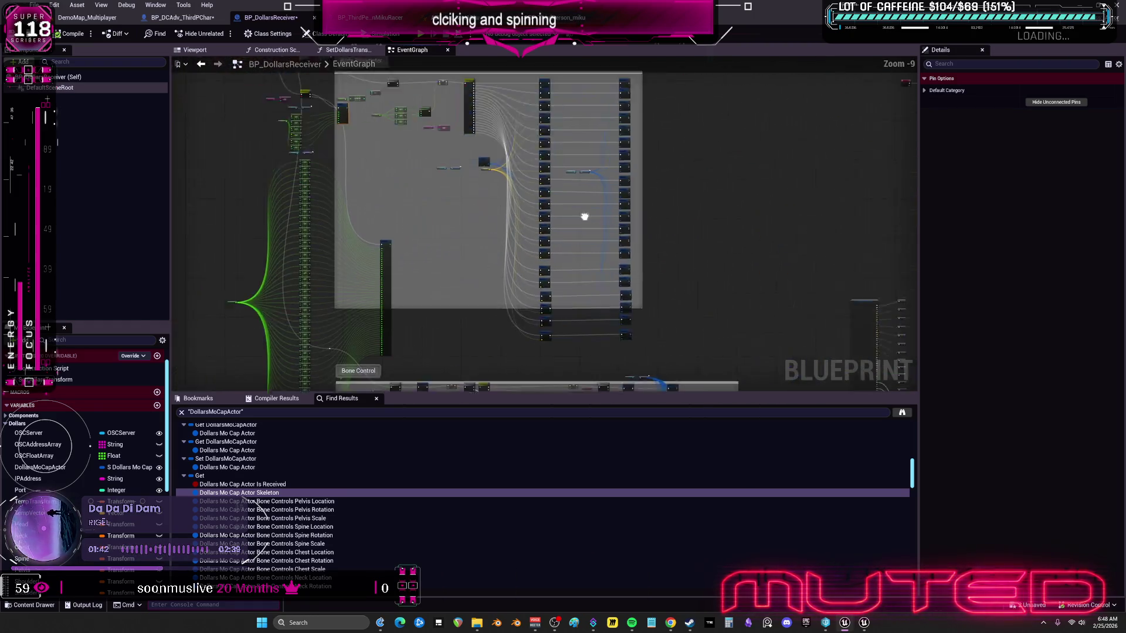
left_click(40, 467)
right_click(52, 469)
mouse_move(82, 500)
left_click(158, 504)
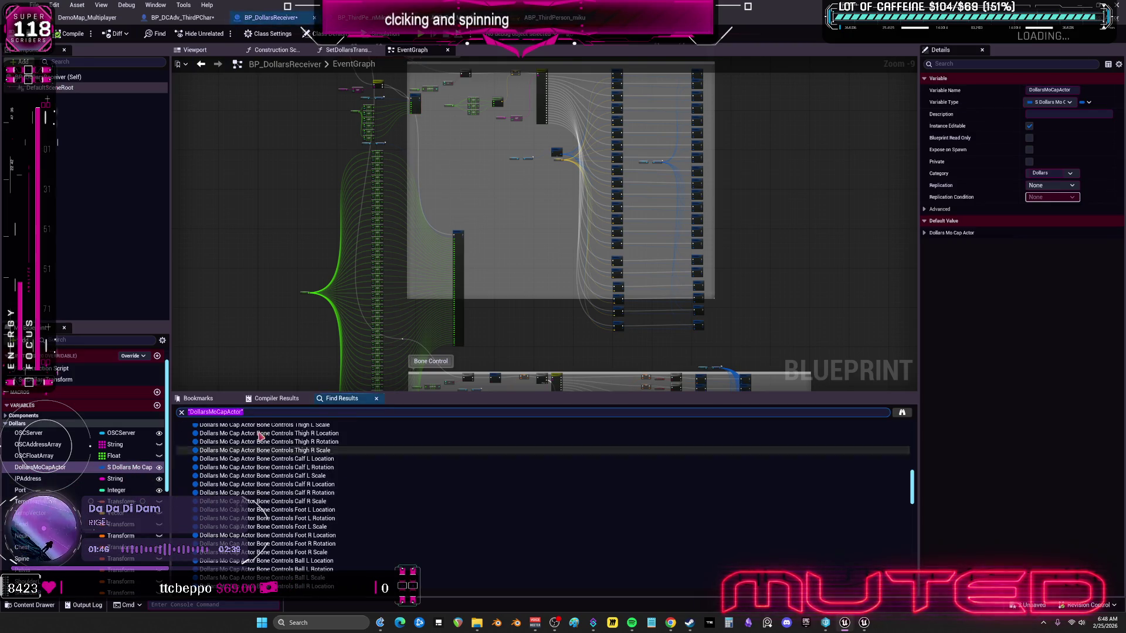
scroll(339, 471, "up", 3)
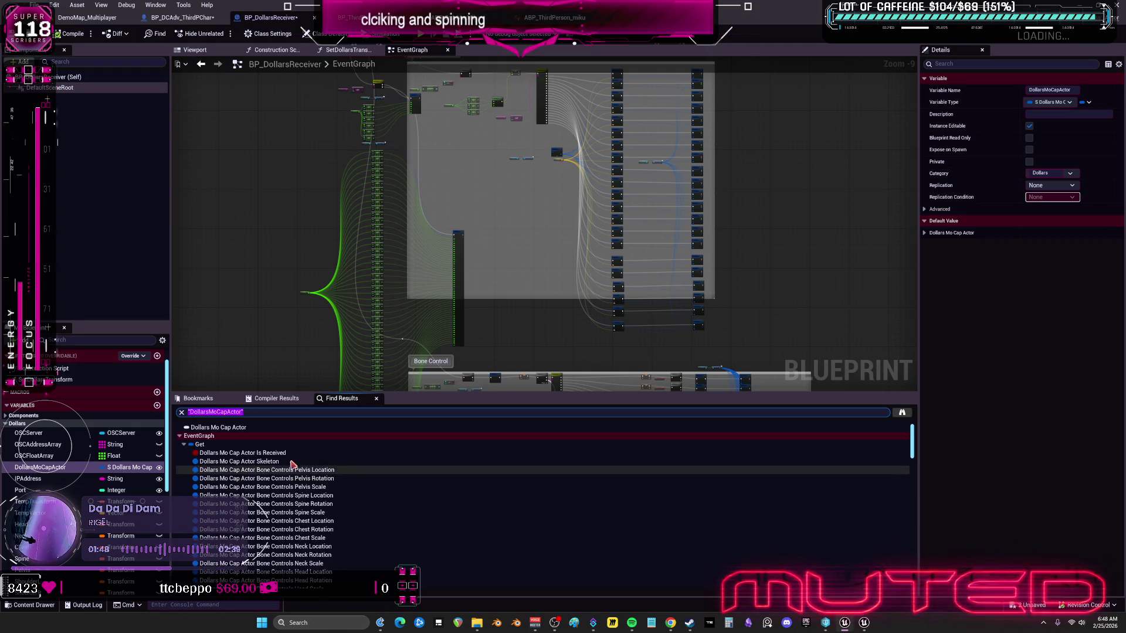
left_click(273, 454)
left_click(274, 461)
Step: Open the DollarsMoCapActor reference inside the SetDollarsTransform function graph
scroll(279, 472, "down", 3)
scroll(279, 475, "down", 15)
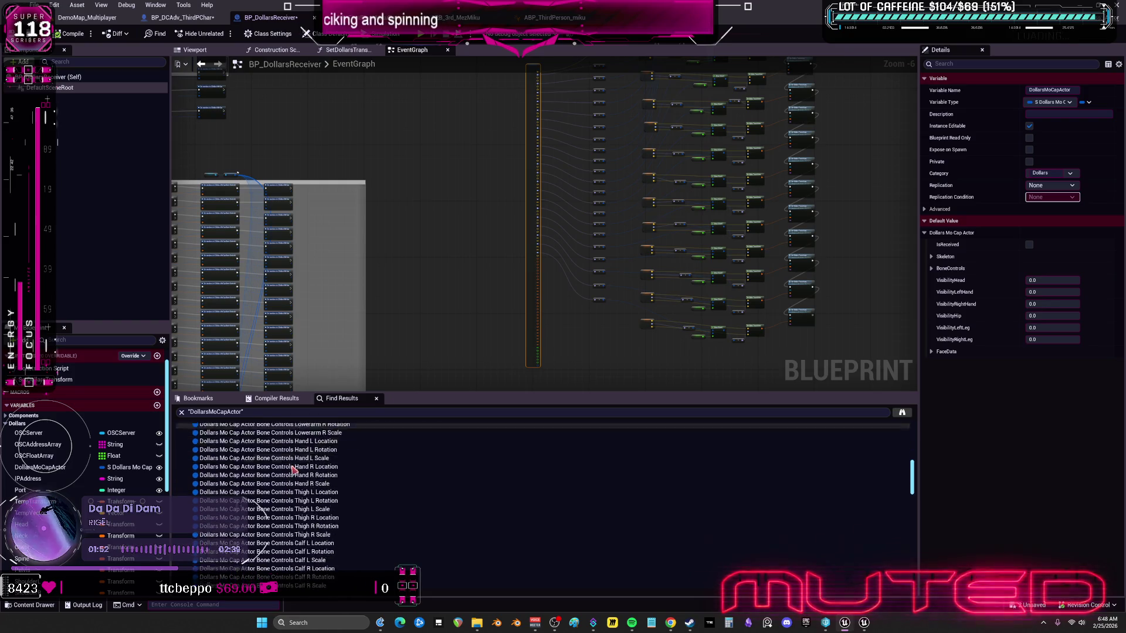
scroll(282, 469, "down", 5)
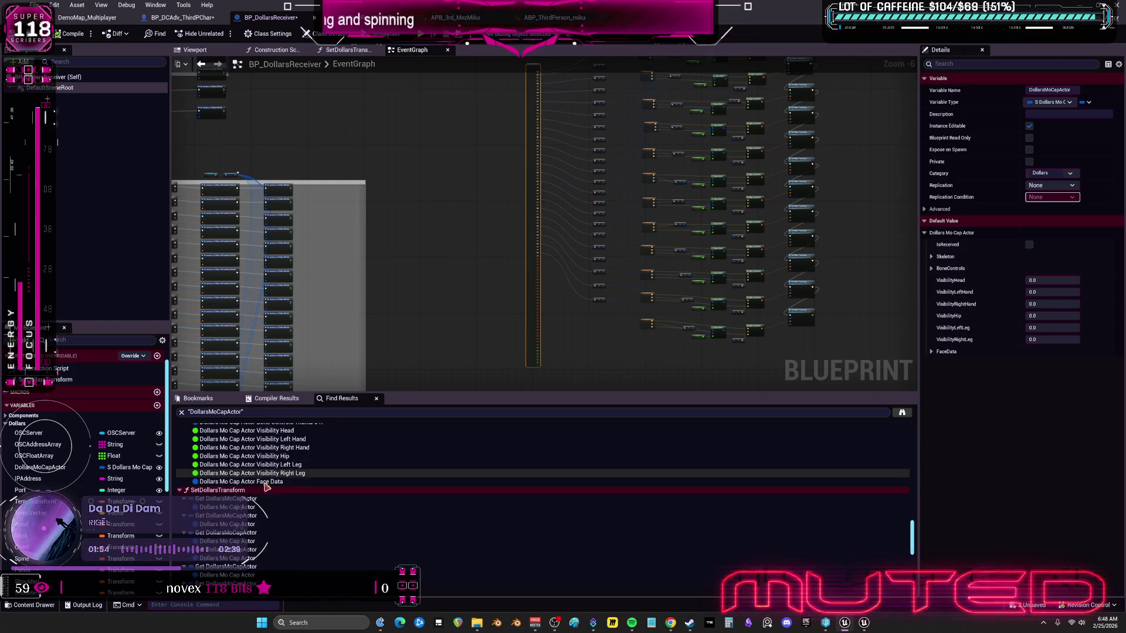
left_click(246, 508)
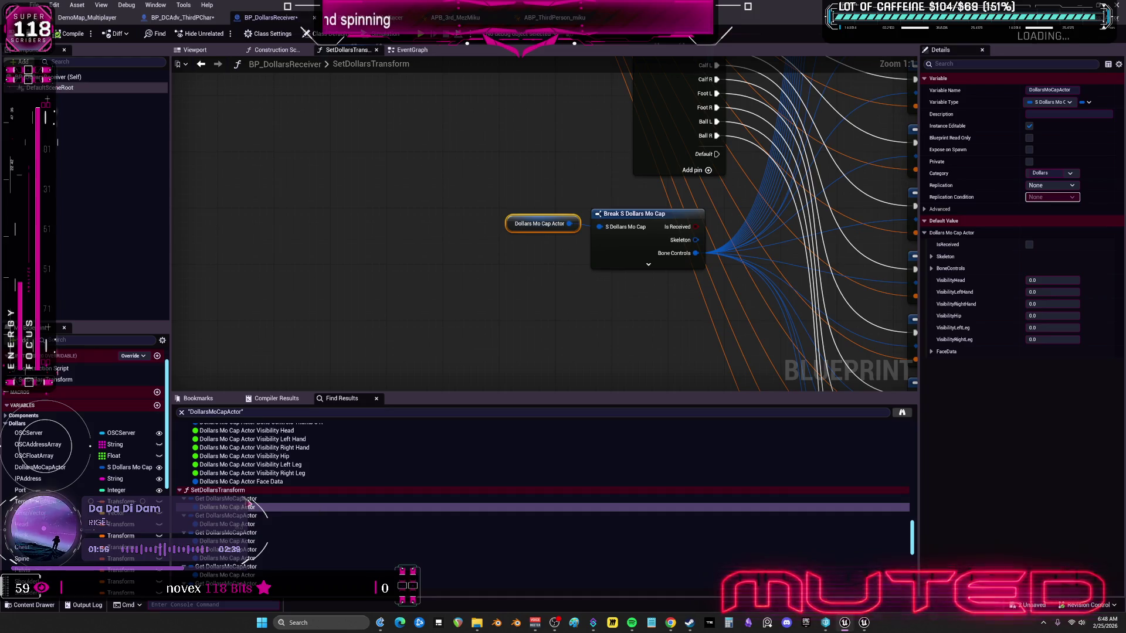
scroll(550, 332, "down", 5)
scroll(546, 330, "up", 3)
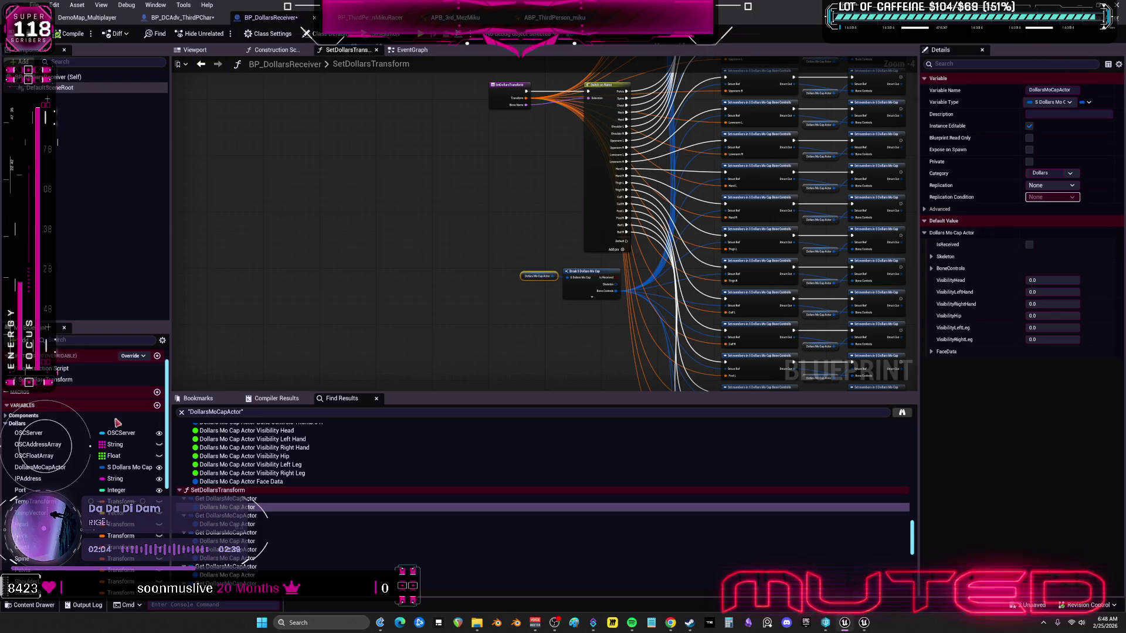
scroll(147, 412, "up", 1)
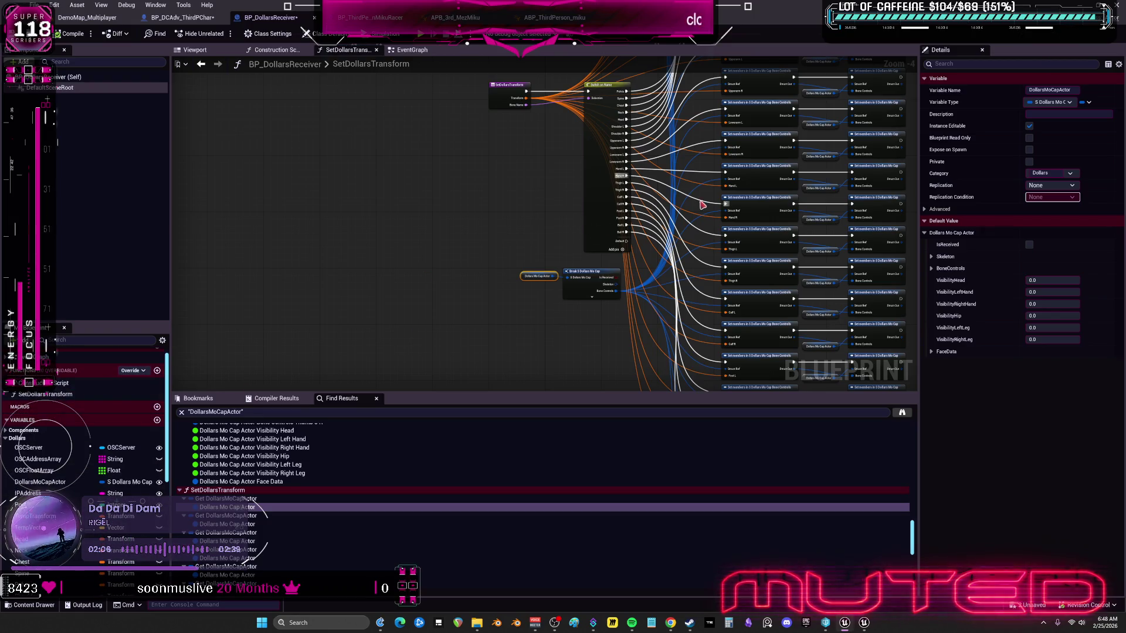
right_click(471, 151)
Step: List SetDollarsTransform references and jump to its calls in the EventGraph
mouse_move(527, 249)
left_click(586, 247)
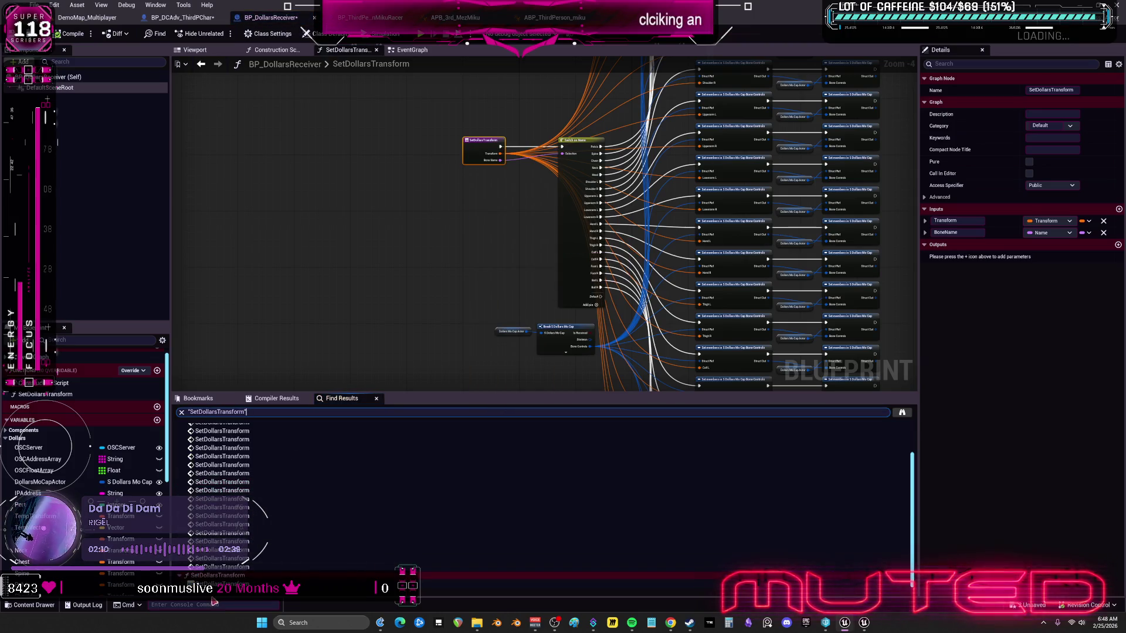
left_click(240, 518)
scroll(241, 498, "up", 2)
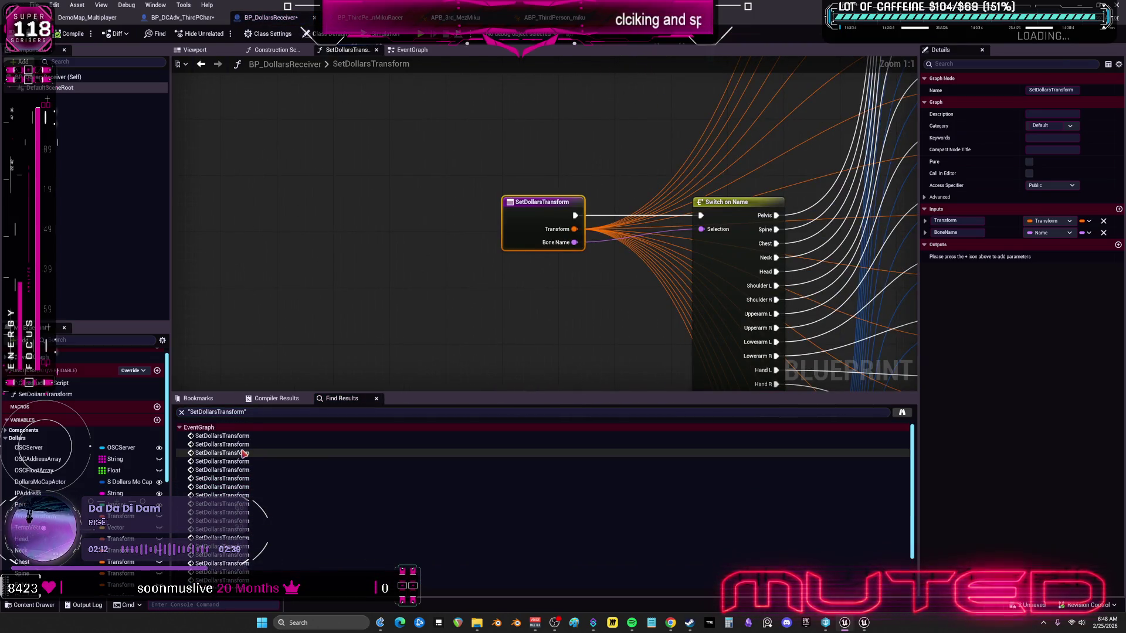
left_click(222, 453)
scroll(588, 241, "down", 3)
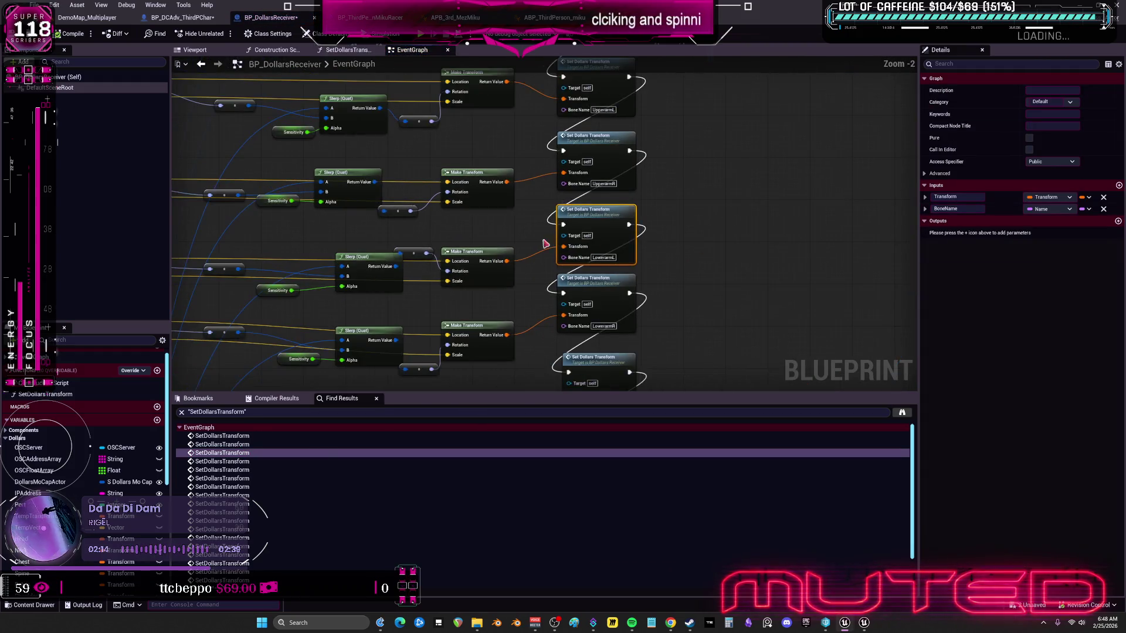
left_click_drag(510, 169, 437, 161)
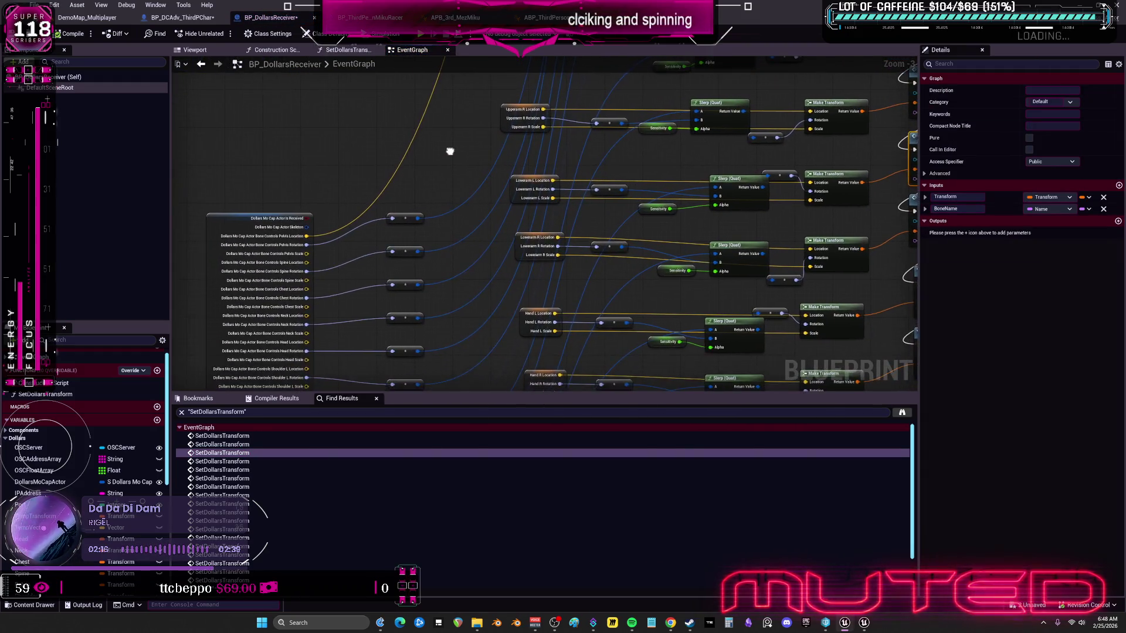
Step: Re-list DollarsMoCapActor references and visit the Skeleton, chest bone and Face Data uses
right_click(309, 209)
mouse_move(328, 305)
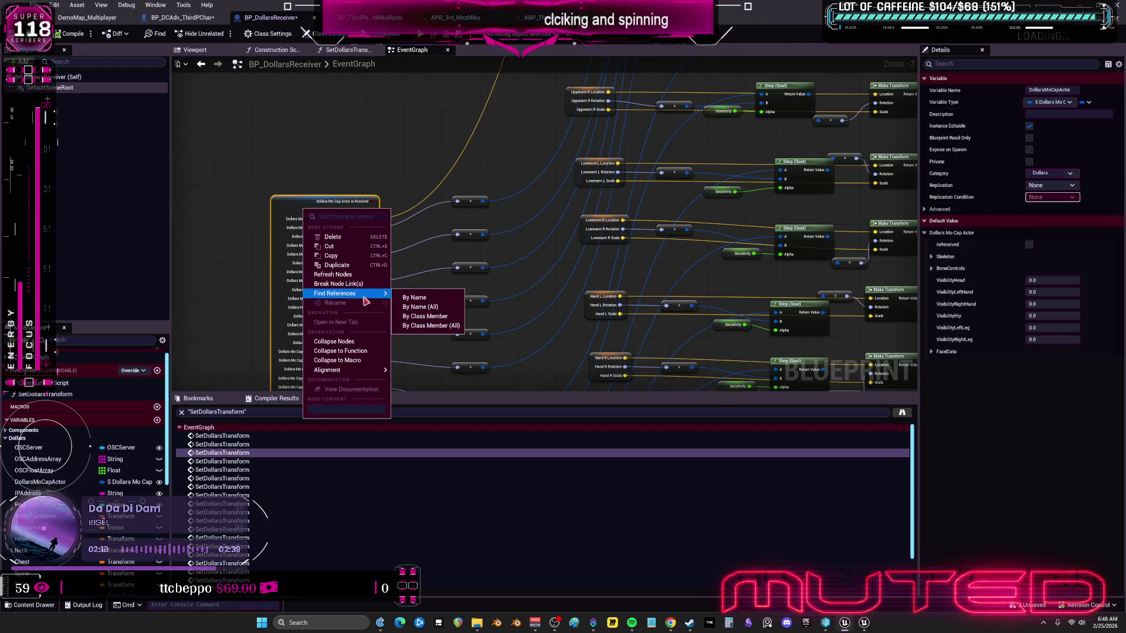
left_click(505, 305)
left_click(264, 461)
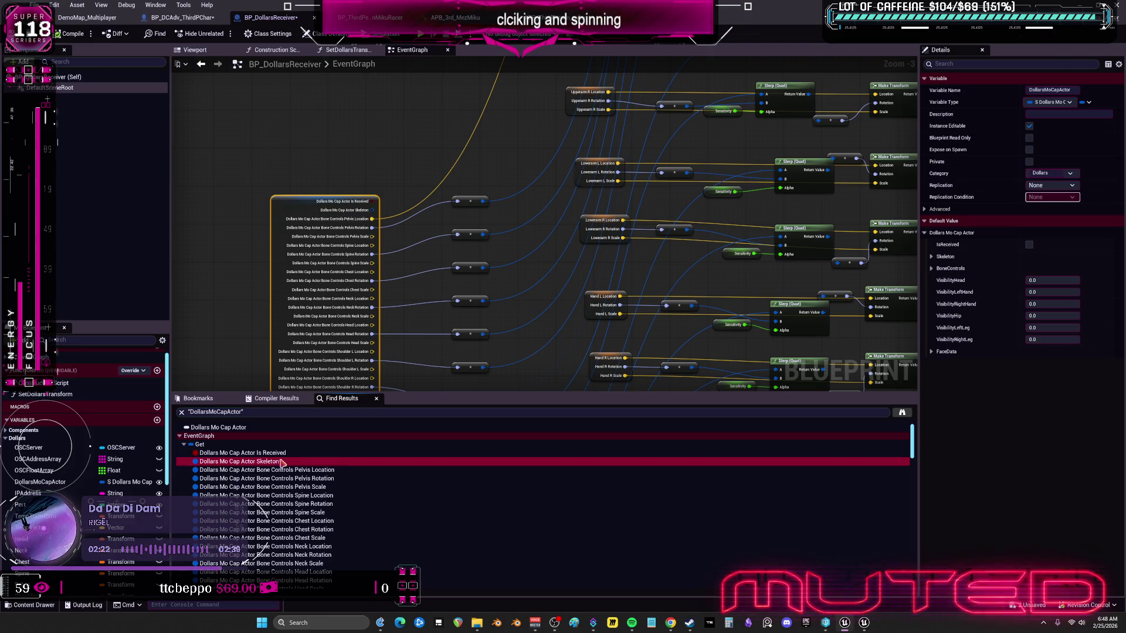
scroll(280, 462, "down", 4)
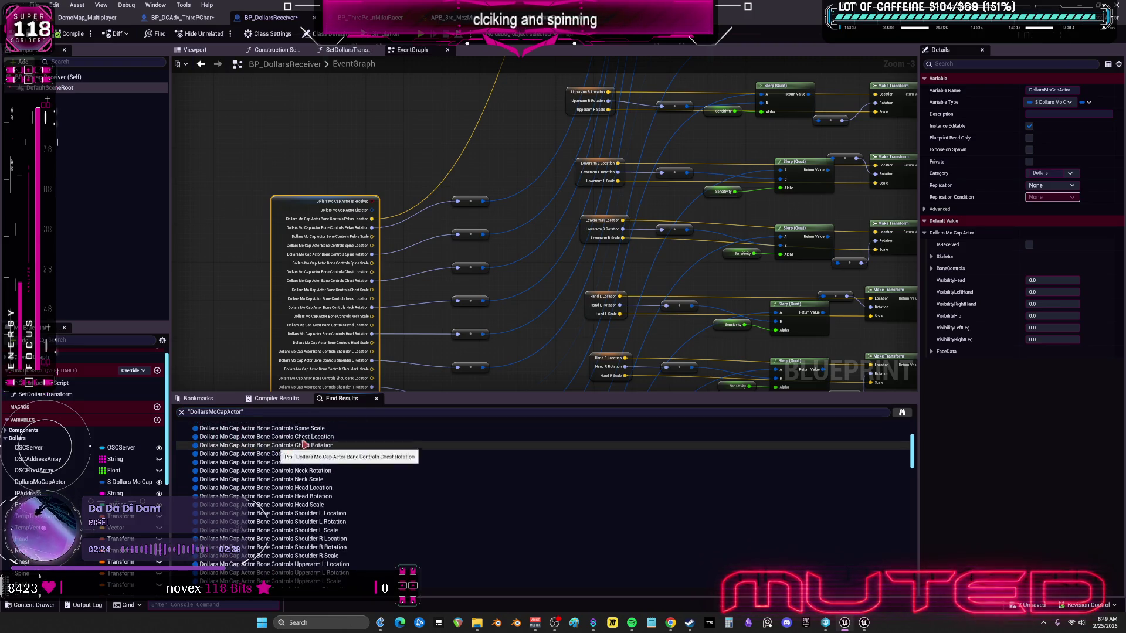
left_click(275, 454)
scroll(296, 254, "down", 3)
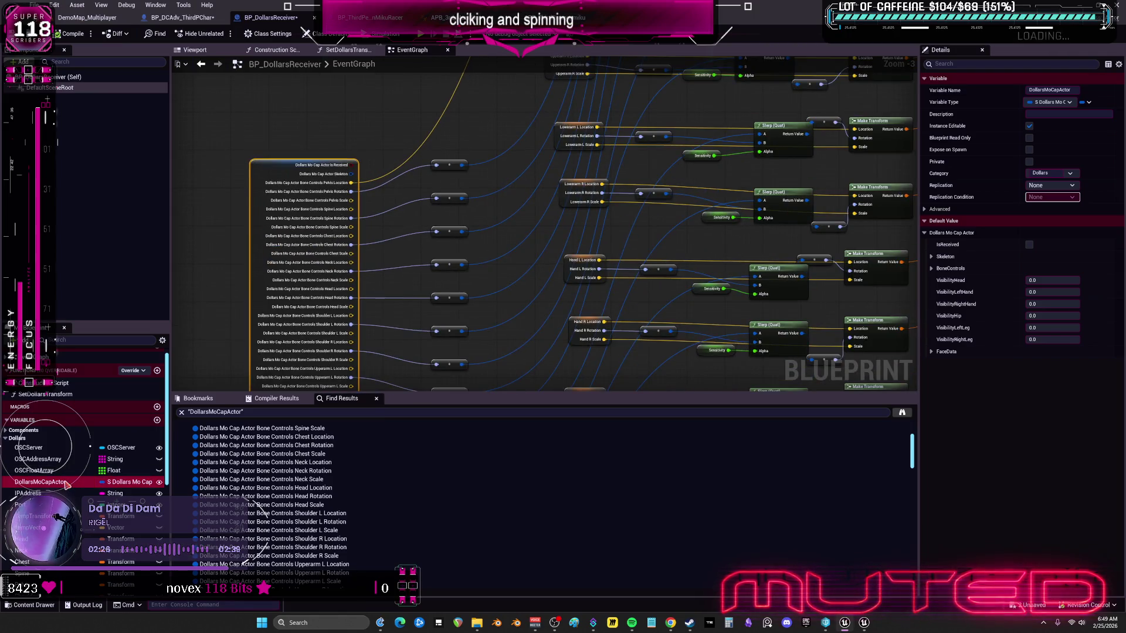
scroll(384, 478, "down", 12)
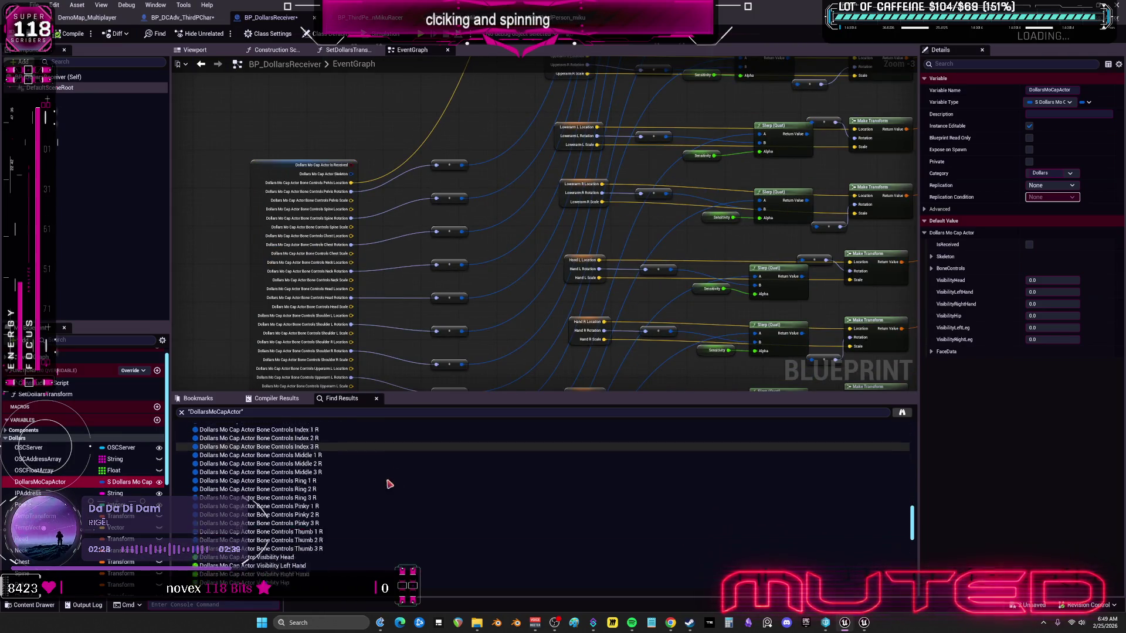
scroll(392, 484, "down", 5)
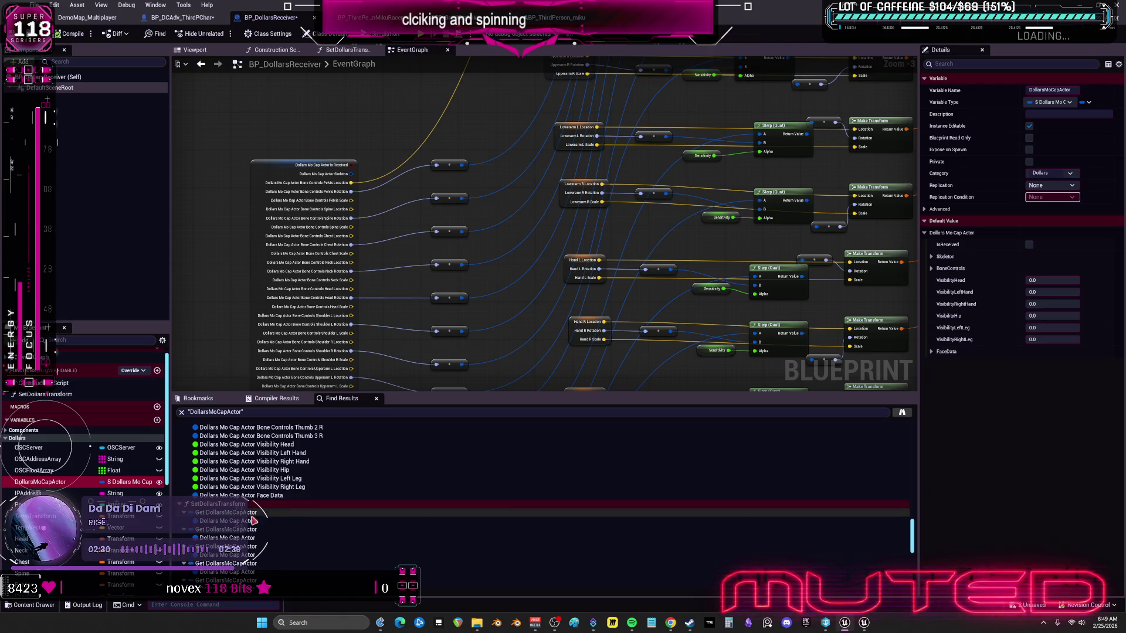
left_click(246, 495)
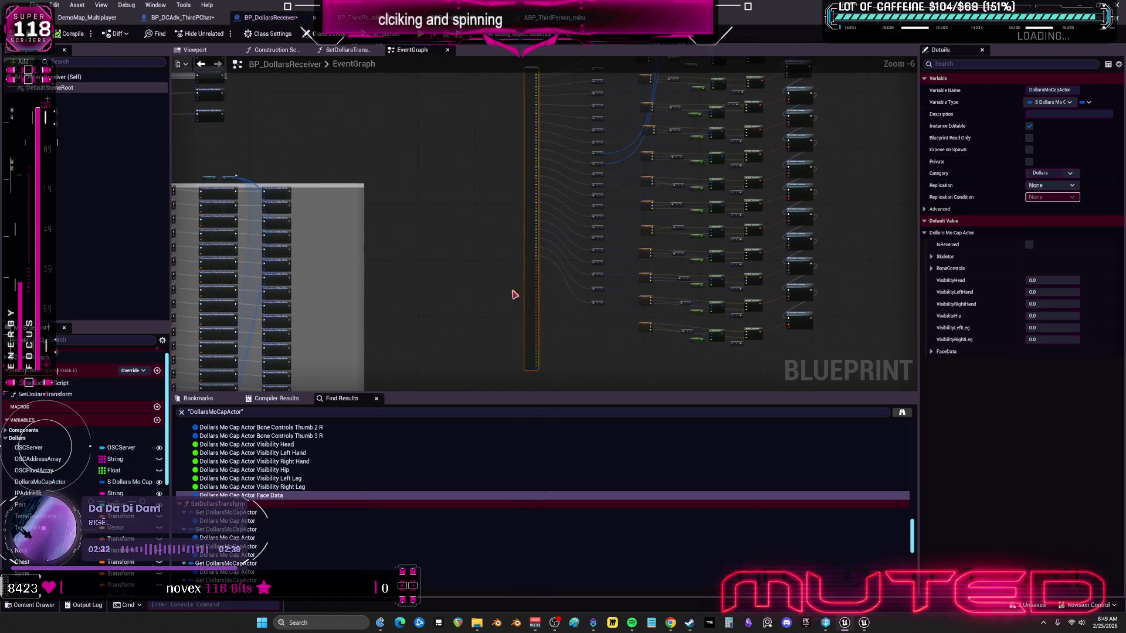
scroll(440, 193, "down", 6)
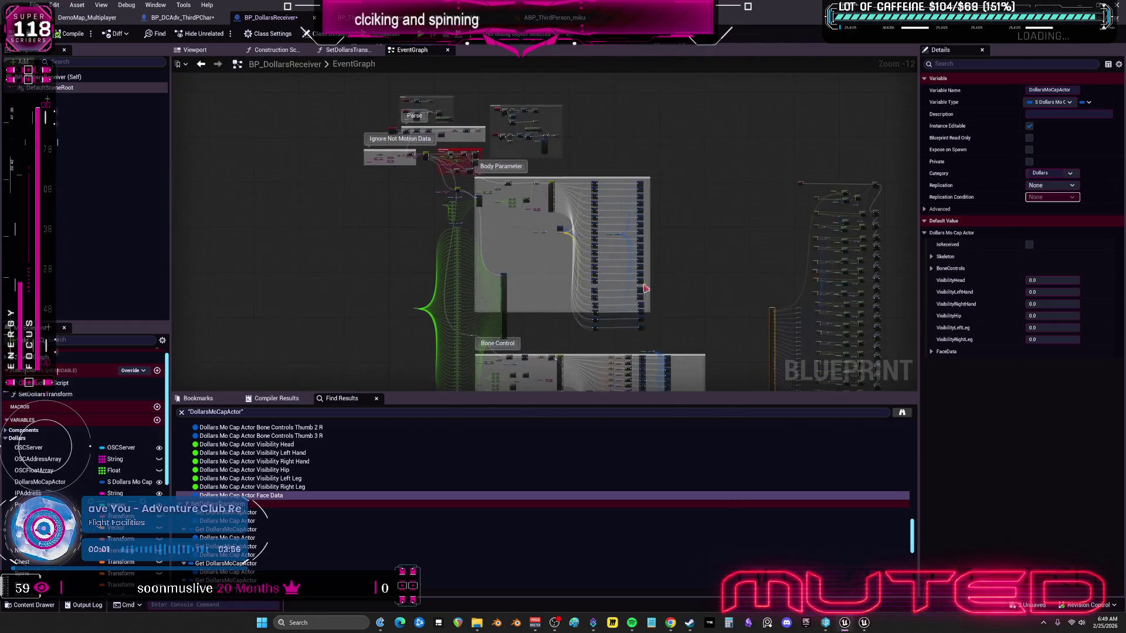
scroll(668, 305, "up", 10)
Step: Pan past the Editor Buttons group and Set members nodes to the Event Tick section
mouse_move(247, 222)
left_mouse_down()
mouse_move(237, 382)
mouse_move(587, 323)
mouse_move(246, 252)
mouse_move(604, 61)
mouse_move(699, 282)
mouse_move(635, 105)
left_mouse_up()
scroll(604, 266, "down", 3)
mouse_move(559, 252)
left_mouse_down()
mouse_move(518, 314)
mouse_move(569, 281)
mouse_move(561, 311)
mouse_move(437, 176)
mouse_move(557, 270)
mouse_move(442, 186)
mouse_move(479, 277)
mouse_move(487, 375)
mouse_move(492, 247)
mouse_move(558, 201)
mouse_move(527, 264)
mouse_move(563, 223)
mouse_move(593, 239)
mouse_move(641, 205)
mouse_move(684, 209)
mouse_move(587, 246)
mouse_move(721, 211)
mouse_move(575, 258)
mouse_move(523, 222)
left_mouse_up()
scroll(524, 222, "up", 4)
scroll(667, 340, "down", 4)
left_click_drag(667, 341, 785, 172)
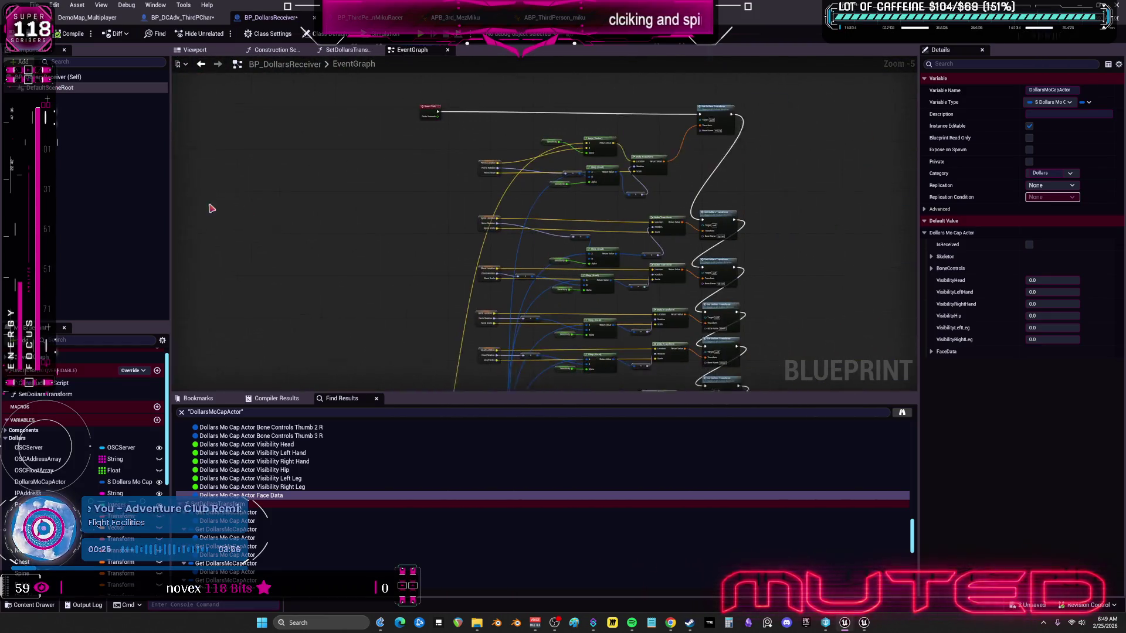
scroll(785, 172, "up", 4)
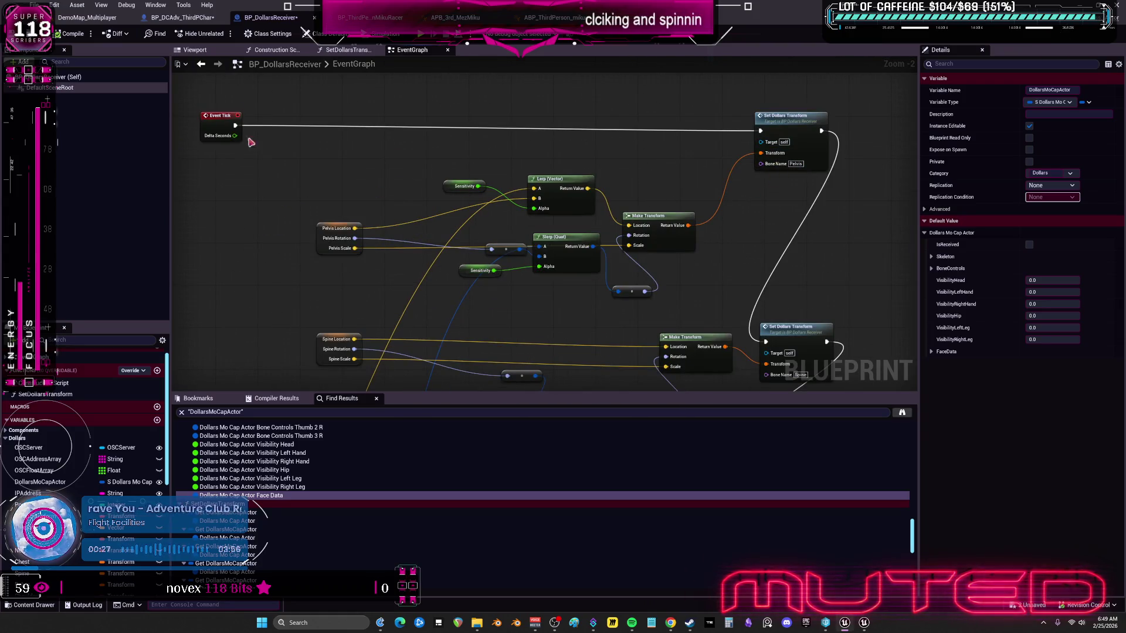
Step: Trace references to the Pelvis variable to the Set members Bone Controls Pelvis node
left_click(317, 235)
right_click(320, 231)
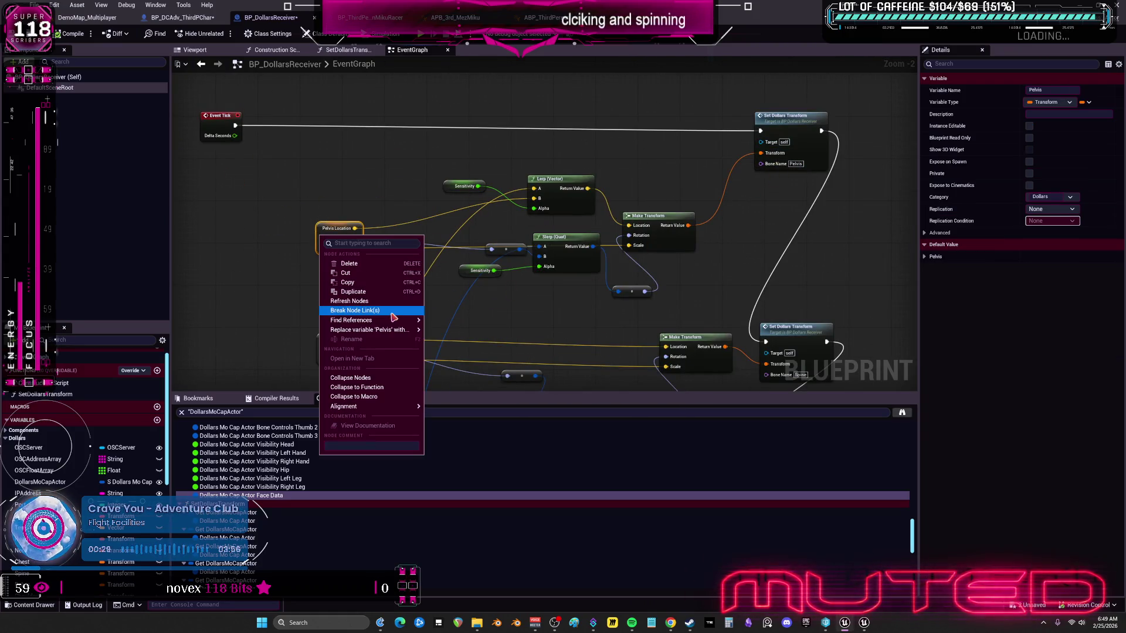
key("Escape")
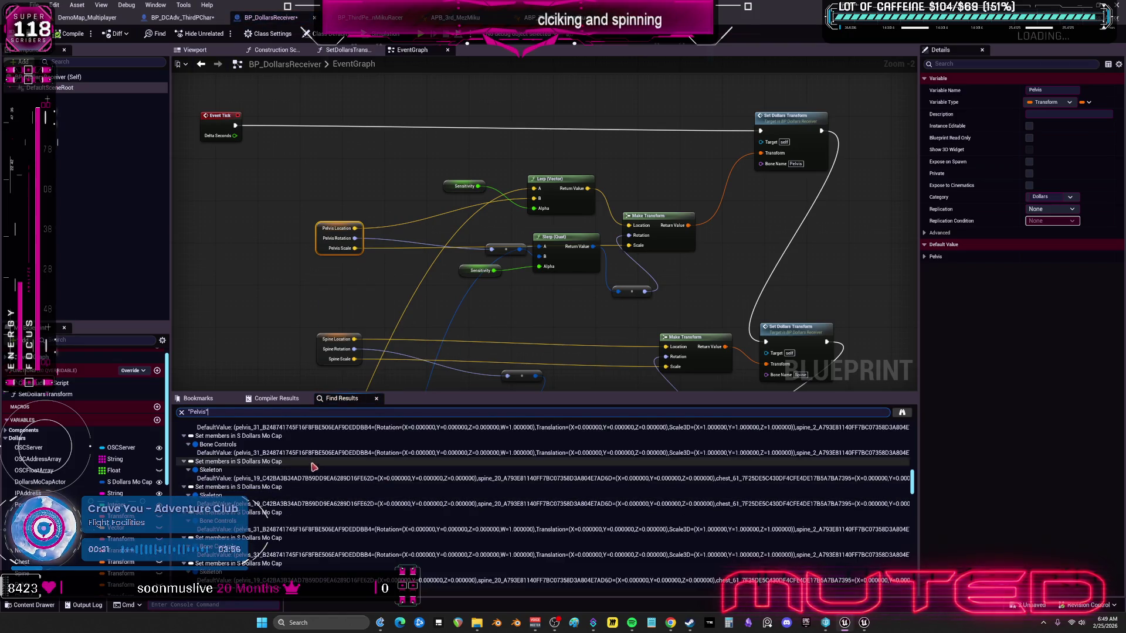
scroll(350, 466, "up", 5)
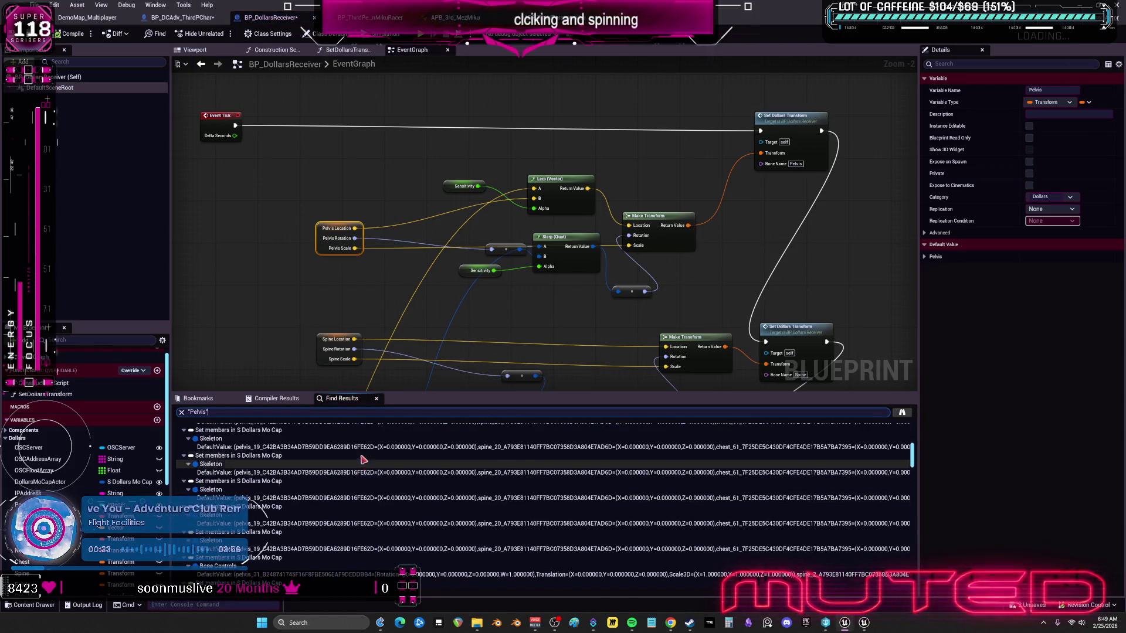
left_click(349, 473)
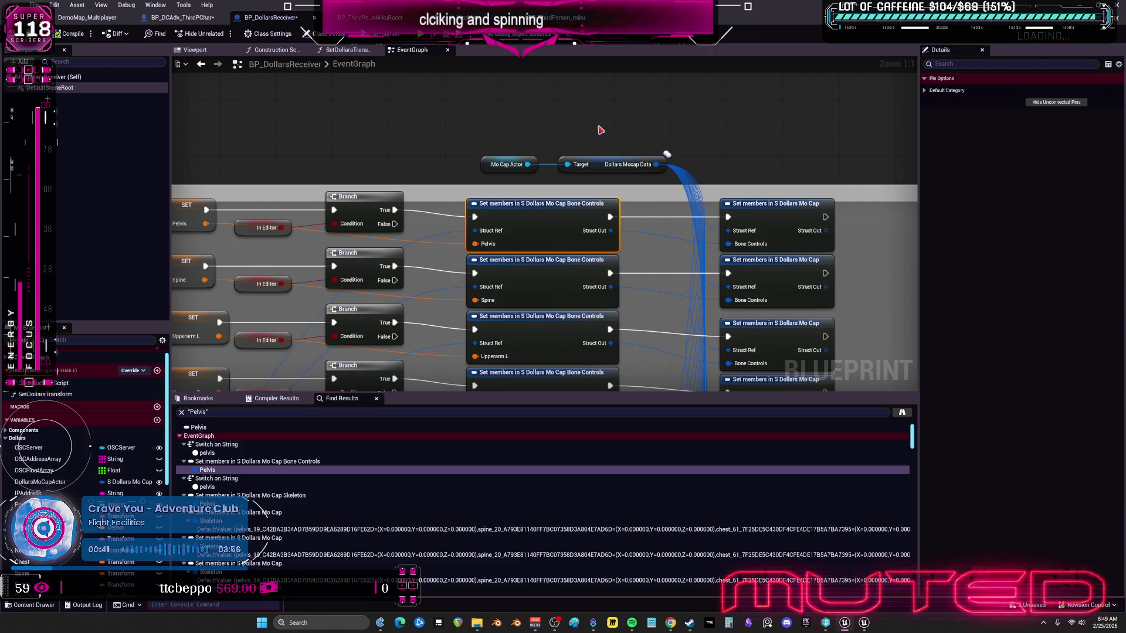
Step: Inspect the Dollars Mocap Data and Mo Cap Actor nodes, then view BP_DCAdv_ThirdPChar's EventGraph
scroll(425, 258, "down", 2)
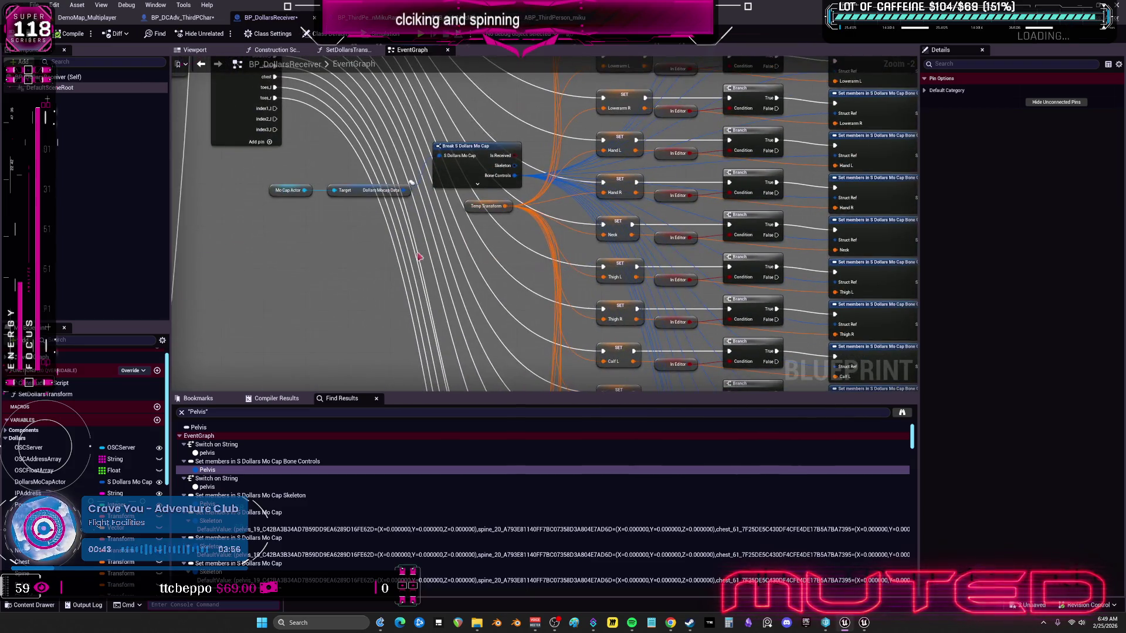
left_click(357, 190)
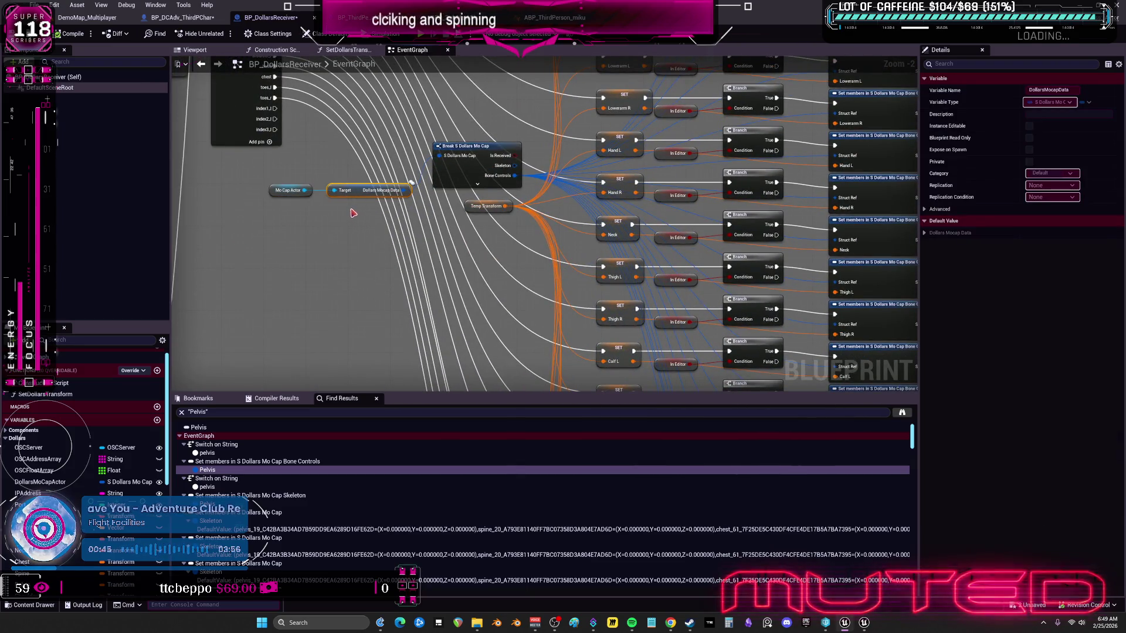
left_click(289, 192)
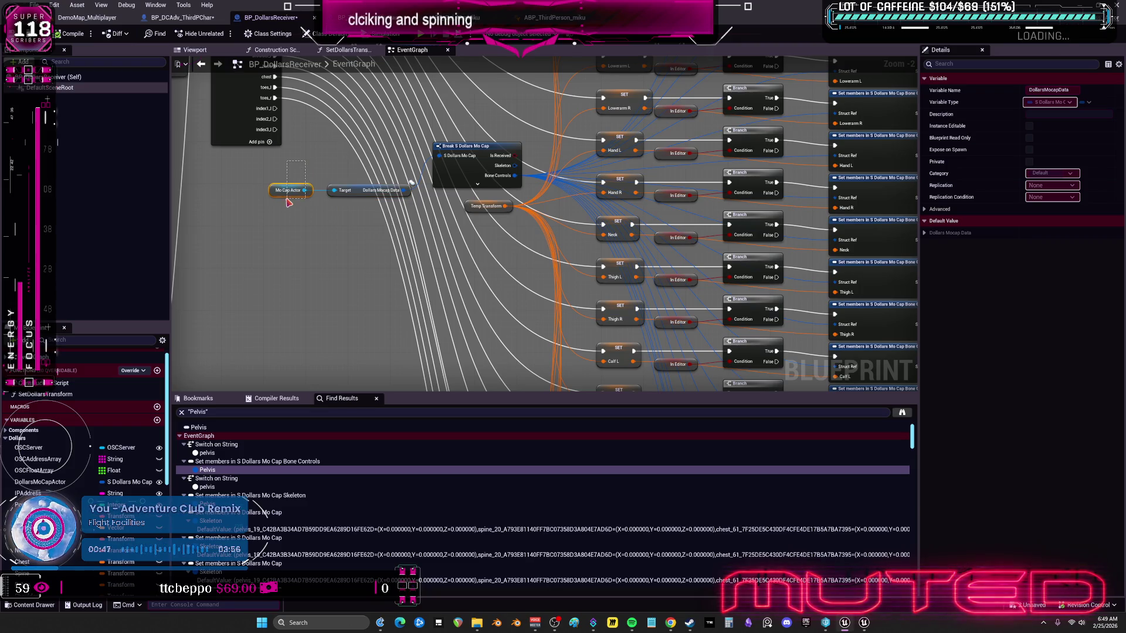
left_click(355, 192)
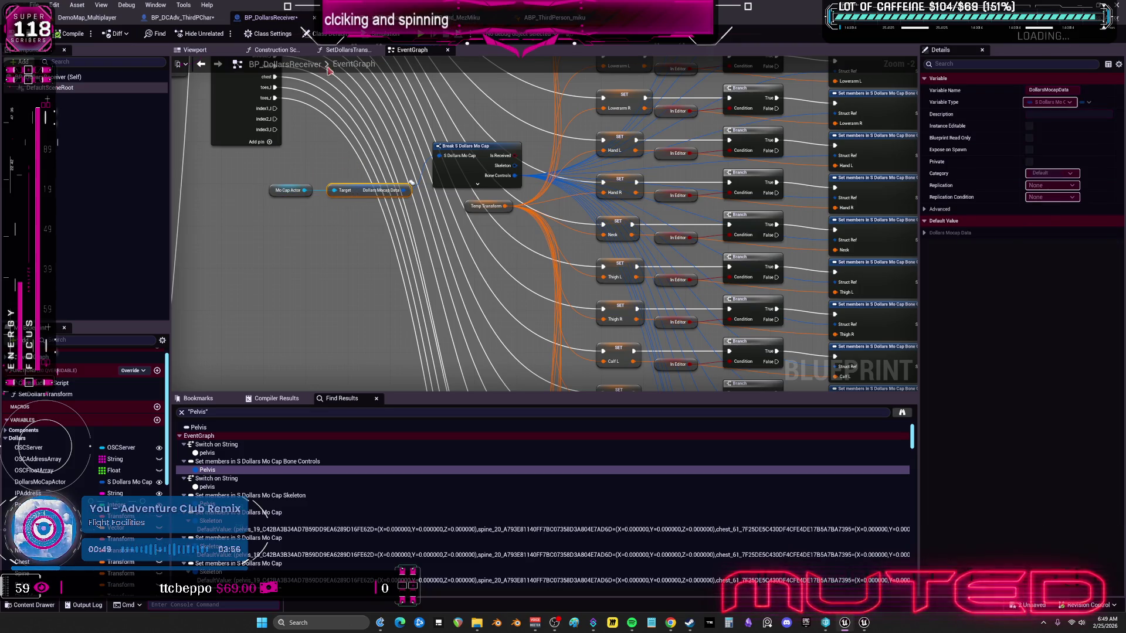
left_click(199, 19)
scroll(369, 140, "up", 7)
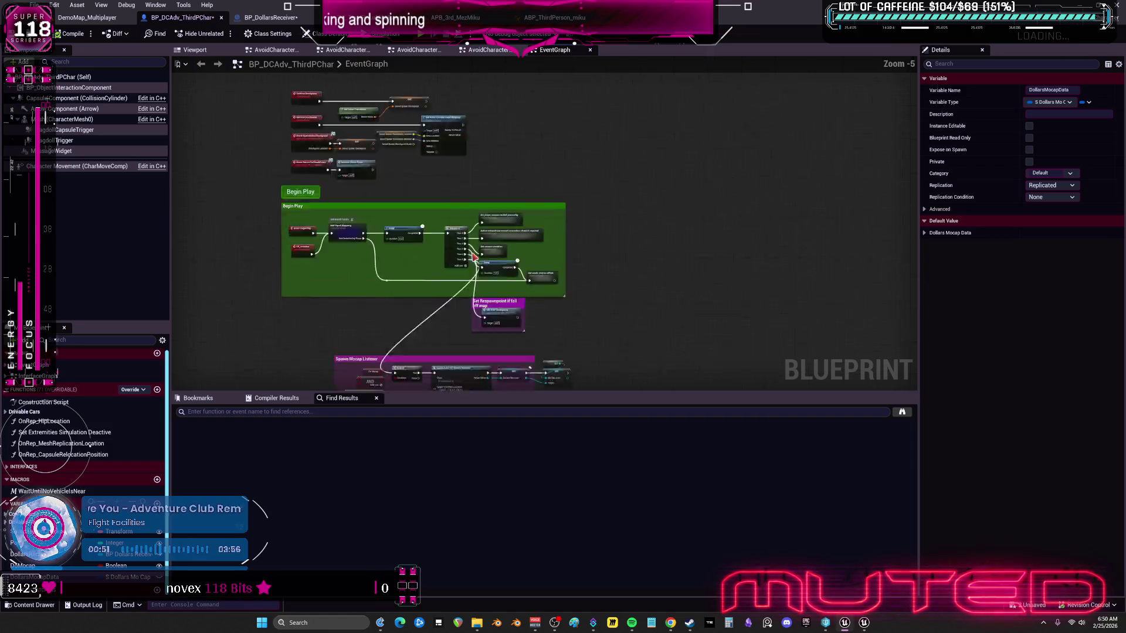
Step: Center the Spawn Mocap Listener section in the character Blueprint's EventGraph
scroll(513, 316, "down", 4)
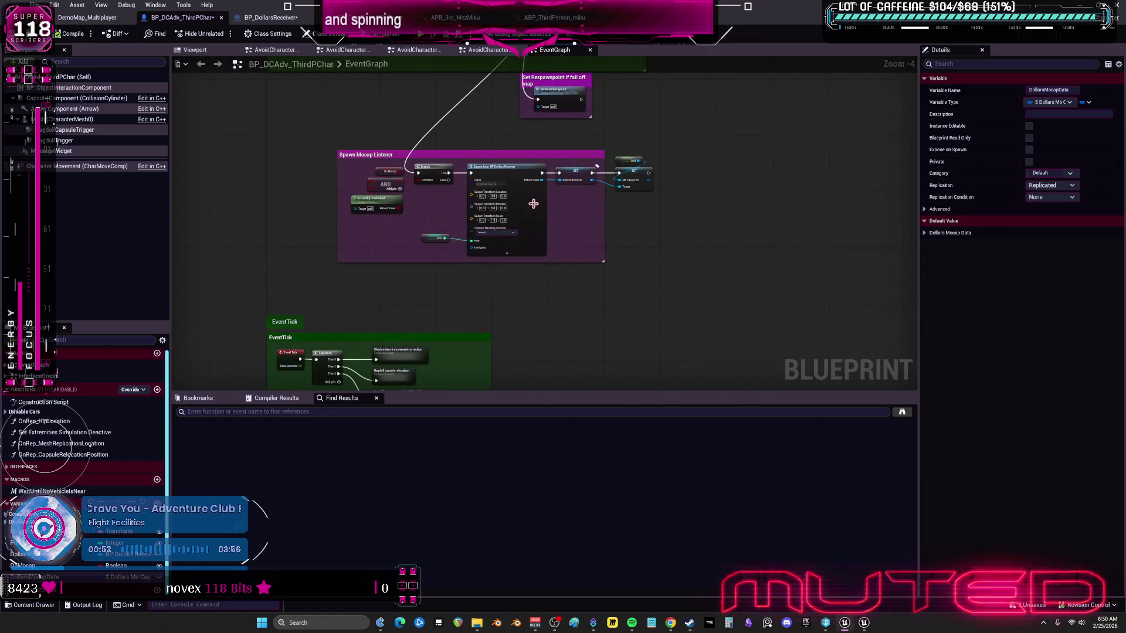
scroll(510, 176, "up", 4)
left_click(482, 137)
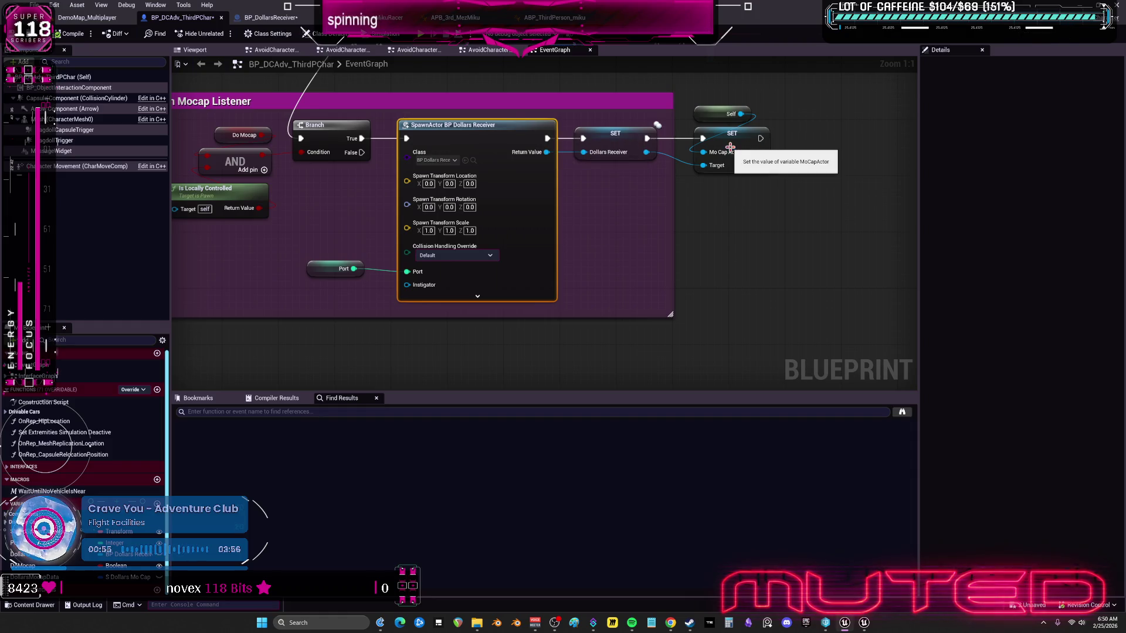
mouse_move(731, 146)
left_mouse_down()
mouse_move(826, 183)
mouse_move(846, 208)
left_mouse_up()
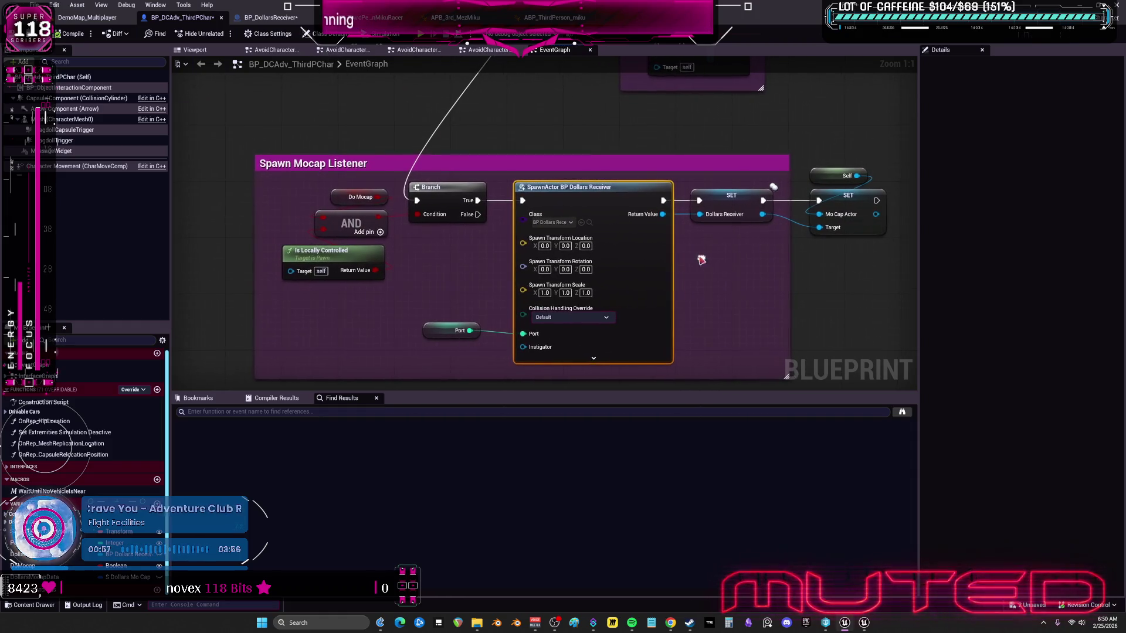
Step: Switch to BP_DollarsReceiver's EventGraph and bring its Switch on String nodes into view
left_click(271, 21)
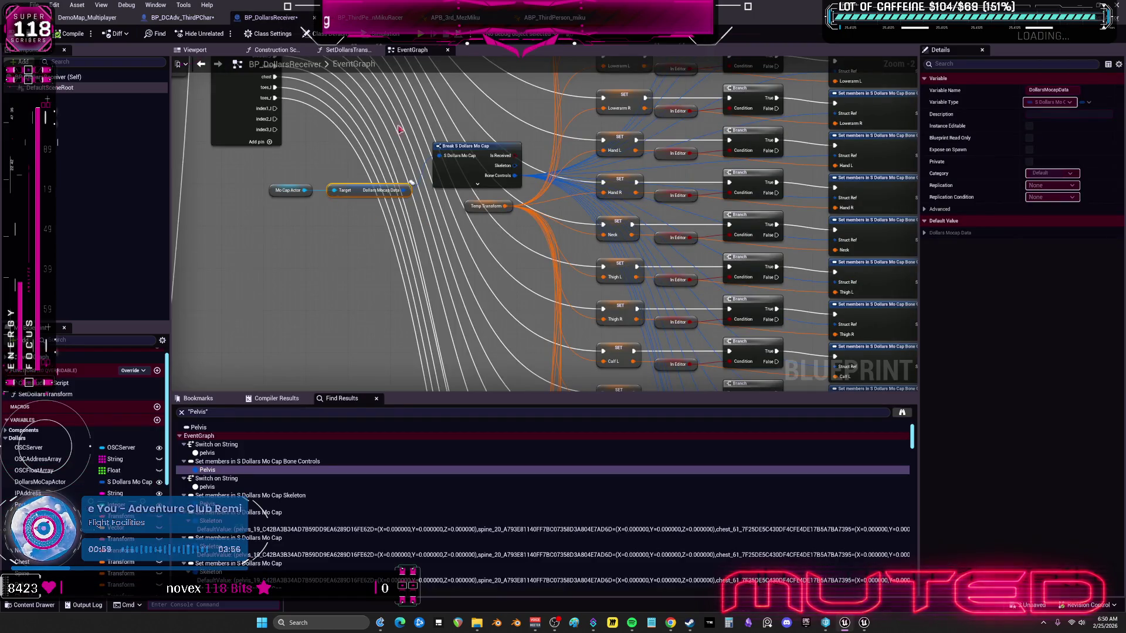
scroll(400, 132, "down", 2)
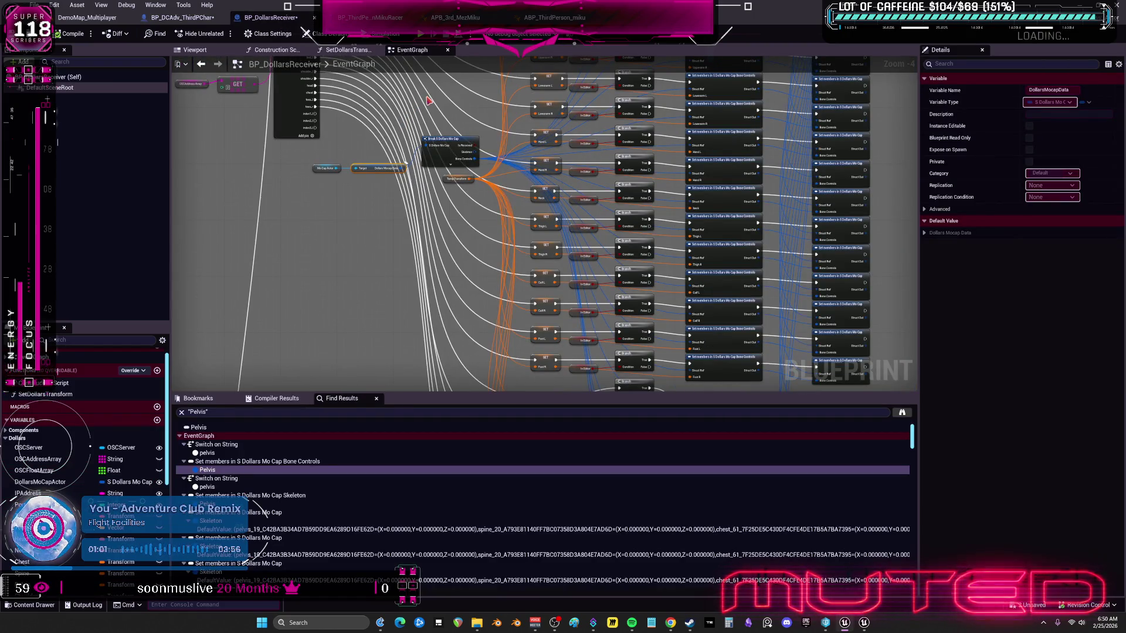
mouse_move(428, 100)
left_mouse_down()
mouse_move(650, 256)
mouse_move(1034, 245)
mouse_move(1075, 258)
mouse_move(1095, 220)
mouse_move(1025, 190)
mouse_move(899, 312)
mouse_move(774, 259)
mouse_move(948, 268)
mouse_move(938, 235)
mouse_move(753, 269)
mouse_move(810, 264)
mouse_move(780, 275)
mouse_move(799, 294)
mouse_move(740, 239)
mouse_move(877, 266)
mouse_move(754, 254)
mouse_move(824, 287)
mouse_move(874, 275)
mouse_move(887, 293)
mouse_move(880, 276)
mouse_move(810, 254)
mouse_move(745, 271)
left_mouse_up()
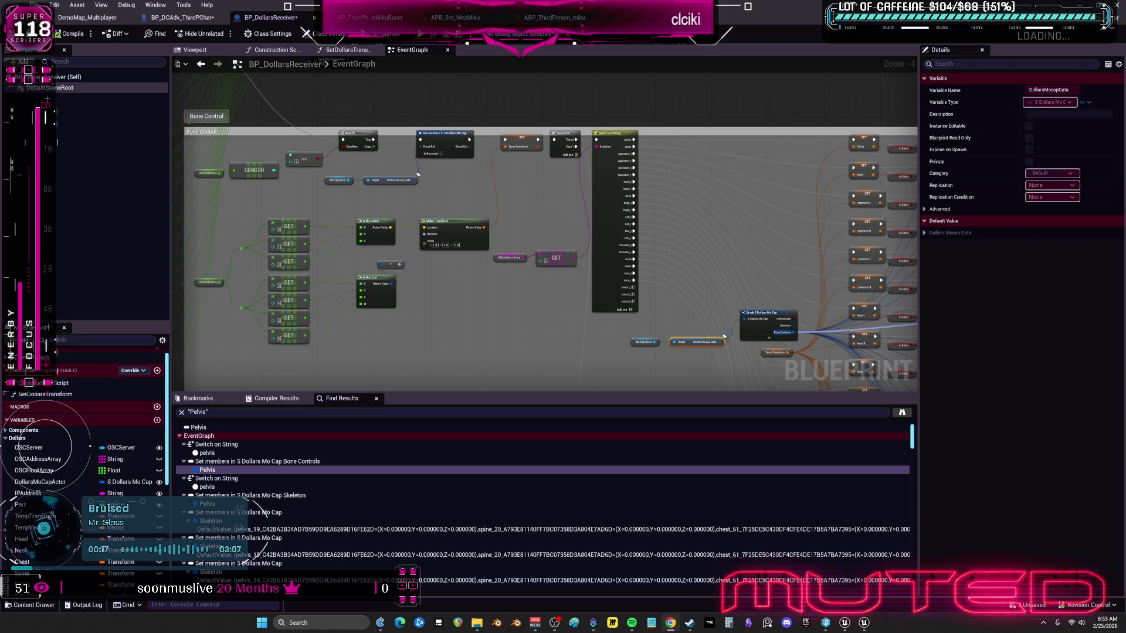
left_click(455, 18)
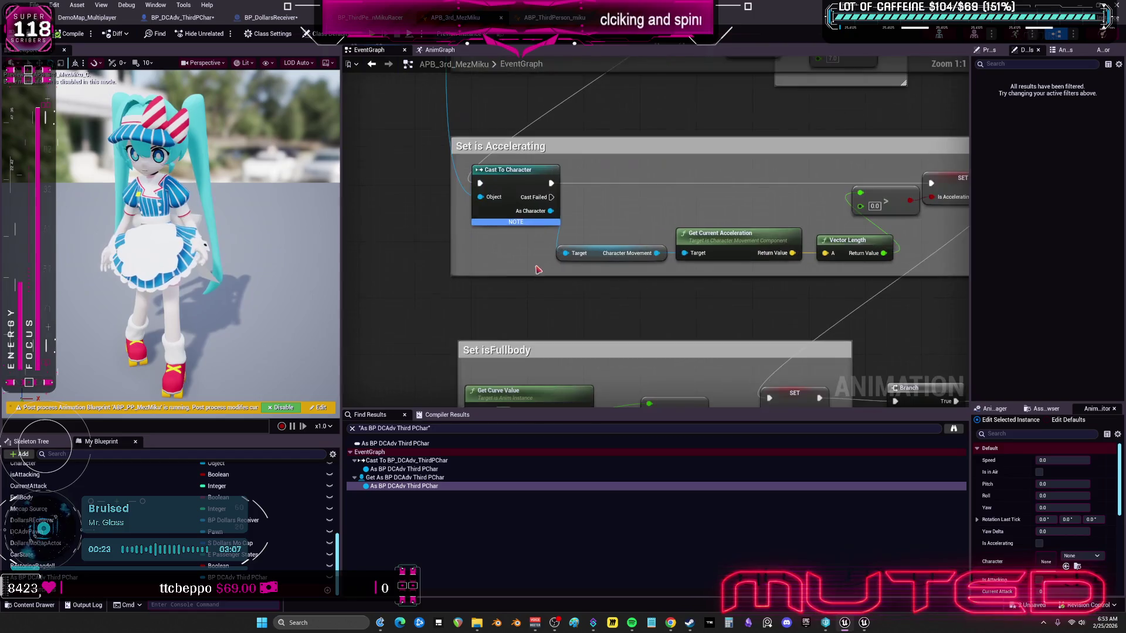
Step: Pan APB_3rd_MezMiku's EventGraph across Set is Accelerating, Lean intensity scaling and Update Animation
scroll(516, 188, "down", 2)
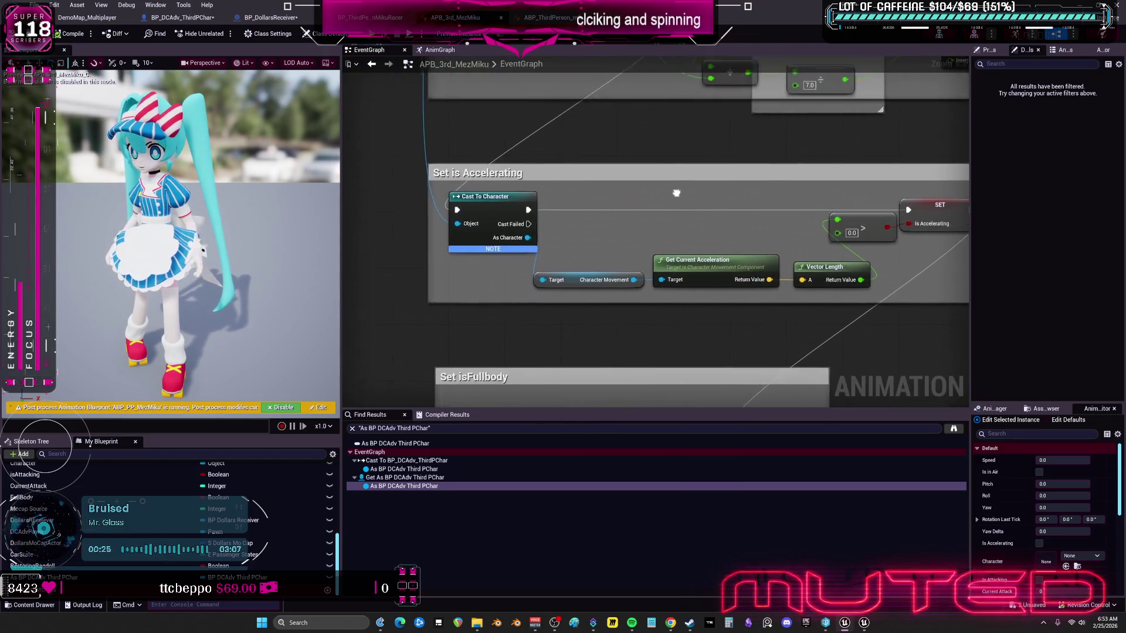
mouse_move(652, 234)
left_mouse_down()
mouse_move(641, 253)
mouse_move(610, 234)
mouse_move(656, 241)
mouse_move(628, 260)
mouse_move(618, 249)
mouse_move(649, 244)
mouse_move(620, 258)
mouse_move(653, 269)
mouse_move(644, 273)
left_mouse_up()
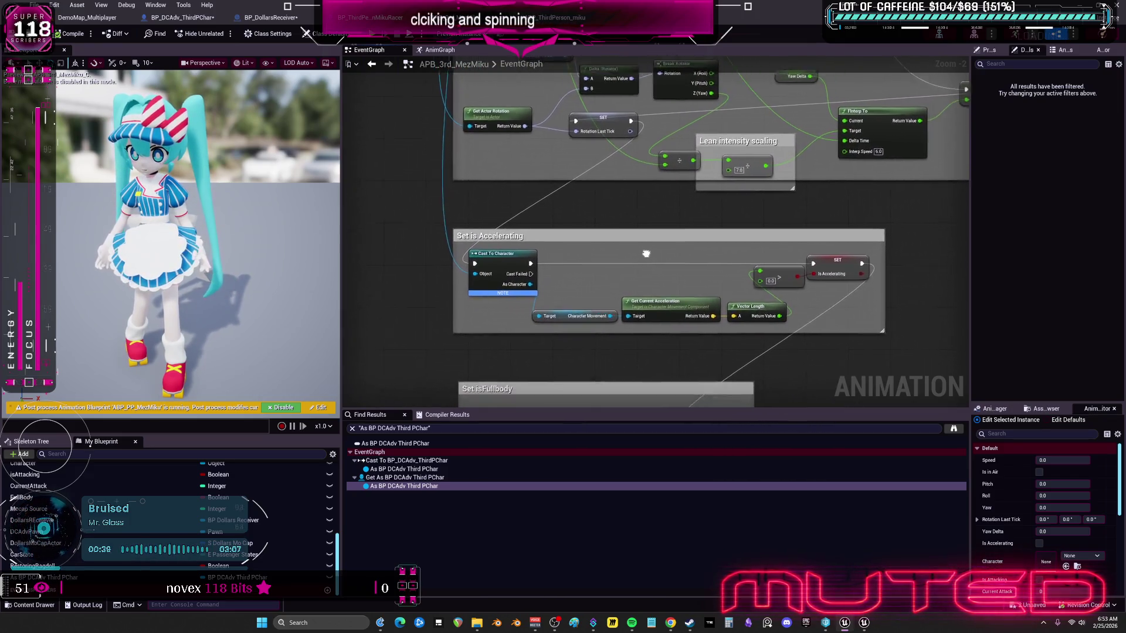
mouse_move(642, 258)
left_mouse_down()
mouse_move(666, 244)
mouse_move(626, 260)
mouse_move(669, 258)
mouse_move(625, 267)
mouse_move(684, 260)
mouse_move(667, 249)
mouse_move(622, 270)
left_mouse_up()
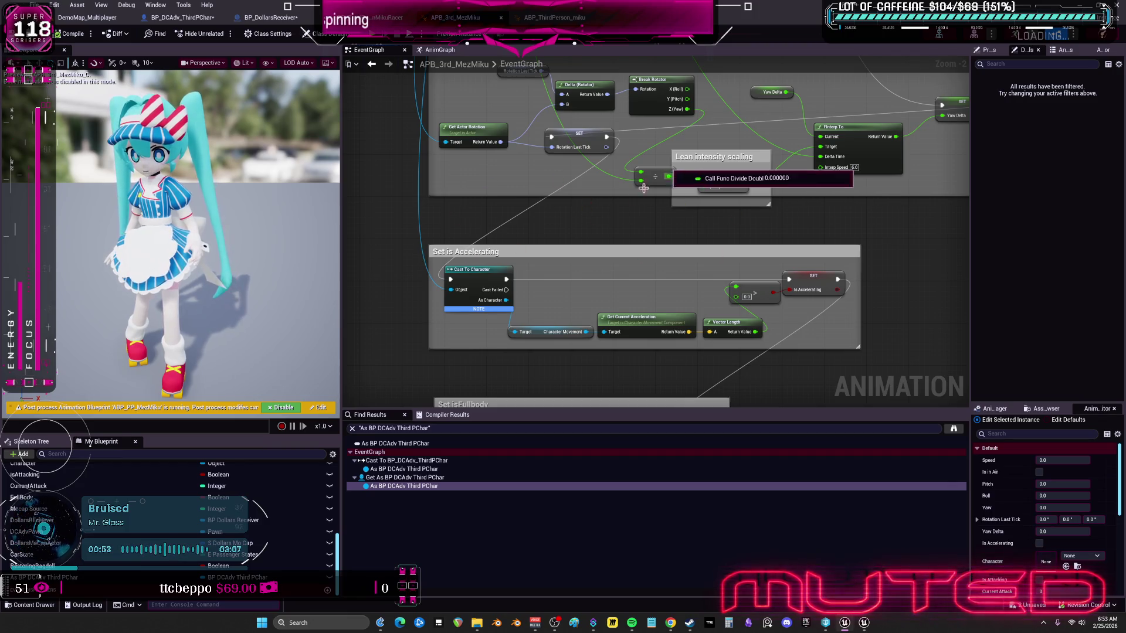
mouse_move(541, 238)
left_mouse_down()
mouse_move(545, 190)
mouse_move(670, 189)
mouse_move(460, 279)
mouse_move(490, 212)
mouse_move(511, 239)
mouse_move(608, 254)
mouse_move(608, 193)
mouse_move(563, 258)
mouse_move(515, 281)
mouse_move(630, 317)
left_mouse_up()
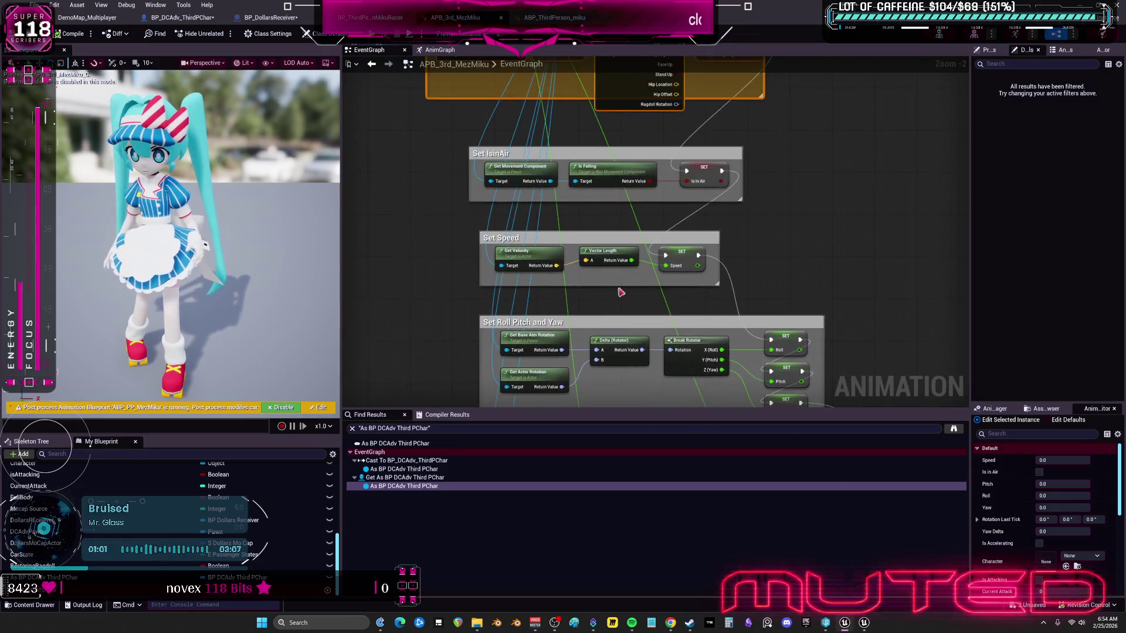
left_click_drag(610, 251, 594, 254)
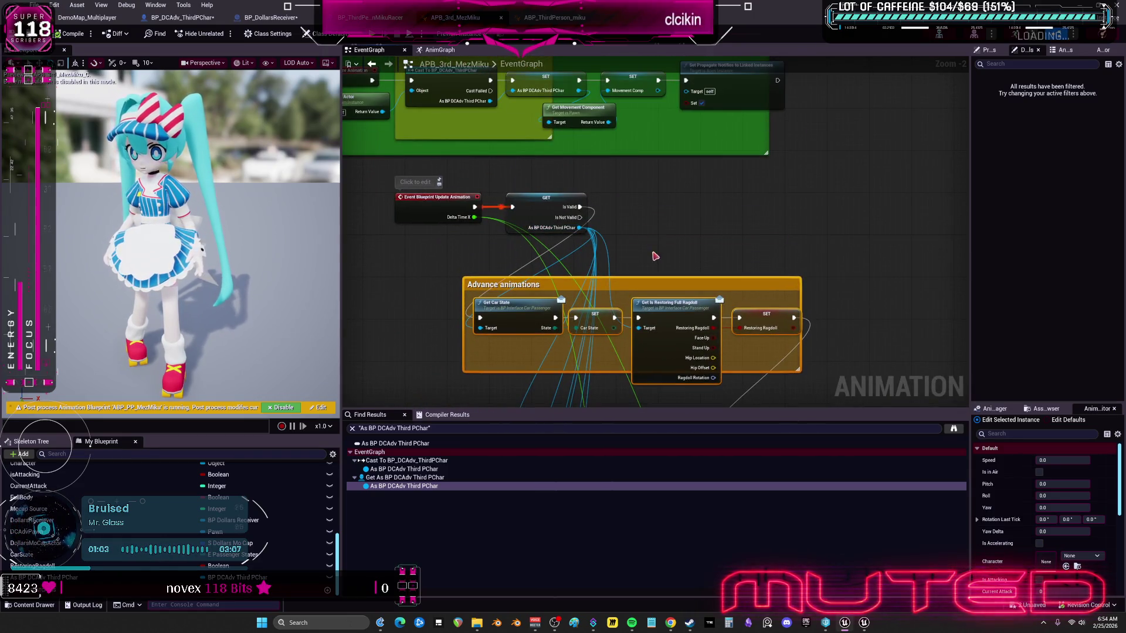
mouse_move(659, 230)
left_mouse_down()
mouse_move(606, 219)
mouse_move(598, 231)
mouse_move(661, 231)
mouse_move(598, 246)
mouse_move(711, 256)
mouse_move(701, 244)
mouse_move(669, 246)
left_mouse_up()
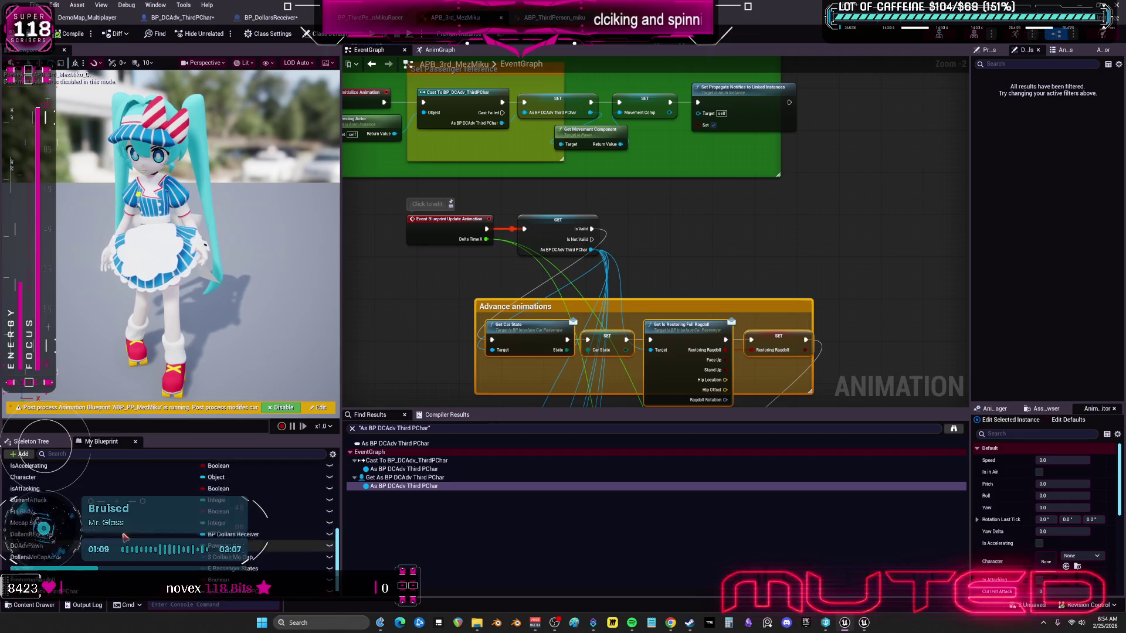
right_click(553, 417)
mouse_move(559, 337)
left_mouse_down()
mouse_move(557, 176)
mouse_move(548, 322)
mouse_move(569, 279)
mouse_move(560, 375)
mouse_move(552, 246)
left_mouse_up()
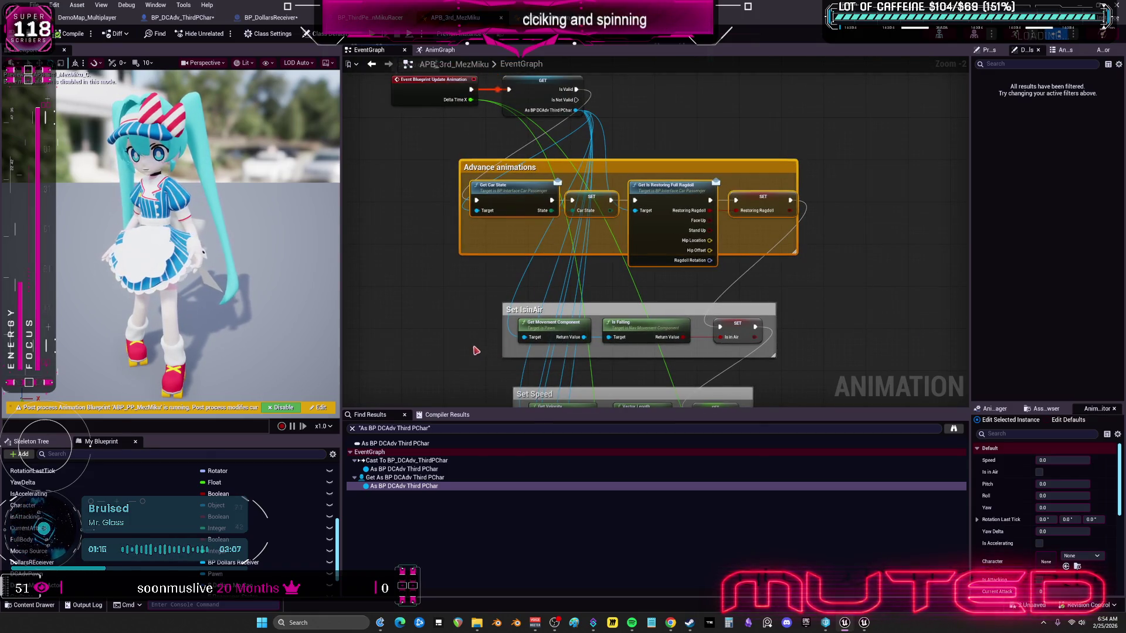
mouse_move(468, 373)
left_mouse_down()
mouse_move(483, 203)
mouse_move(458, 265)
left_mouse_up()
scroll(107, 503, "down", 2)
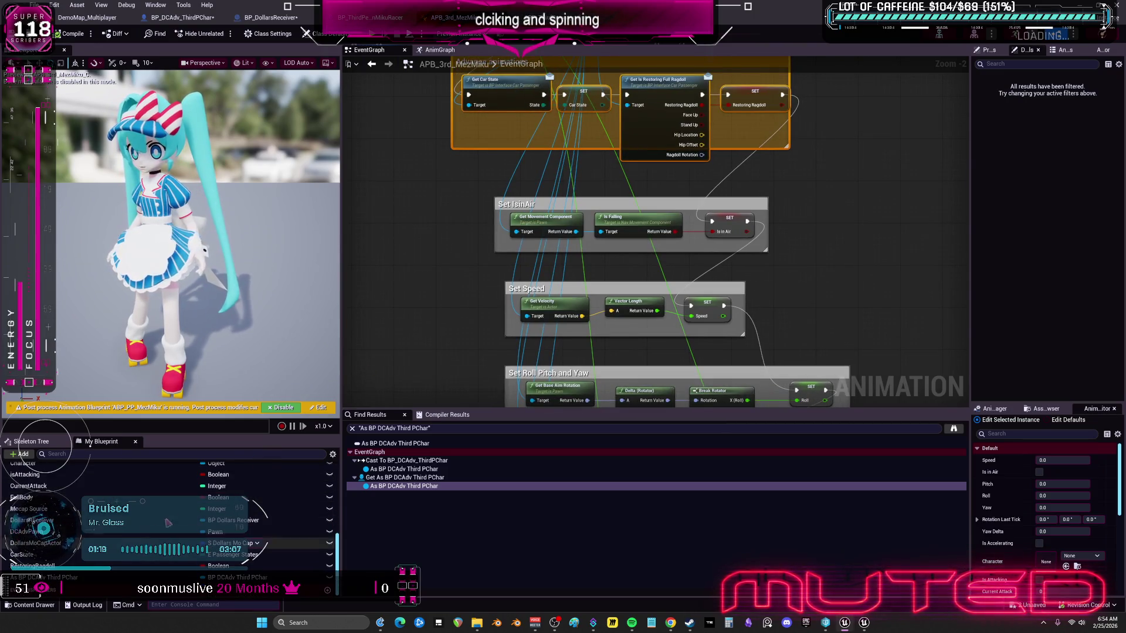
scroll(88, 539, "up", 4)
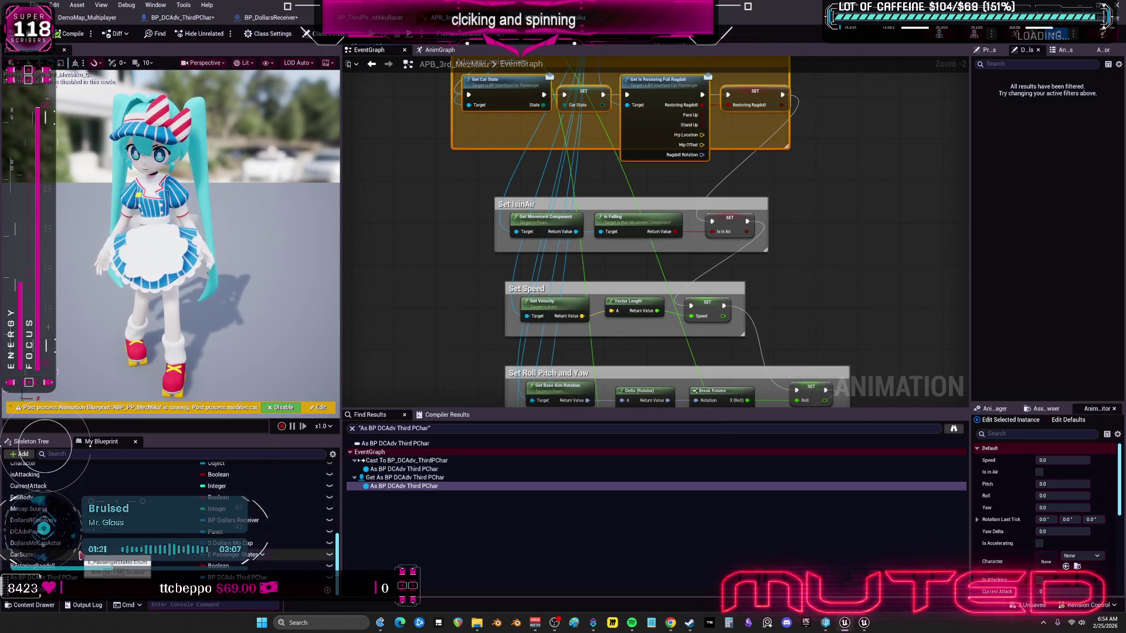
scroll(87, 538, "up", 3)
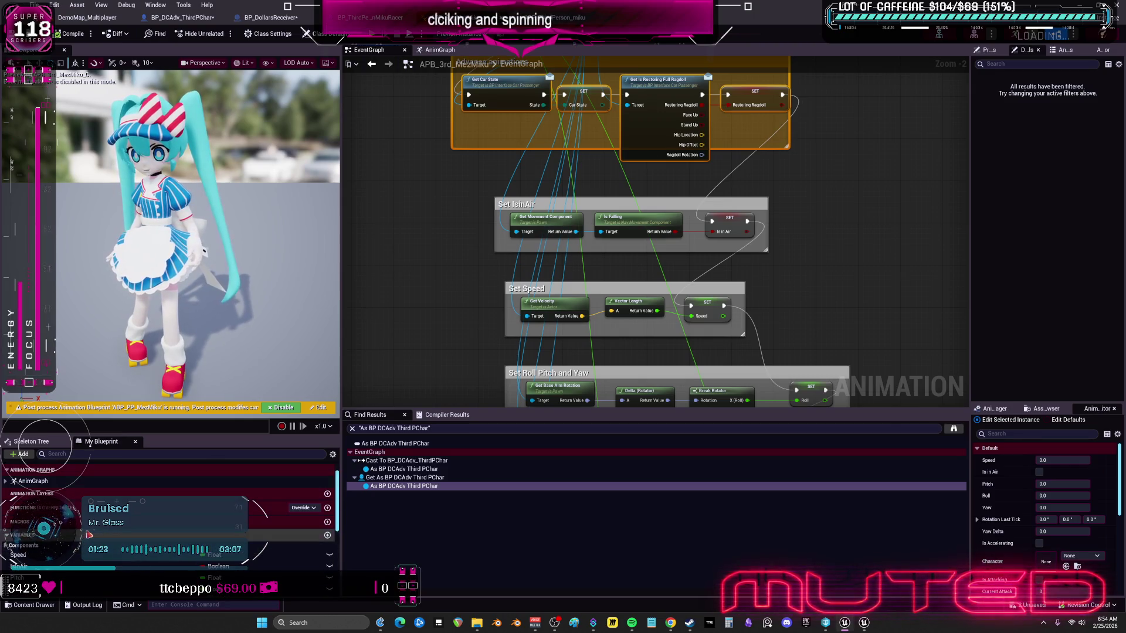
left_click(56, 555)
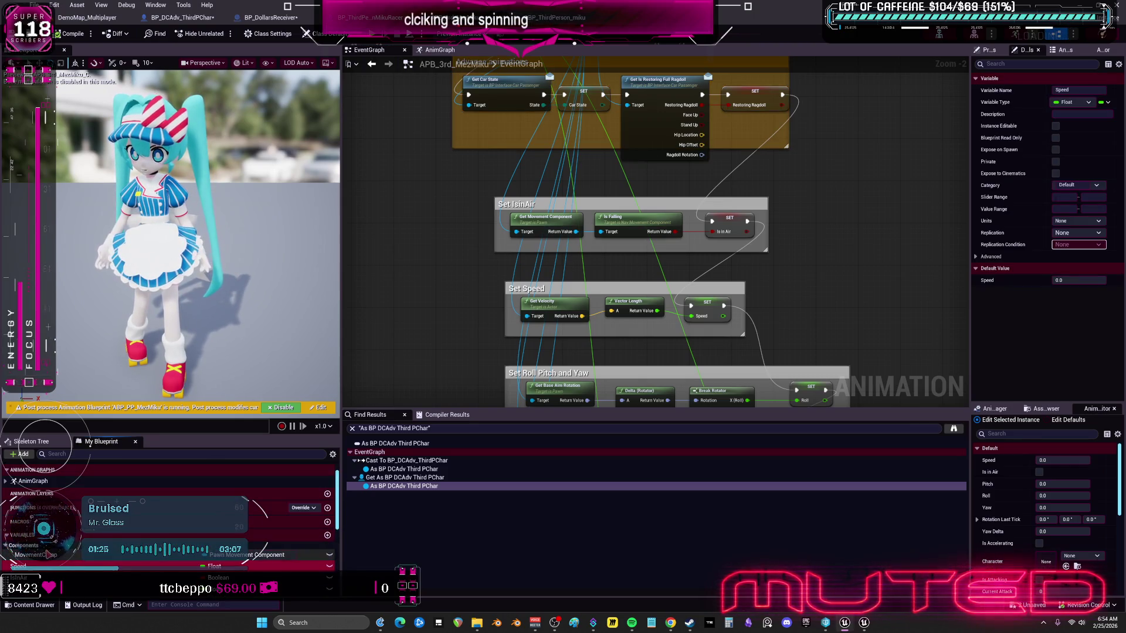
mouse_move(55, 555)
left_mouse_down()
mouse_move(375, 372)
mouse_move(456, 230)
left_mouse_up()
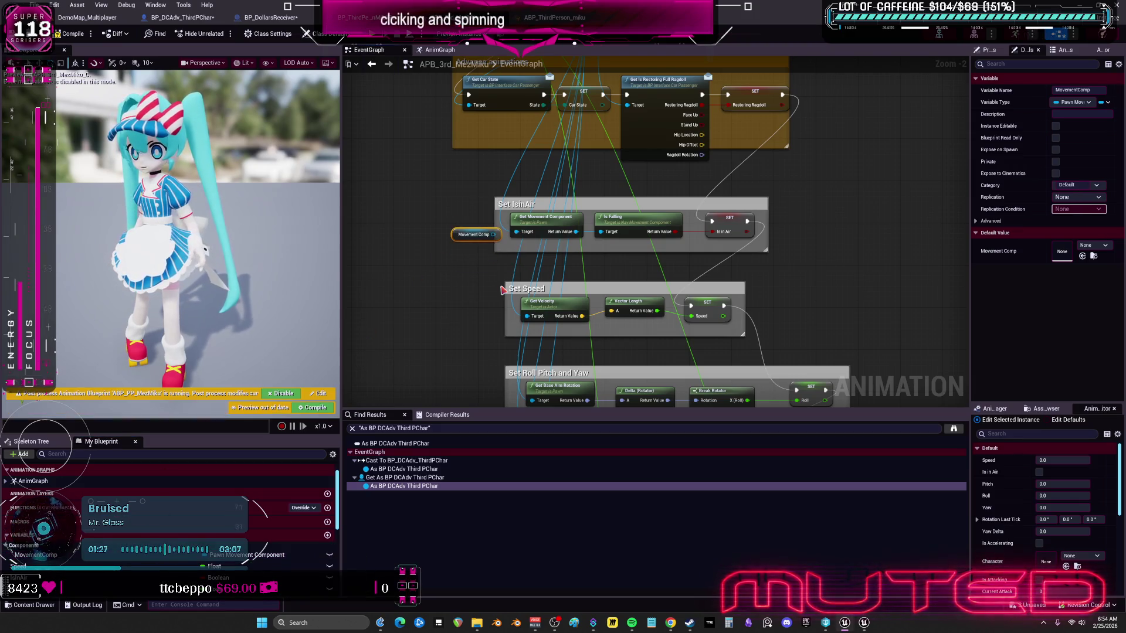
Step: Connect Movement Comp into the IsInAir logic and delete the old Get Movement Component node
scroll(495, 274, "up", 2)
scroll(487, 234, "down", 2)
scroll(478, 199, "up", 2)
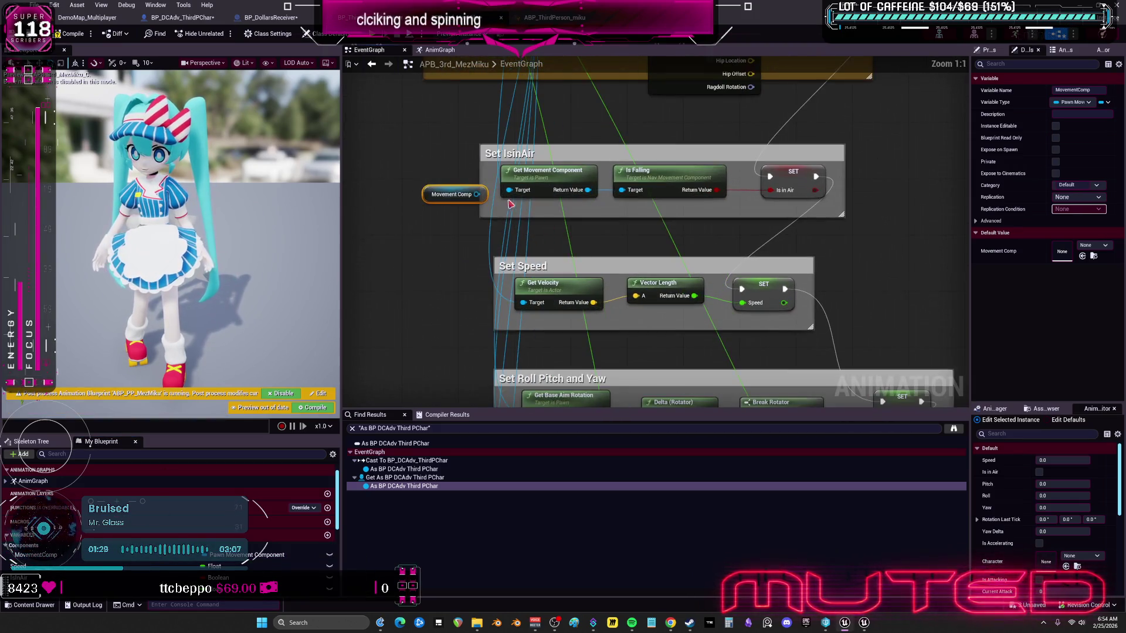
left_click_drag(478, 194, 623, 190)
left_click_drag(546, 186, 494, 236)
key("Delete")
Step: Wire the Movement Comp getter into Get Current Acceleration's target at Set is Accelerating
left_click_drag(458, 194, 460, 286)
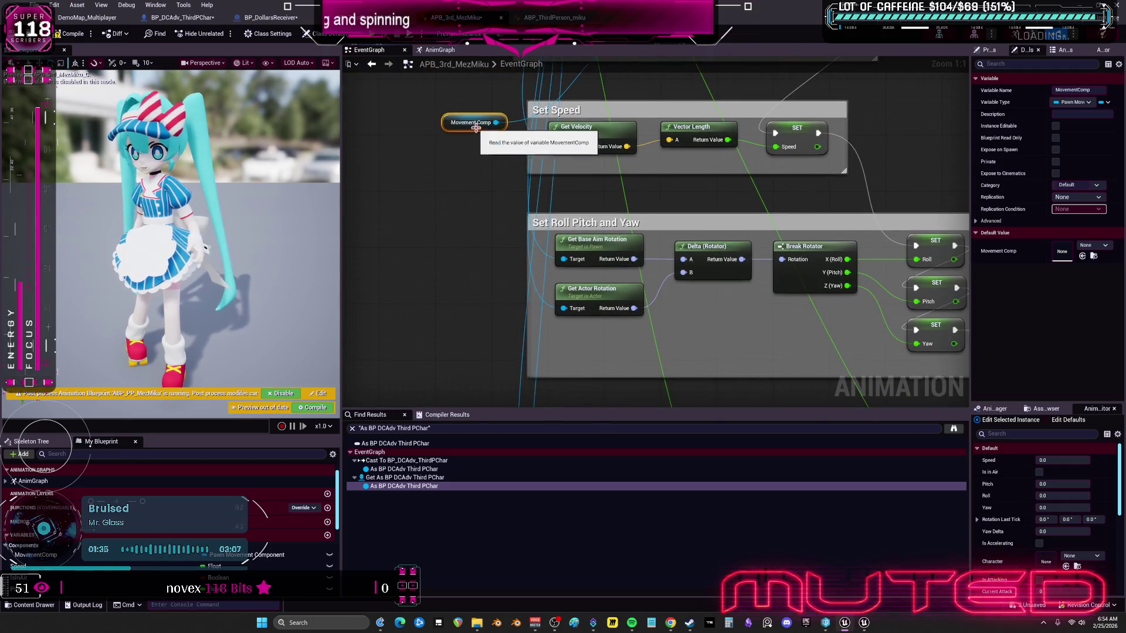
left_click_drag(493, 130, 478, 320)
mouse_move(436, 401)
left_mouse_down()
mouse_move(455, 202)
mouse_move(447, 445)
mouse_move(449, 236)
mouse_move(485, 192)
mouse_move(611, 191)
left_mouse_up()
left_click_drag(563, 273, 668, 224)
left_click(633, 273)
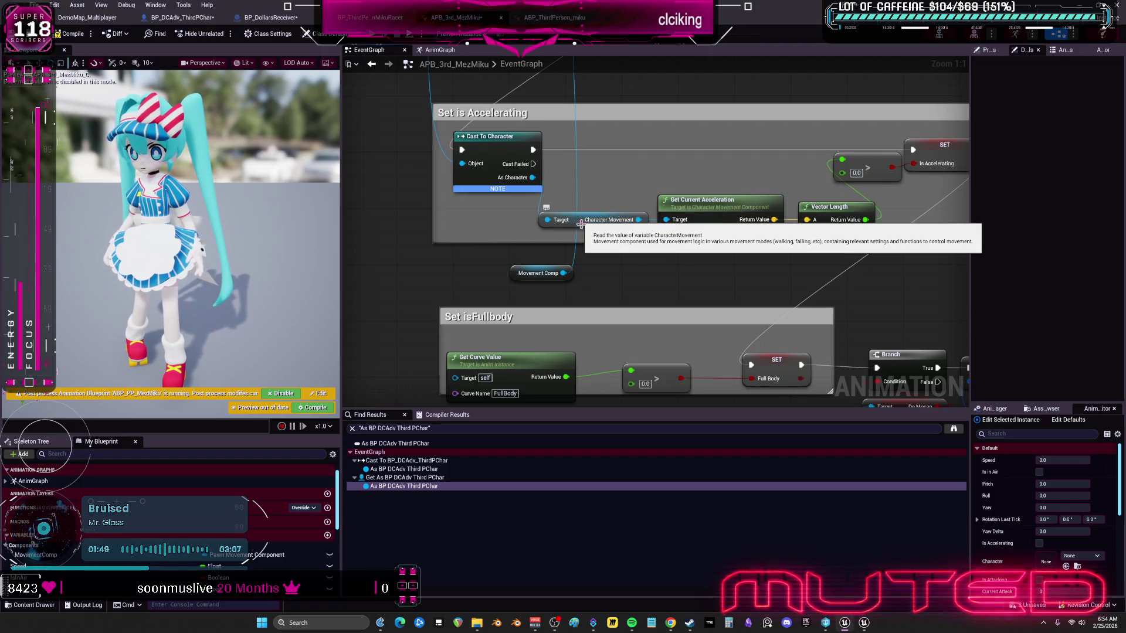
Step: Bypass and delete Cast To Character, reposition Movement Comp, then save all blueprints
scroll(622, 264, "down", 2)
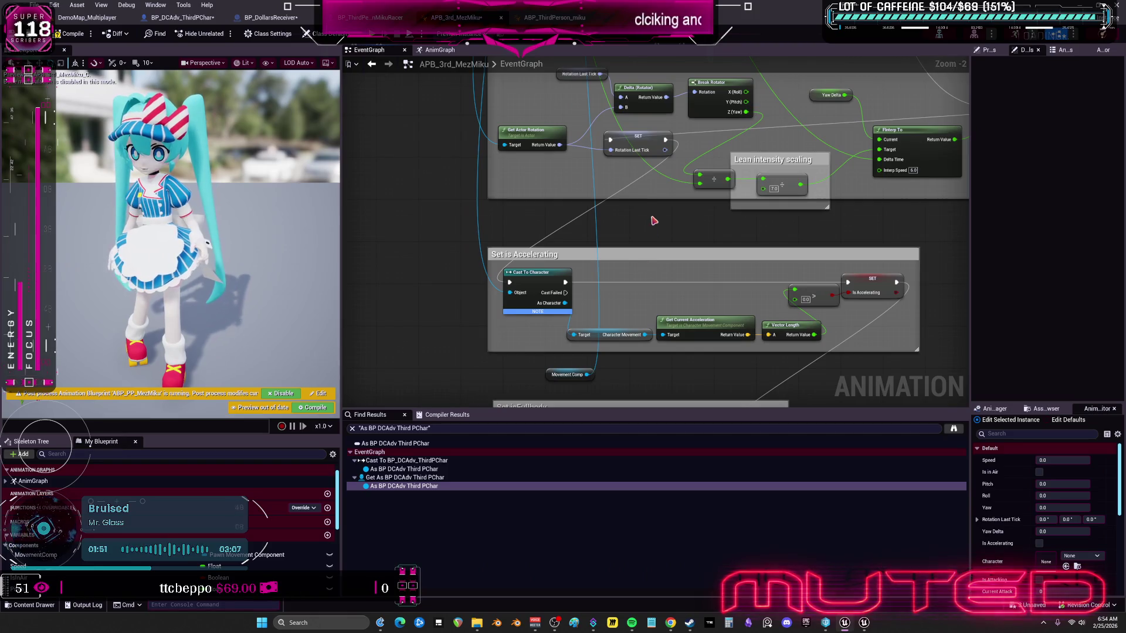
scroll(118, 537, "down", 5)
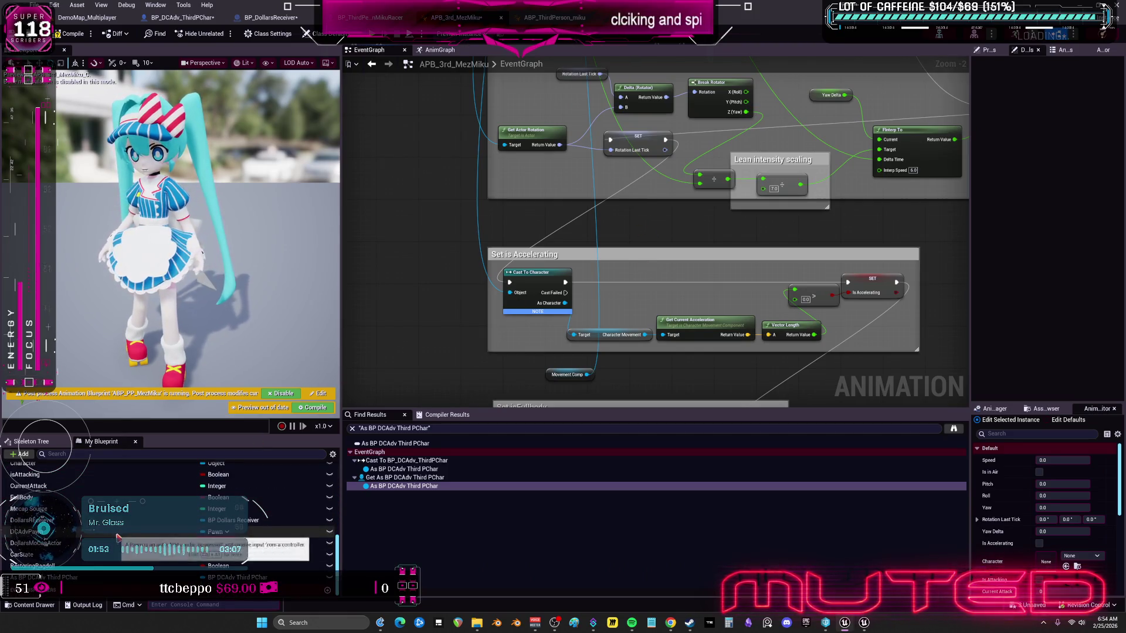
mouse_move(118, 578)
left_mouse_down()
mouse_move(446, 446)
mouse_move(458, 380)
mouse_move(440, 367)
left_mouse_up()
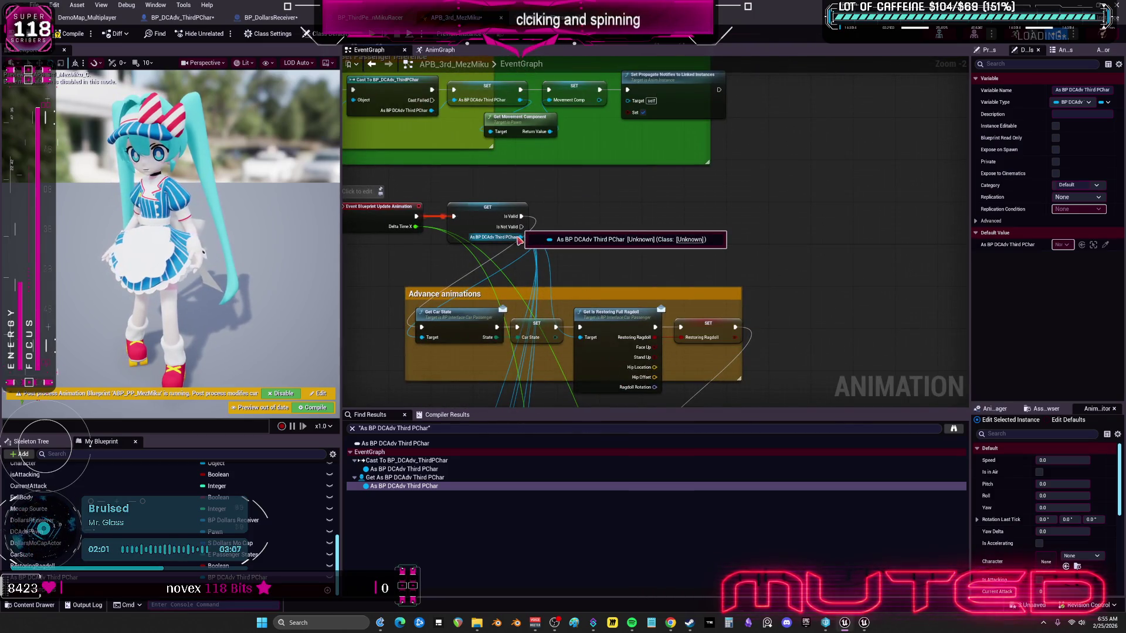
mouse_move(528, 322)
left_mouse_down()
mouse_move(526, 424)
mouse_move(542, 285)
mouse_move(553, 309)
mouse_move(634, 288)
mouse_move(546, 290)
left_mouse_up()
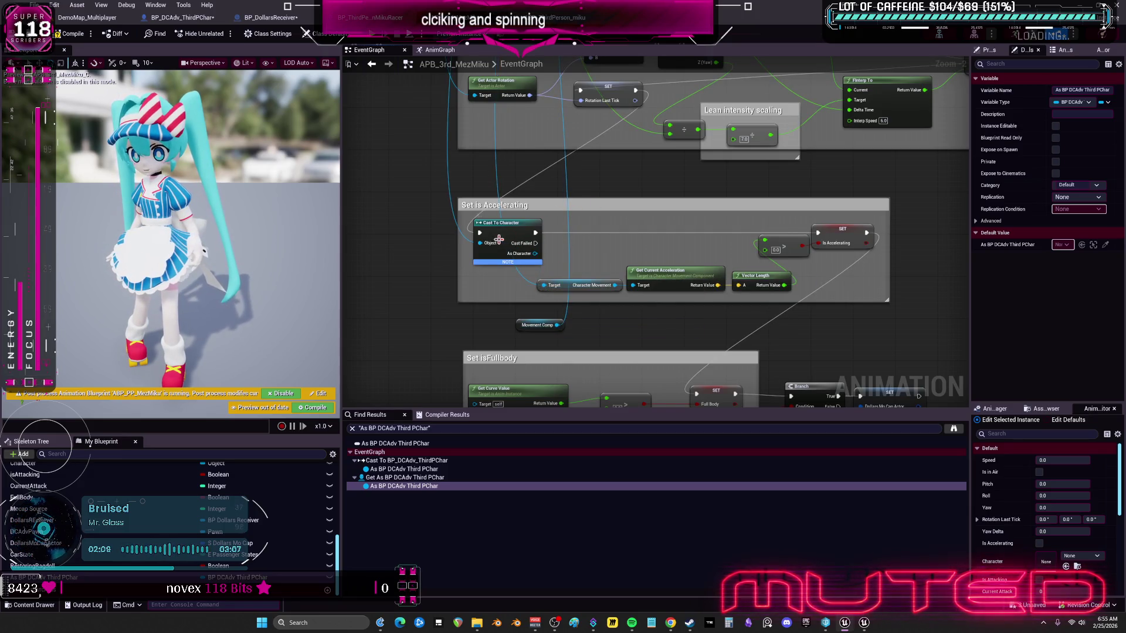
mouse_move(480, 233)
left_mouse_down()
mouse_move(810, 243)
mouse_move(818, 233)
left_mouse_up()
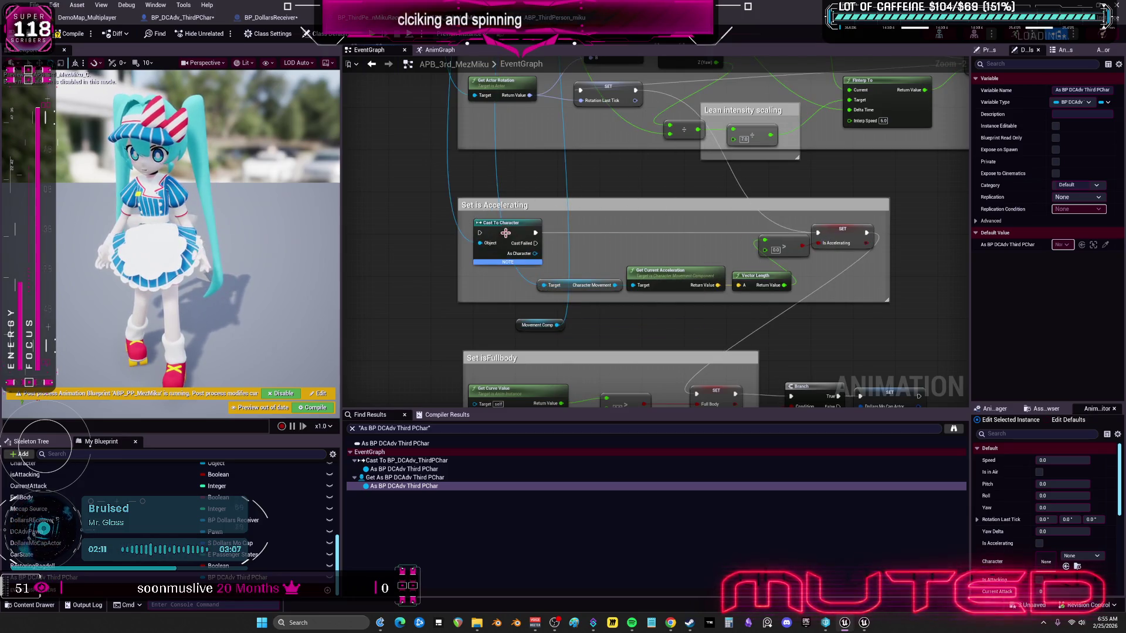
key("Delete")
left_click(531, 325)
mouse_move(530, 325)
left_mouse_down()
mouse_move(453, 330)
mouse_move(446, 276)
mouse_move(431, 316)
mouse_move(434, 258)
left_mouse_up()
mouse_move(446, 58)
left_mouse_down()
mouse_move(464, 202)
mouse_move(484, 259)
left_mouse_up()
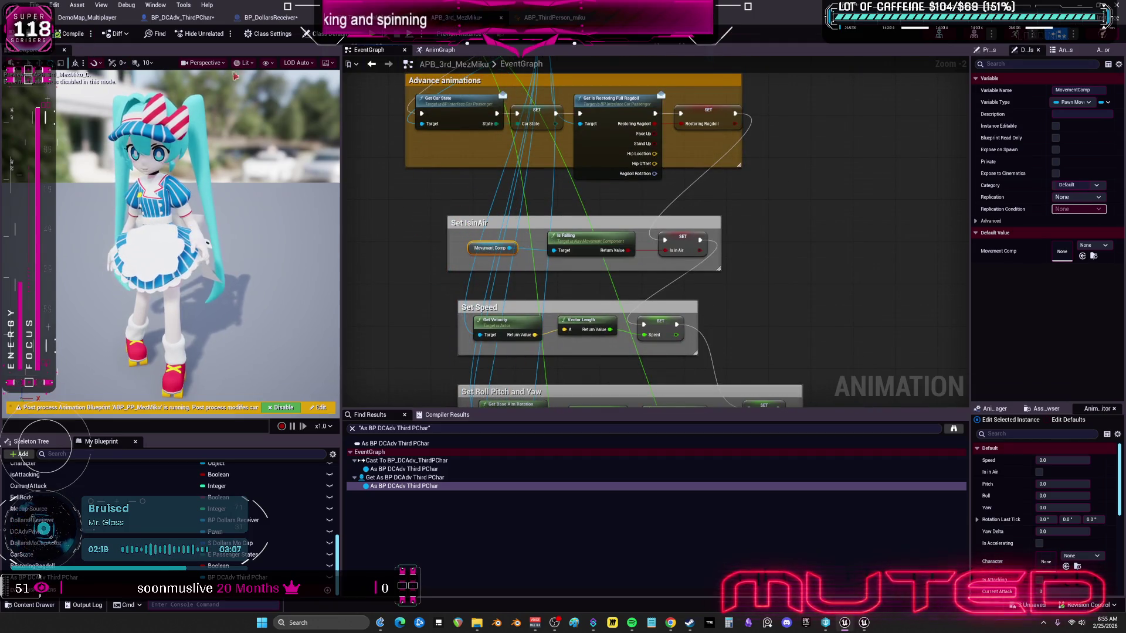
left_click(552, 17)
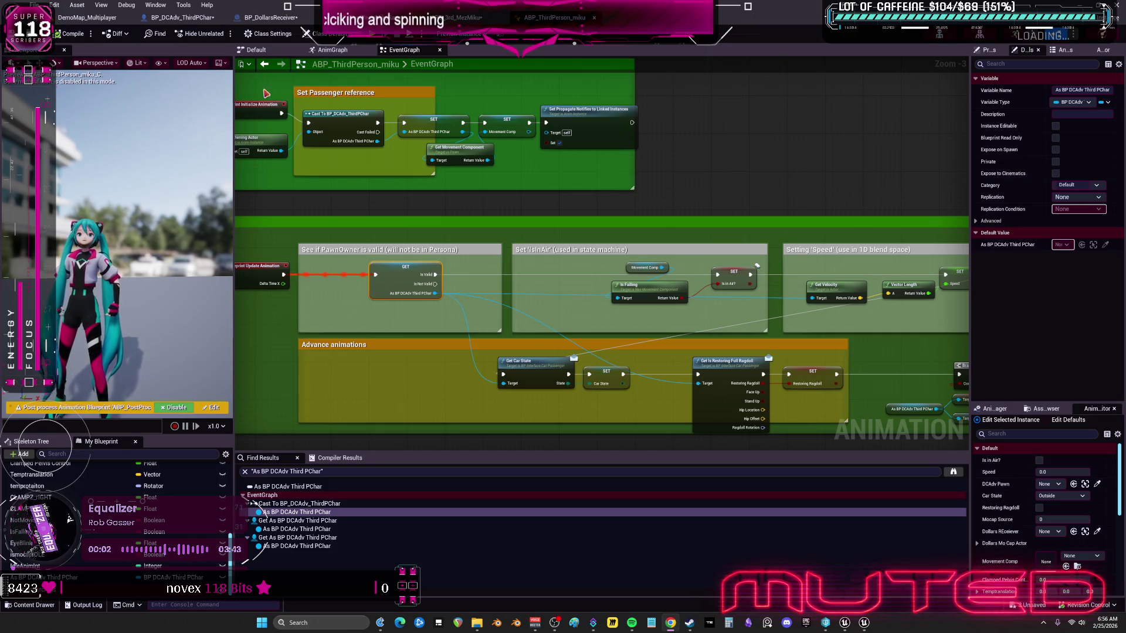
left_click(34, 5)
Step: Save all blueprints and review APB_3rd_MezMiku's BeginPlay section and ABP_ThirdPerson_miku's graph
left_click(70, 76)
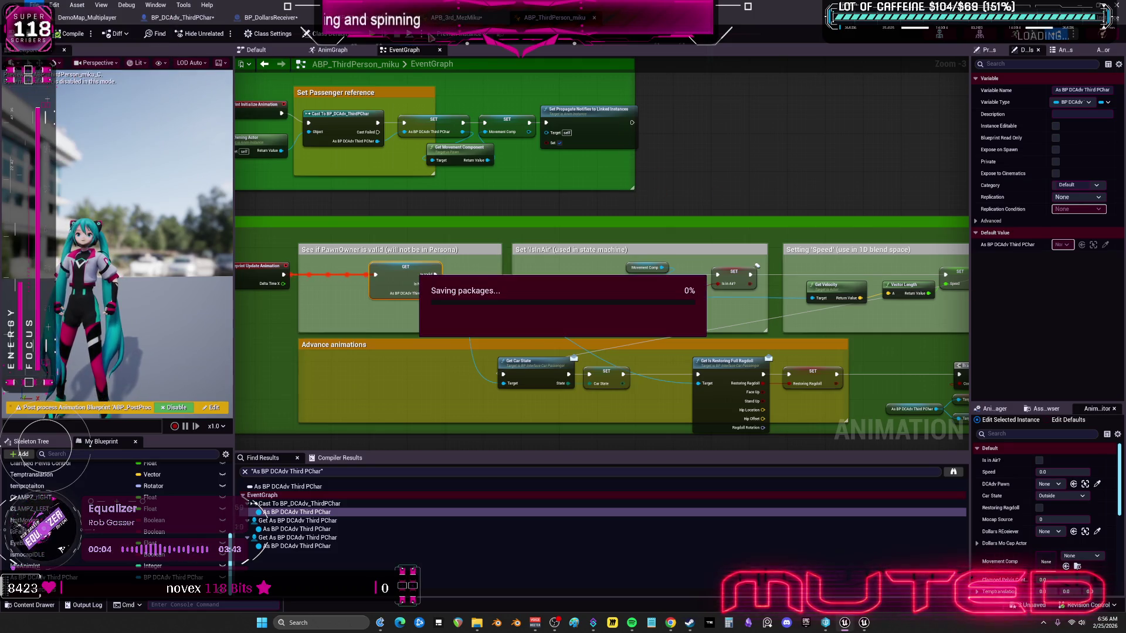
left_click(456, 18)
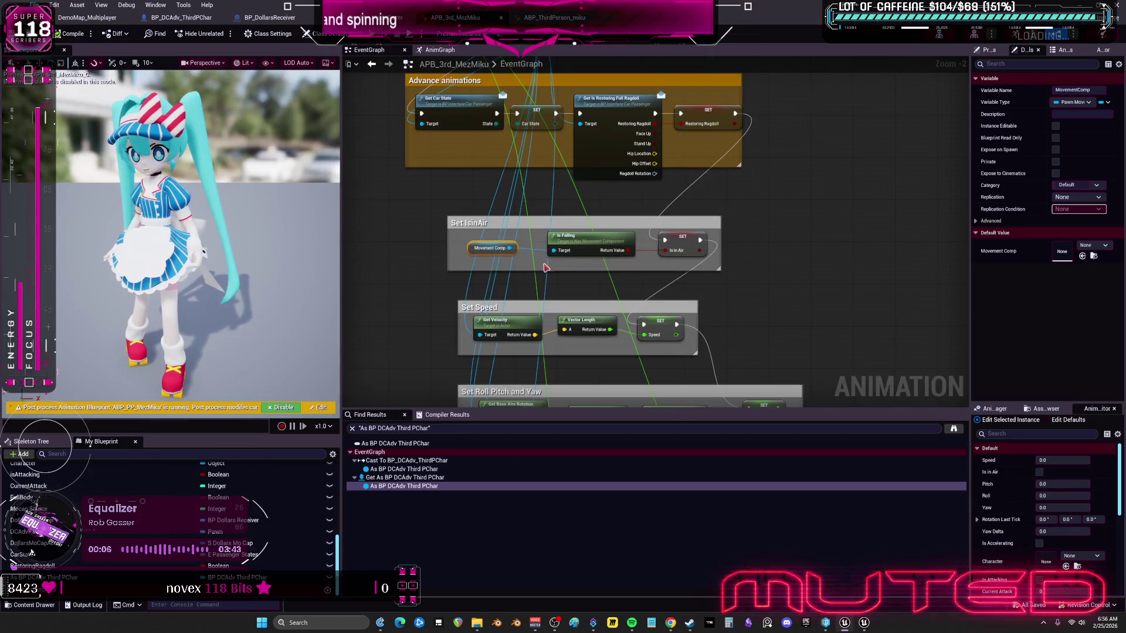
scroll(541, 236, "down", 3)
scroll(512, 204, "up", 2)
left_click_drag(512, 204, 628, 227)
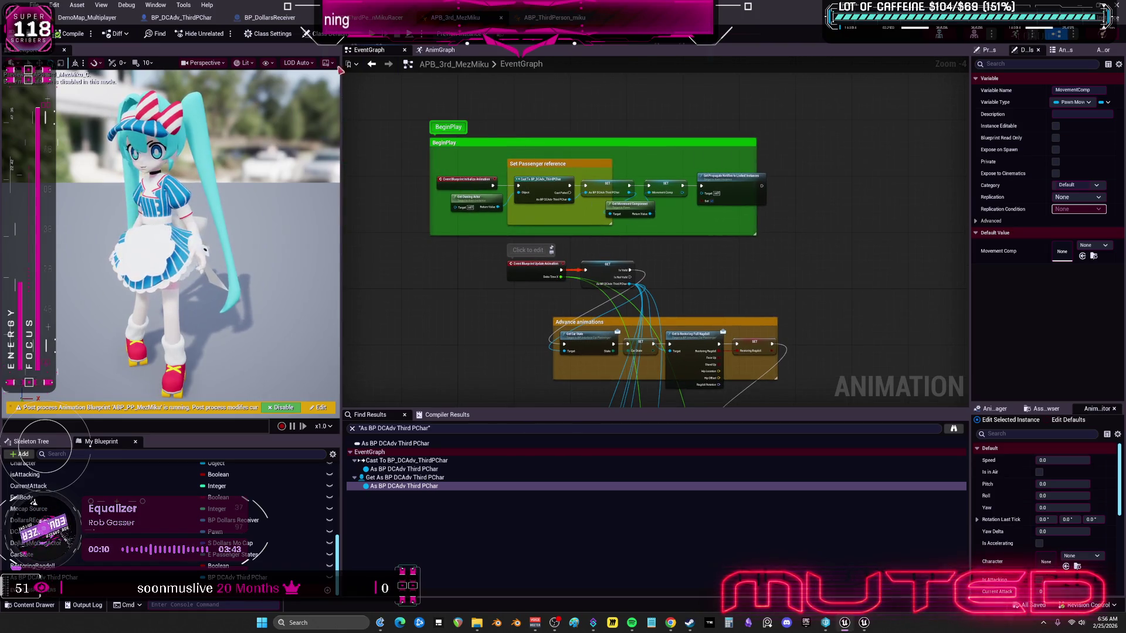
left_click(551, 18)
scroll(580, 246, "up", 1)
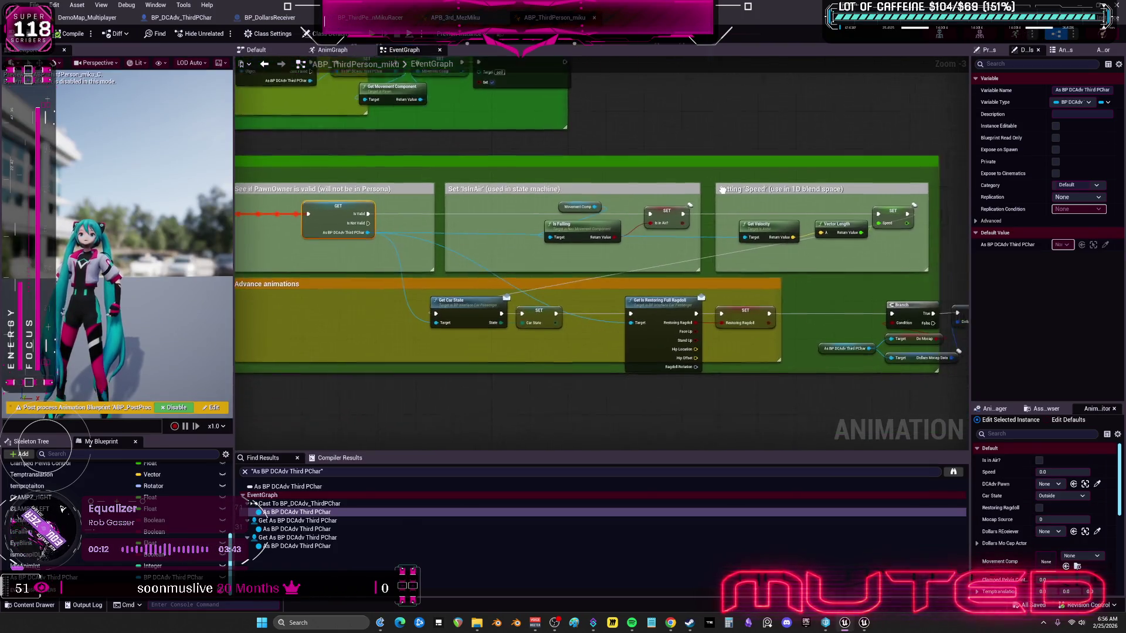
Step: Survey BP_DollarsReceiver's Bone Control section, WHAT IS THIS FOR? comment and finger Switch node
left_click(276, 17)
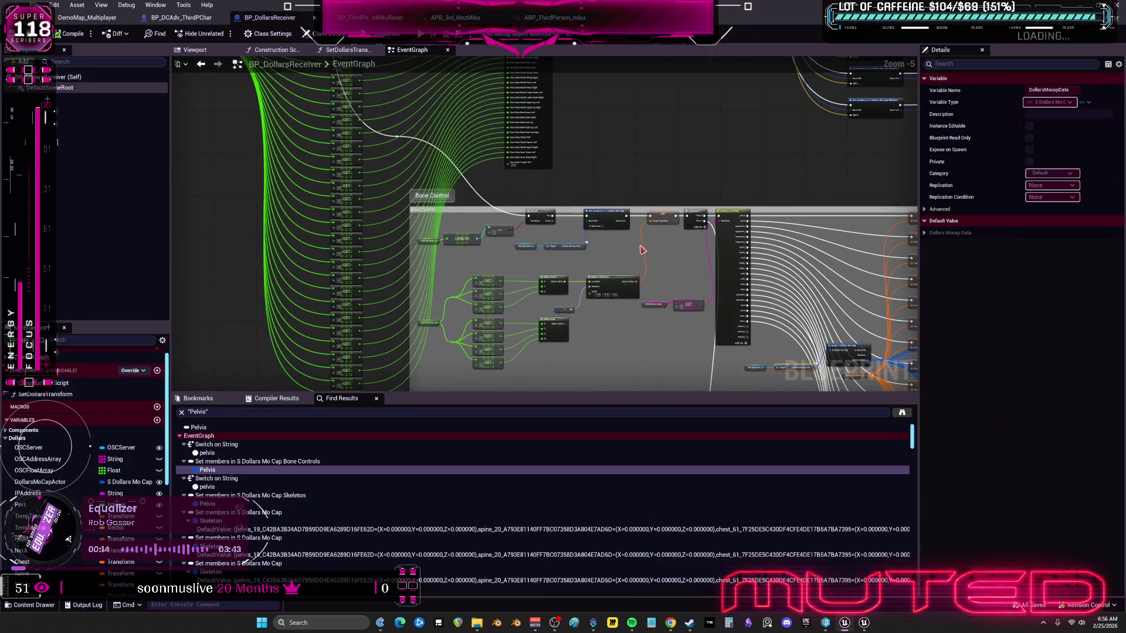
mouse_move(545, 171)
left_mouse_down()
mouse_move(570, 246)
mouse_move(507, 183)
mouse_move(578, 329)
mouse_move(656, 204)
left_mouse_up()
left_click_drag(551, 128, 515, 186)
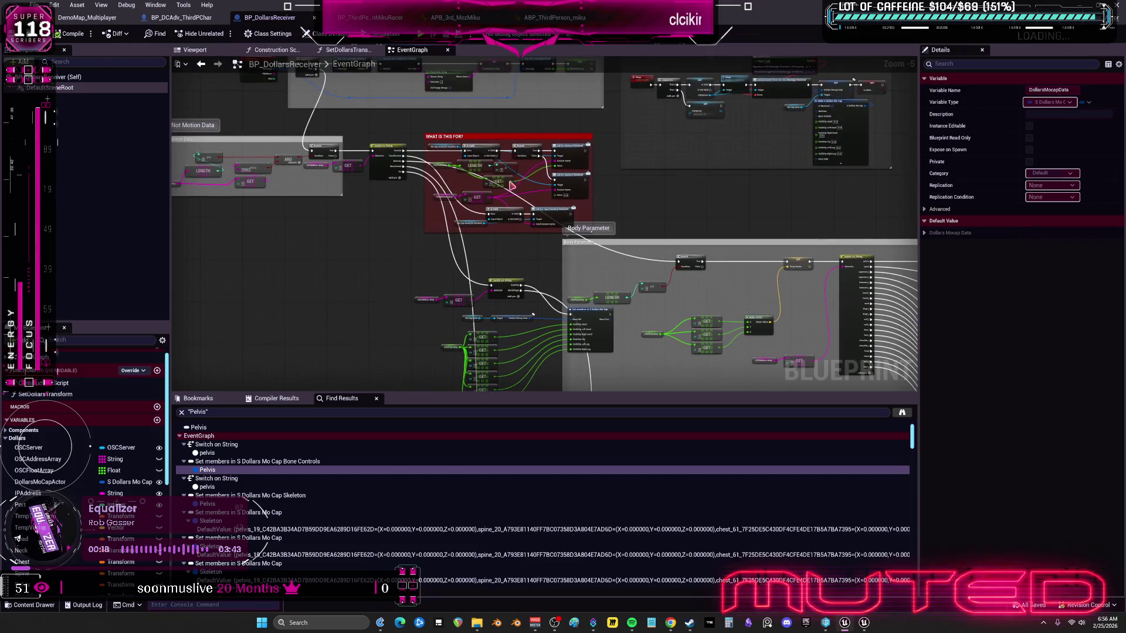
scroll(617, 319, "up", 3)
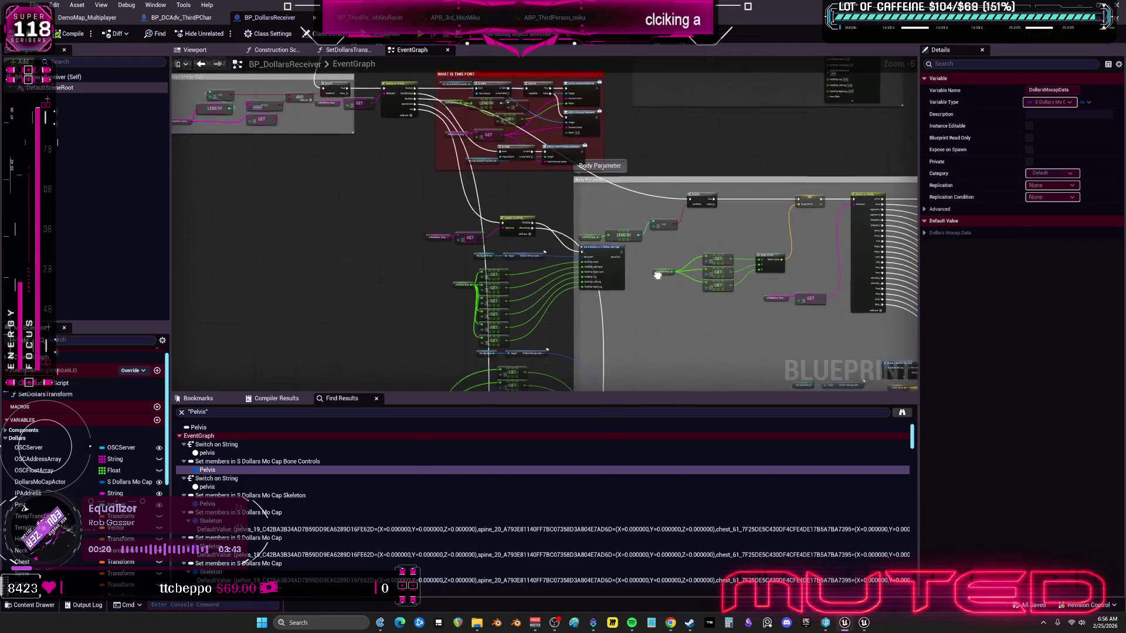
scroll(580, 354, "down", 3)
mouse_move(548, 193)
left_mouse_down()
mouse_move(583, 276)
mouse_move(584, 241)
mouse_move(565, 216)
mouse_move(558, 175)
left_mouse_up()
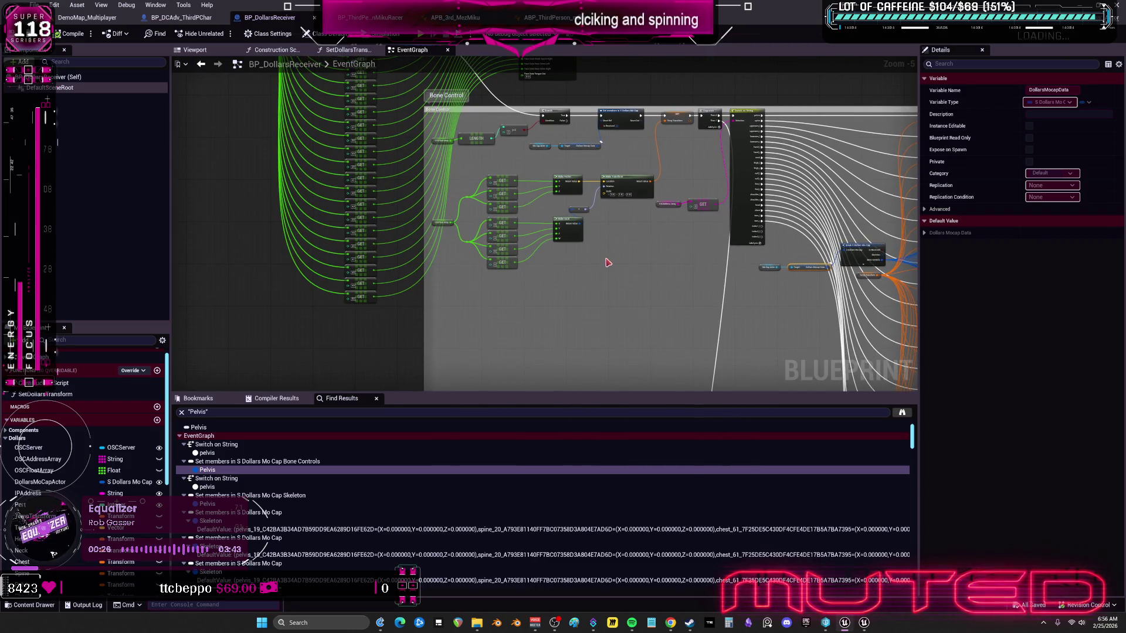
mouse_move(664, 356)
left_mouse_down()
mouse_move(649, 239)
mouse_move(610, 138)
mouse_move(649, 294)
mouse_move(628, 217)
mouse_move(551, 290)
mouse_move(575, 212)
mouse_move(711, 181)
mouse_move(623, 209)
mouse_move(608, 254)
left_mouse_up()
Step: Center the Event Tick transform nodes and open the SetDollarsTransform function graph
scroll(611, 201, "down", 4)
scroll(604, 206, "up", 5)
scroll(640, 166, "up", 2)
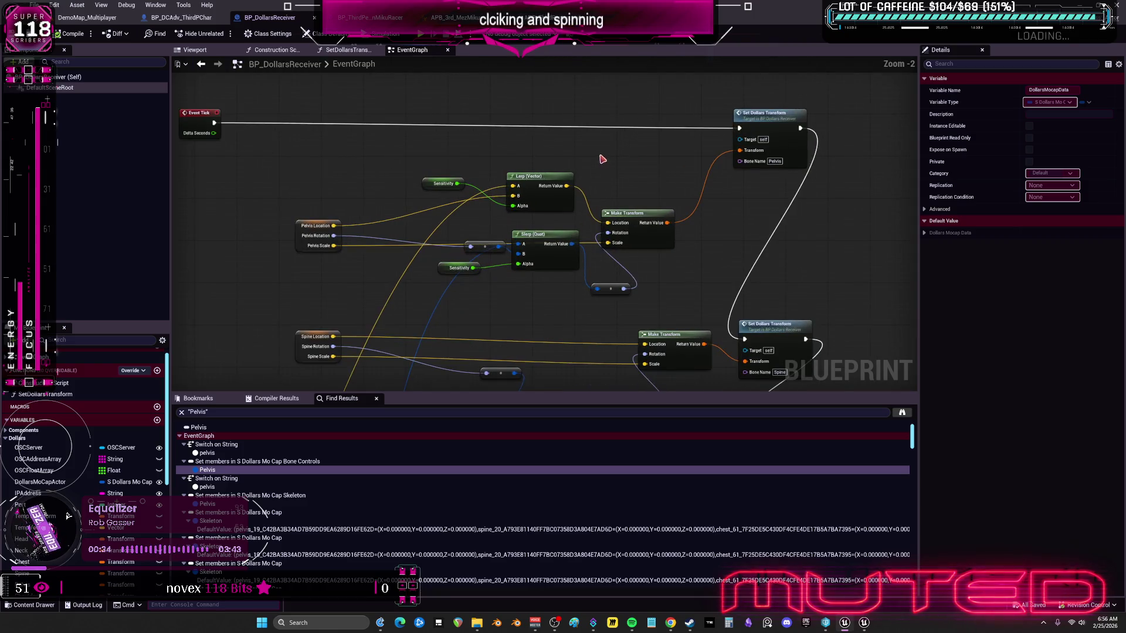
mouse_move(610, 147)
left_mouse_down()
mouse_move(689, 159)
mouse_move(637, 173)
left_mouse_up()
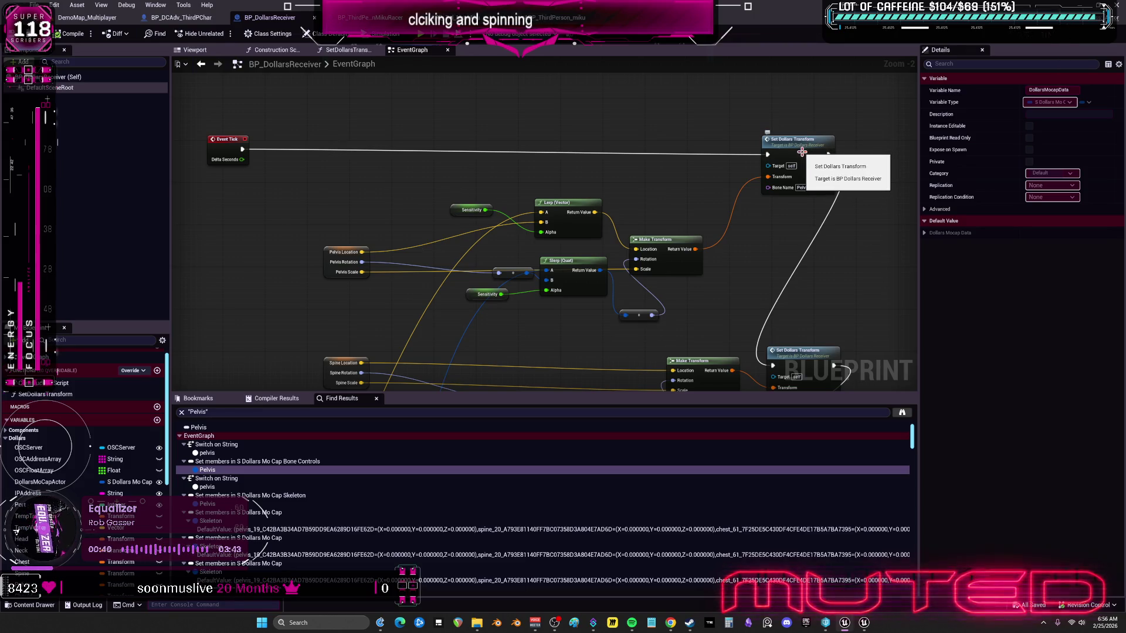
double_click(801, 152)
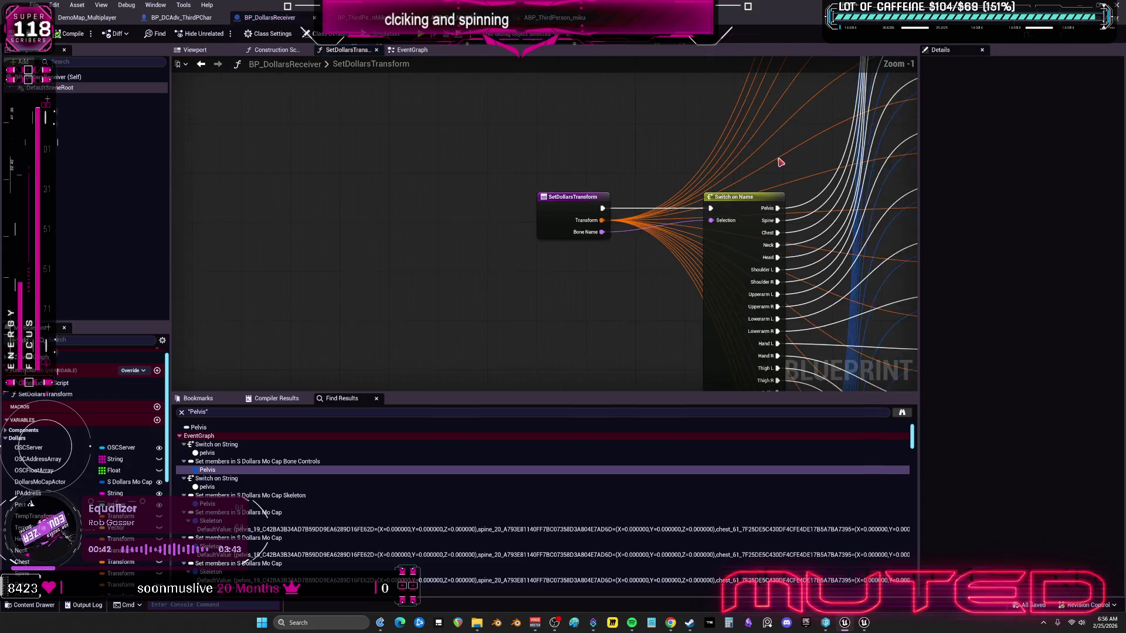
left_click_drag(743, 160, 698, 224)
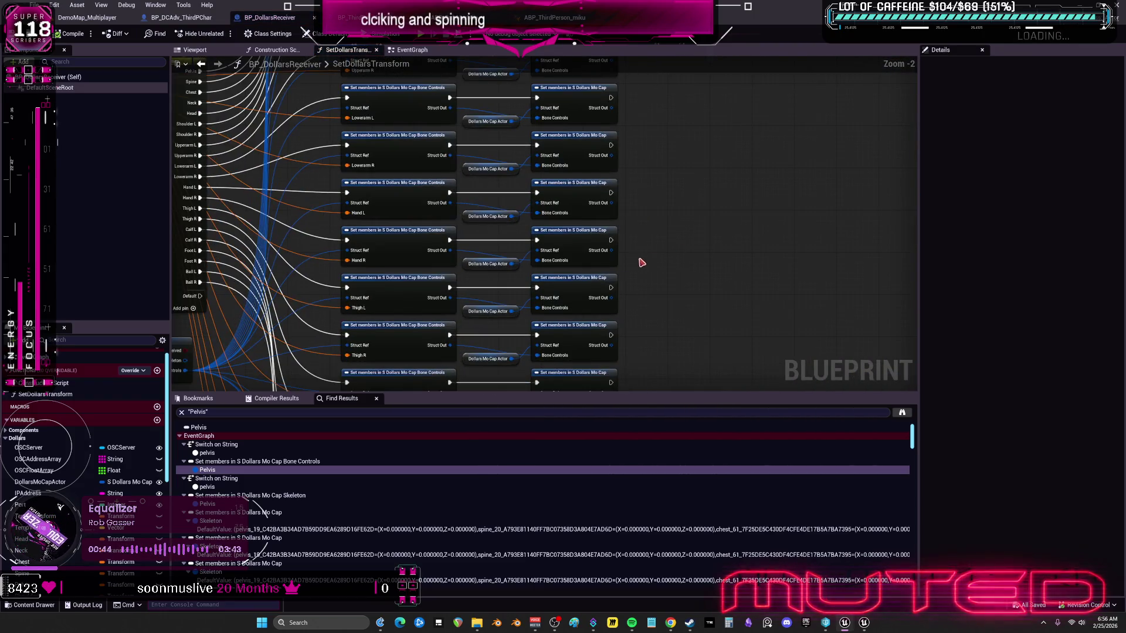
scroll(579, 250, "down", 5)
scroll(494, 298, "up", 3)
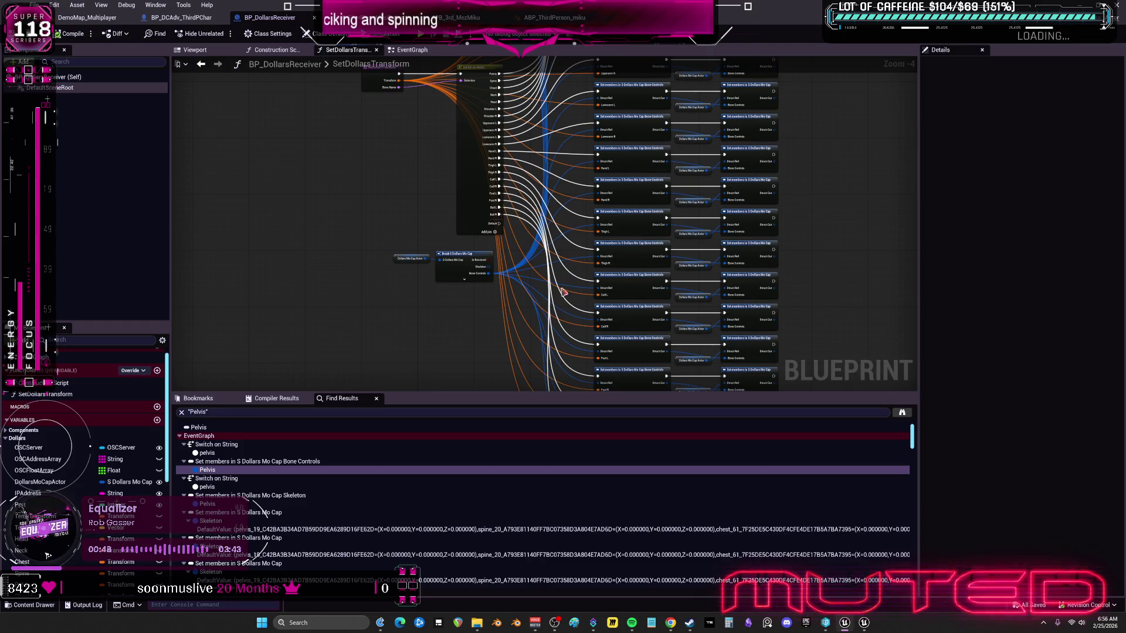
scroll(601, 291, "up", 2)
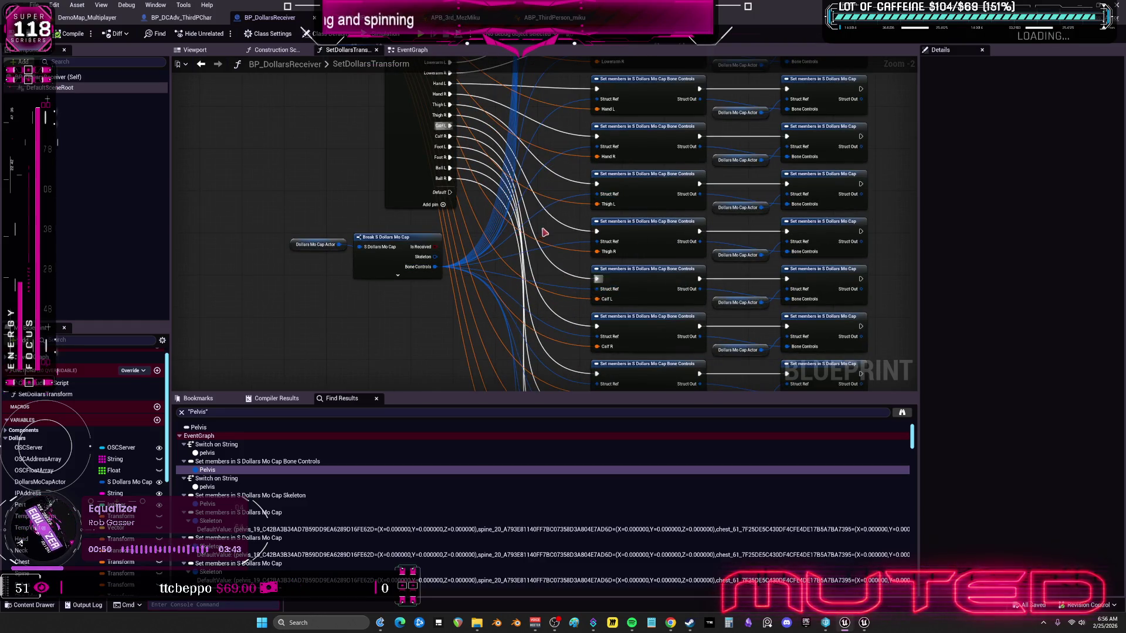
scroll(545, 218, "down", 1)
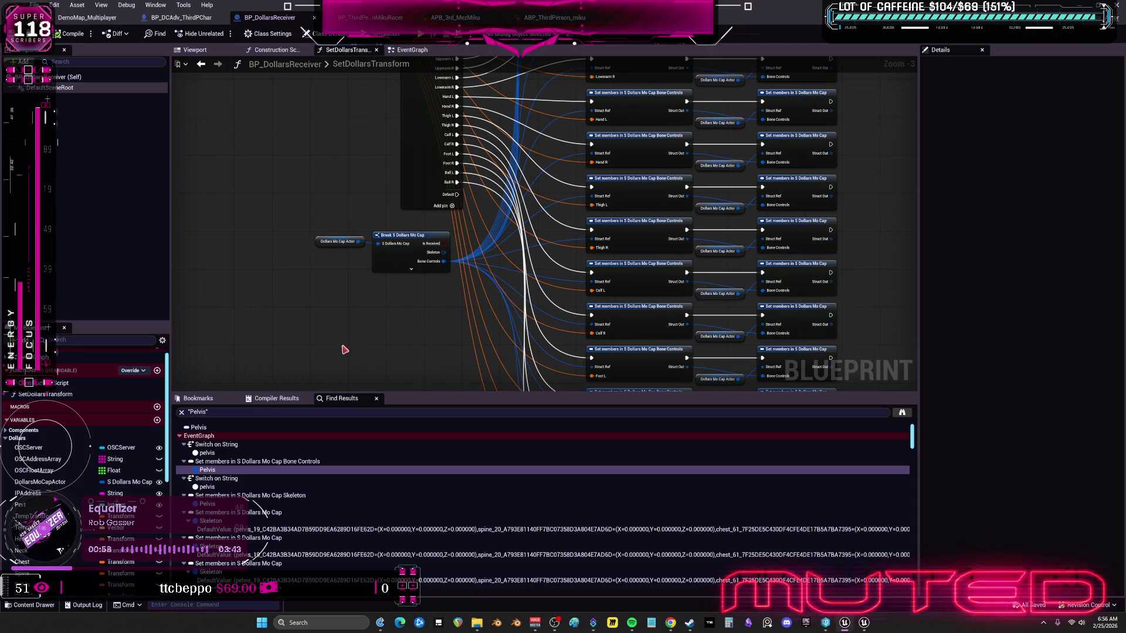
left_click(409, 51)
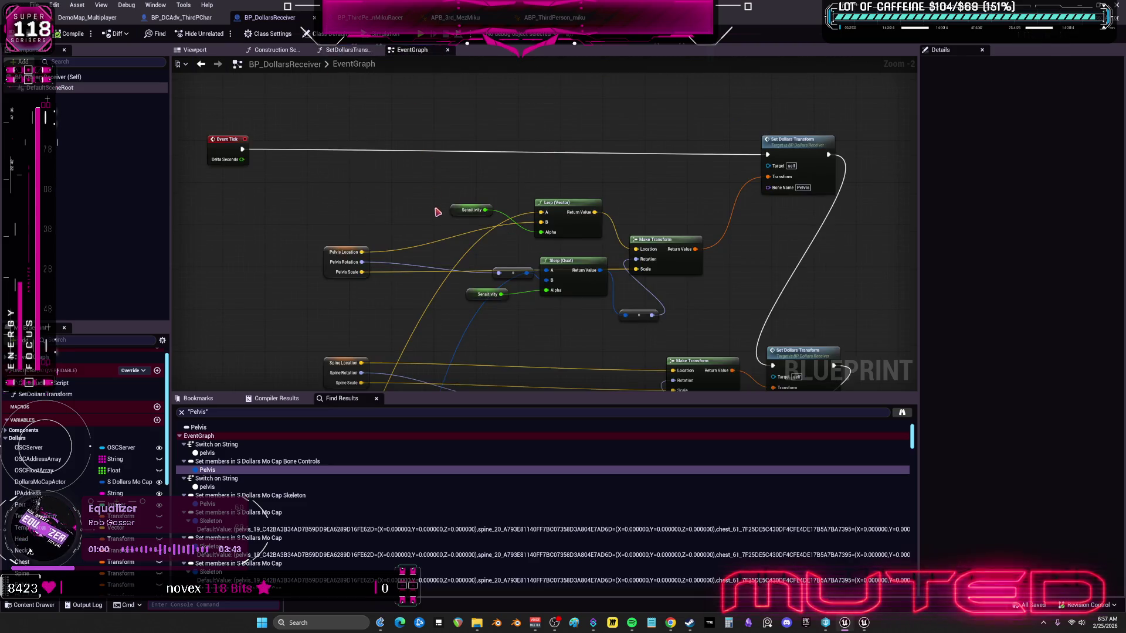
scroll(437, 210, "down", 3)
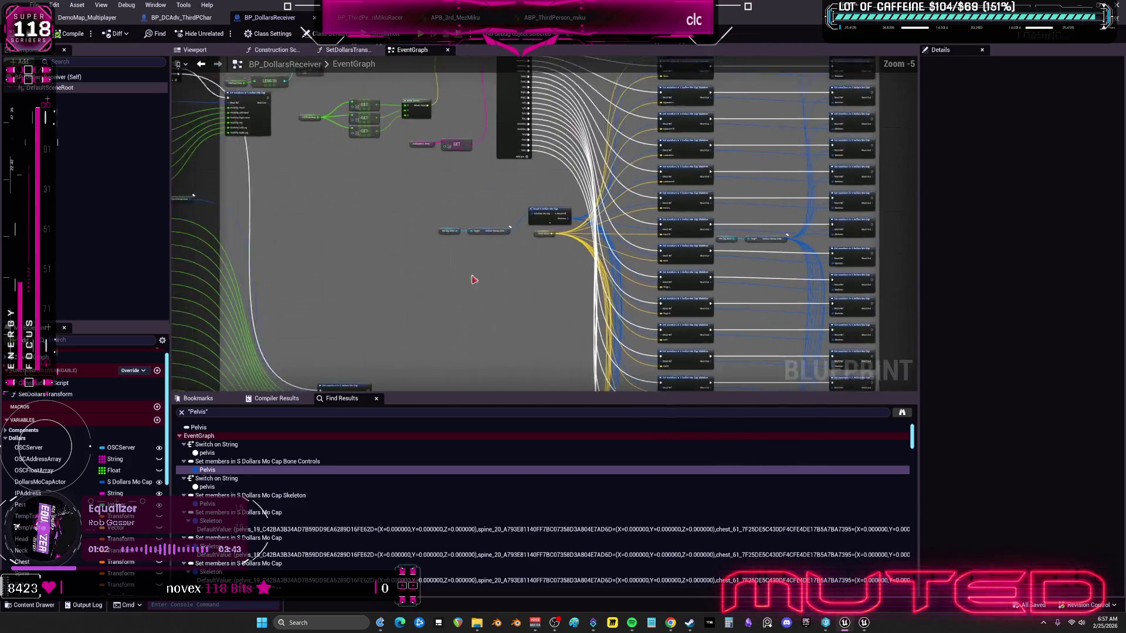
scroll(394, 201, "up", 1)
left_click_drag(395, 201, 618, 228)
scroll(618, 228, "up", 2)
mouse_move(488, 211)
left_mouse_down()
mouse_move(638, 231)
mouse_move(765, 181)
left_mouse_up()
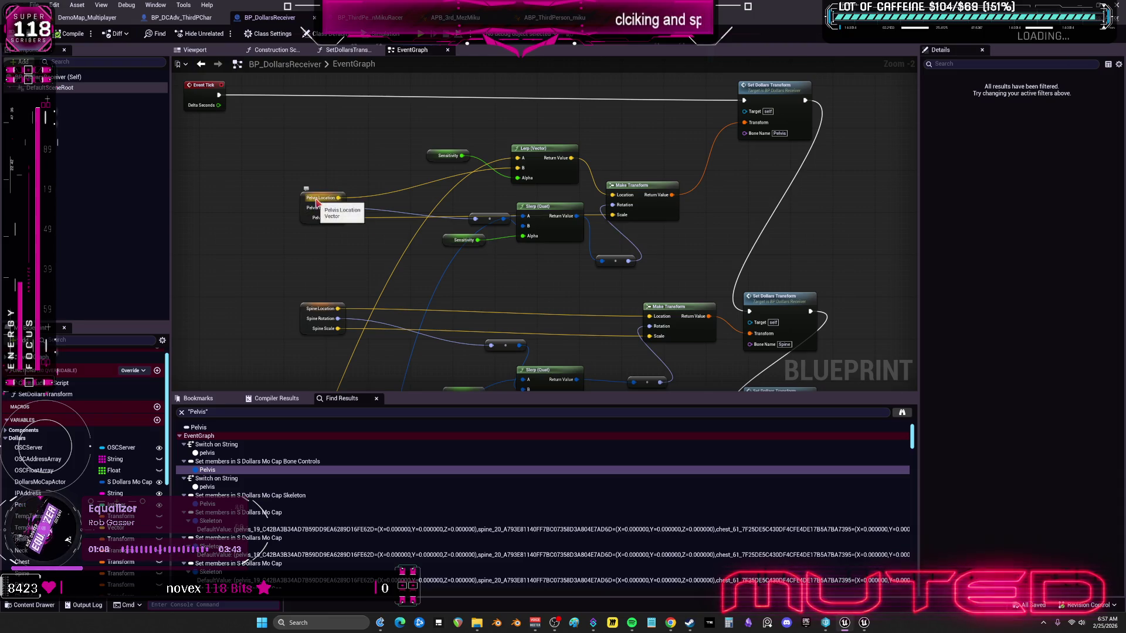
scroll(88, 457, "down", 5)
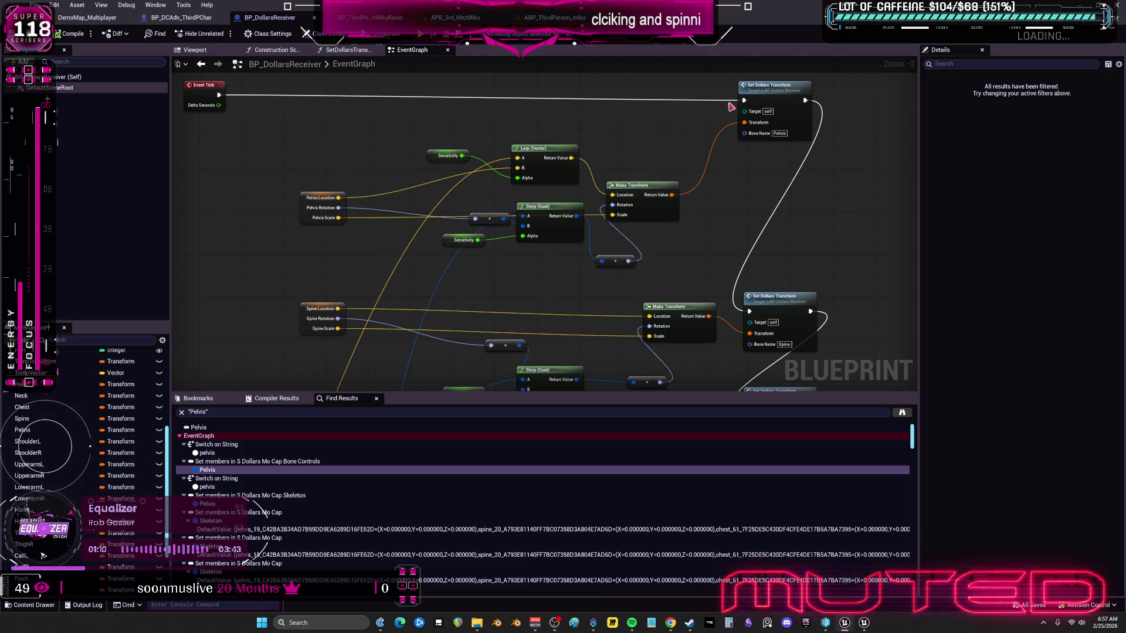
Step: Wire Dollars Mocap Data into the Break node and delete the old Dollars Mo Cap Actor node
double_click(762, 86)
left_click(365, 253)
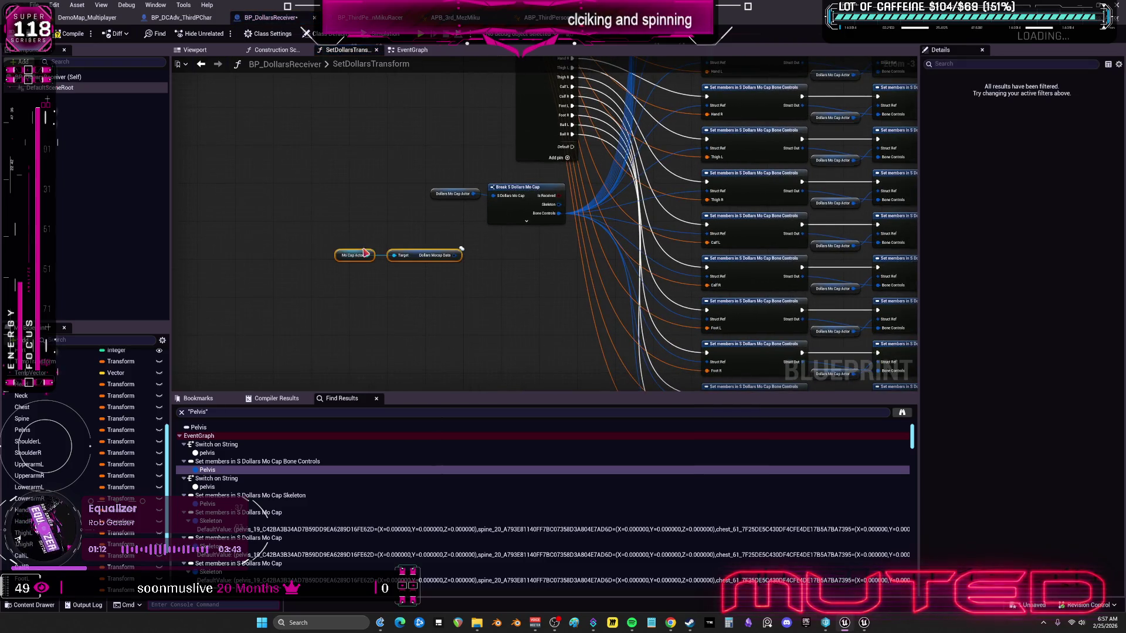
scroll(464, 249, "up", 1)
left_click_drag(453, 258, 501, 182)
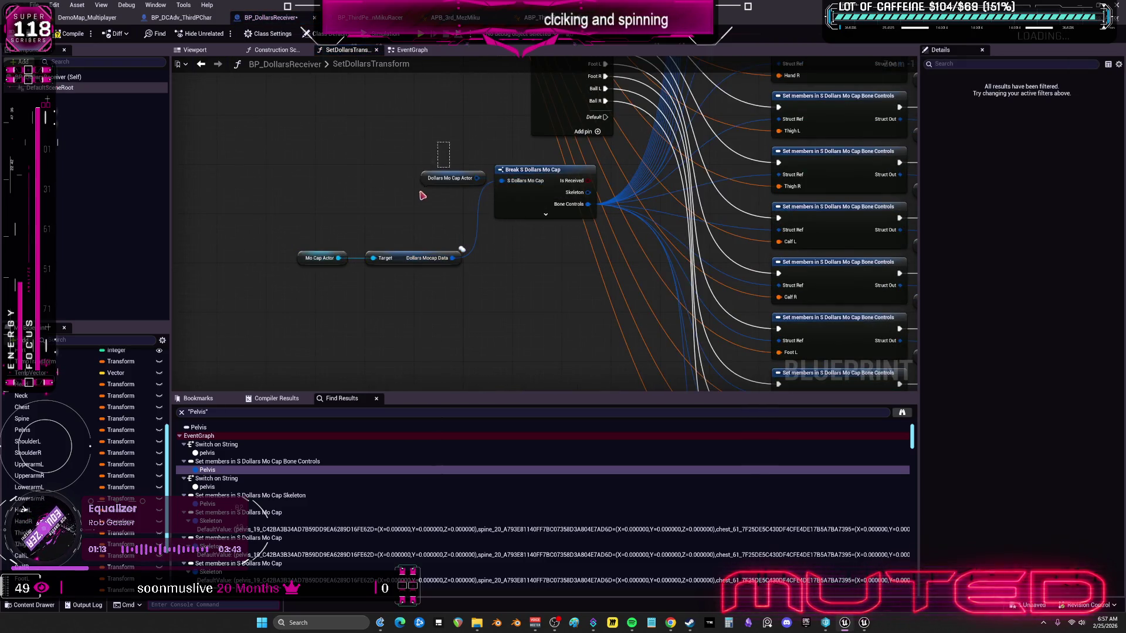
key("Delete")
mouse_move(329, 195)
left_mouse_down()
mouse_move(411, 276)
mouse_move(387, 182)
left_mouse_up()
Step: Spread out the Set members column and paste a copy of the Mo Cap data nodes
left_click_drag(653, 178, 509, 305)
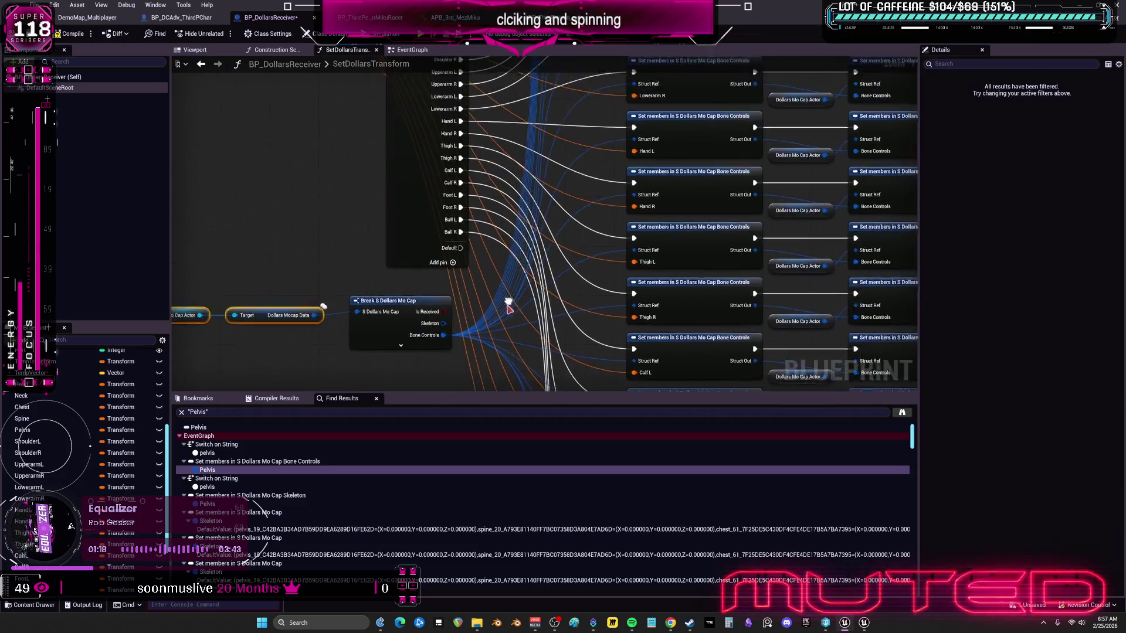
scroll(509, 302, "down", 3)
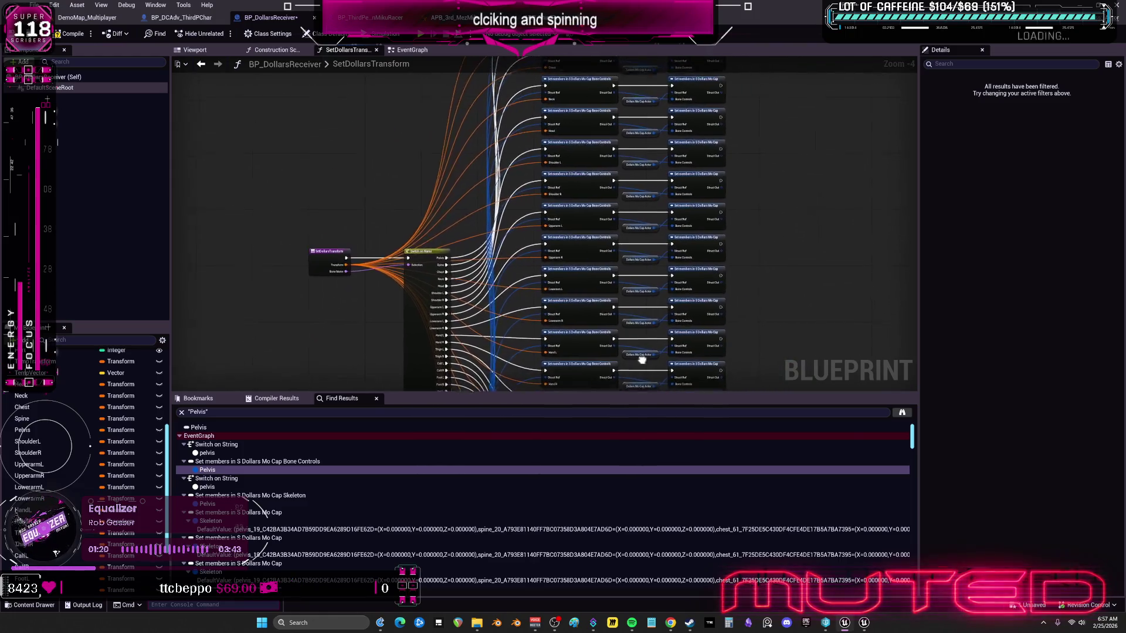
scroll(644, 363, "down", 4)
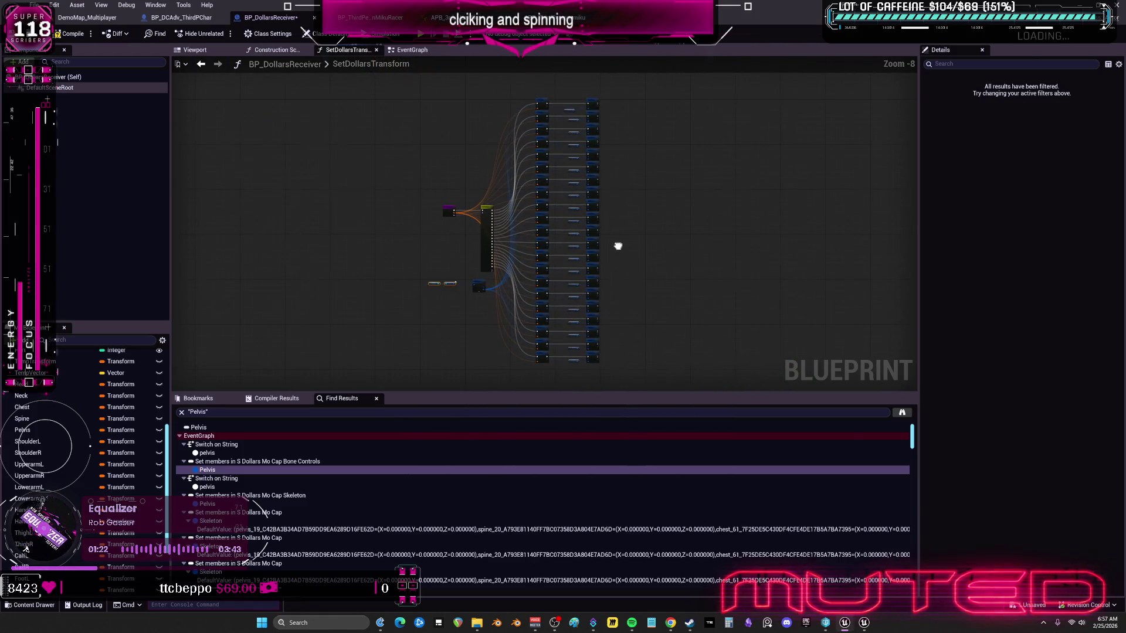
mouse_move(625, 375)
left_mouse_down()
mouse_move(576, 80)
mouse_move(602, 108)
mouse_move(667, 108)
left_mouse_up()
scroll(573, 244, "up", 7)
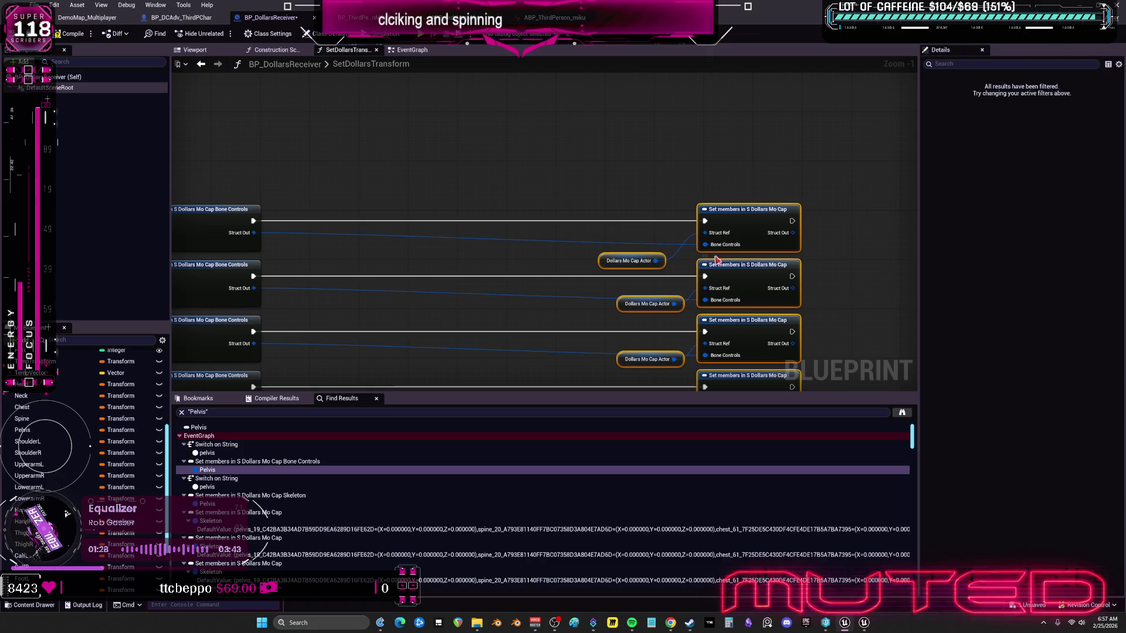
left_click(526, 173)
key("ctrl+v")
scroll(645, 166, "up", 1)
Step: Wire Dollars Mocap Data into the Struct Ref pins of several Set members nodes
mouse_move(653, 172)
left_mouse_down()
mouse_move(669, 202)
mouse_move(730, 247)
mouse_move(728, 290)
mouse_move(723, 238)
left_mouse_up()
mouse_move(654, 184)
left_mouse_down()
mouse_move(717, 305)
mouse_move(704, 277)
mouse_move(590, 360)
mouse_move(561, 215)
mouse_move(691, 225)
left_mouse_up()
mouse_move(560, 203)
left_mouse_down()
mouse_move(688, 283)
mouse_move(577, 222)
mouse_move(688, 346)
left_mouse_up()
mouse_move(427, 204)
left_mouse_down()
mouse_move(418, 323)
mouse_move(396, 125)
mouse_move(363, 362)
left_mouse_up()
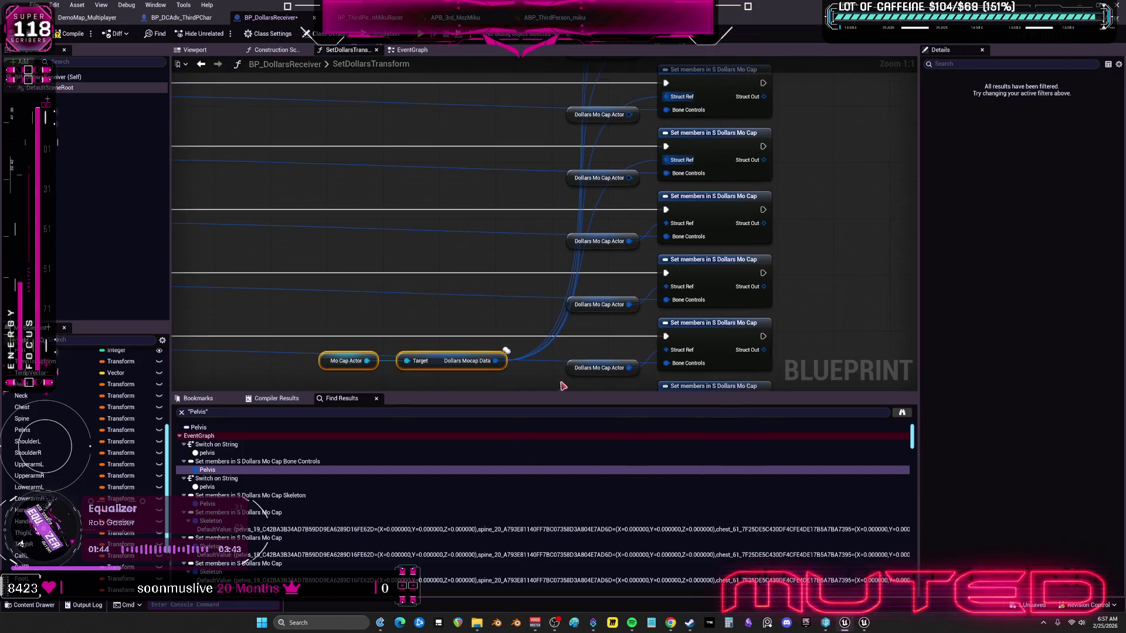
mouse_move(498, 362)
left_mouse_down()
mouse_move(649, 322)
mouse_move(667, 229)
left_mouse_up()
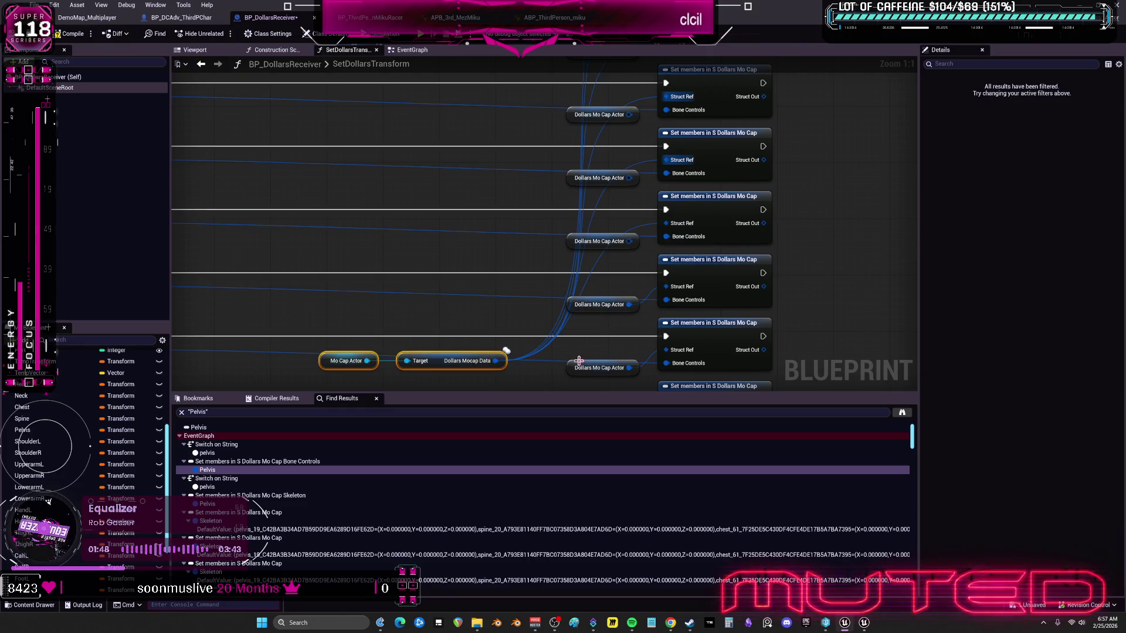
mouse_move(505, 353)
left_mouse_down()
mouse_move(508, 232)
mouse_move(679, 223)
left_mouse_up()
mouse_move(483, 152)
left_mouse_down()
mouse_move(659, 196)
mouse_move(549, 217)
mouse_move(654, 263)
mouse_move(533, 241)
mouse_move(653, 326)
left_mouse_up()
Step: Paste another Mo Cap data copy near Thigh L and select the Pelvis Bone Controls set nodes
scroll(530, 288, "down", 4)
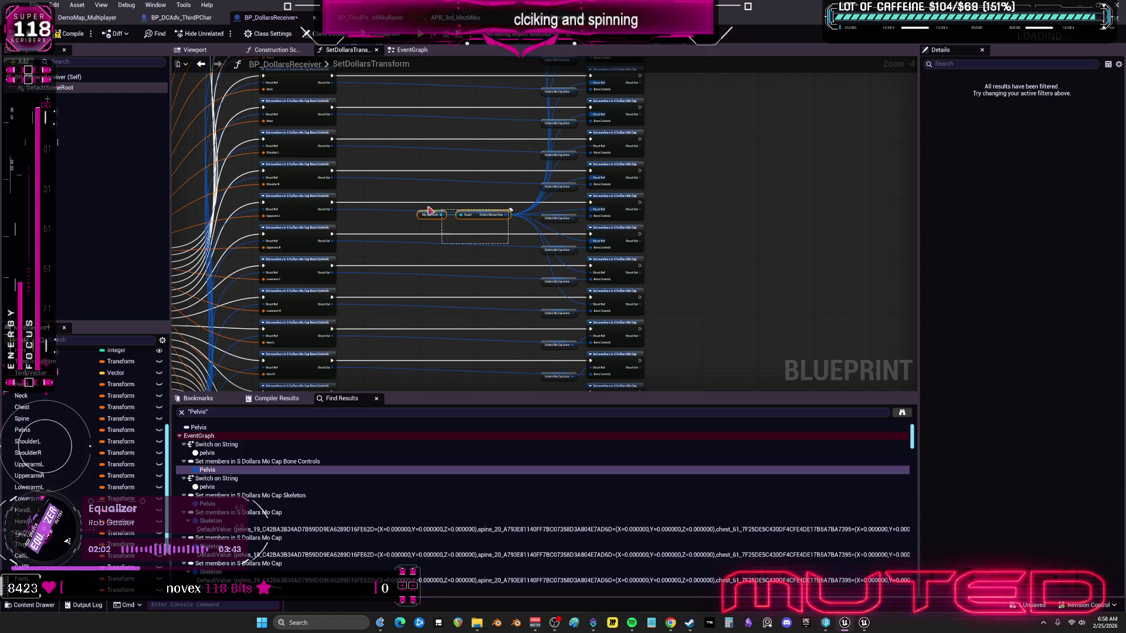
mouse_move(478, 214)
left_mouse_down()
mouse_move(466, 369)
mouse_move(457, 238)
left_mouse_up()
scroll(541, 205, "up", 3)
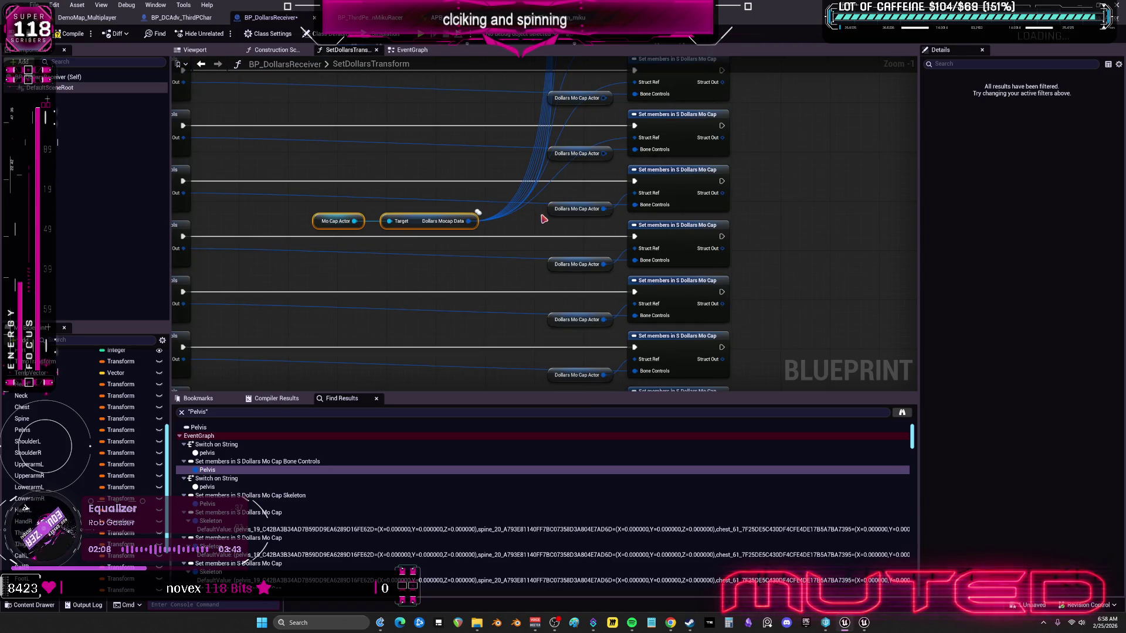
left_click_drag(544, 219, 744, 265)
left_click_drag(422, 193, 627, 208)
scroll(654, 202, "down", 2)
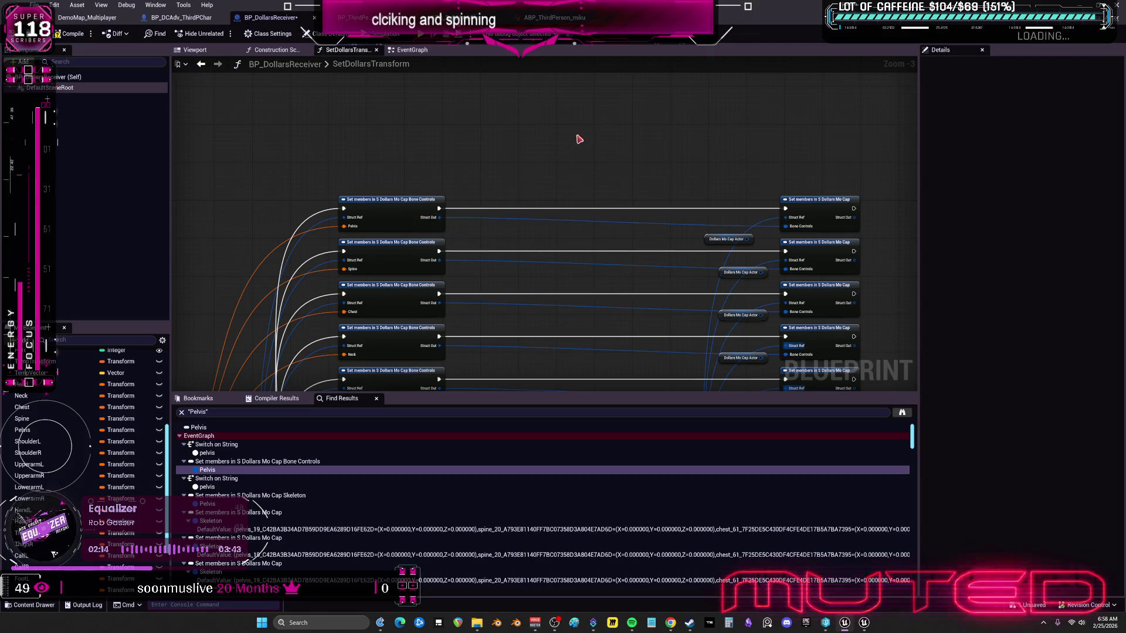
key("ctrl+v")
left_click_drag(812, 210, 498, 209)
left_click_drag(552, 233, 337, 167)
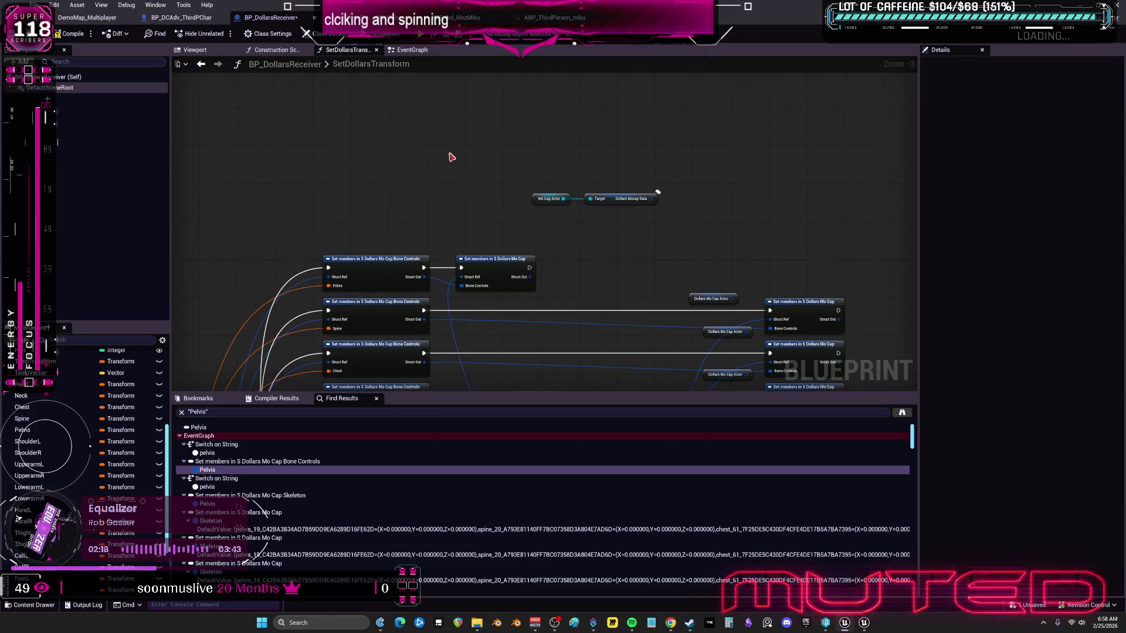
Step: Duplicate the selected Pelvis set nodes and shift the Mo Cap data nodes left
key("ctrl+c")
key("ctrl+v")
left_click_drag(681, 214, 525, 189)
left_click_drag(615, 201, 463, 201)
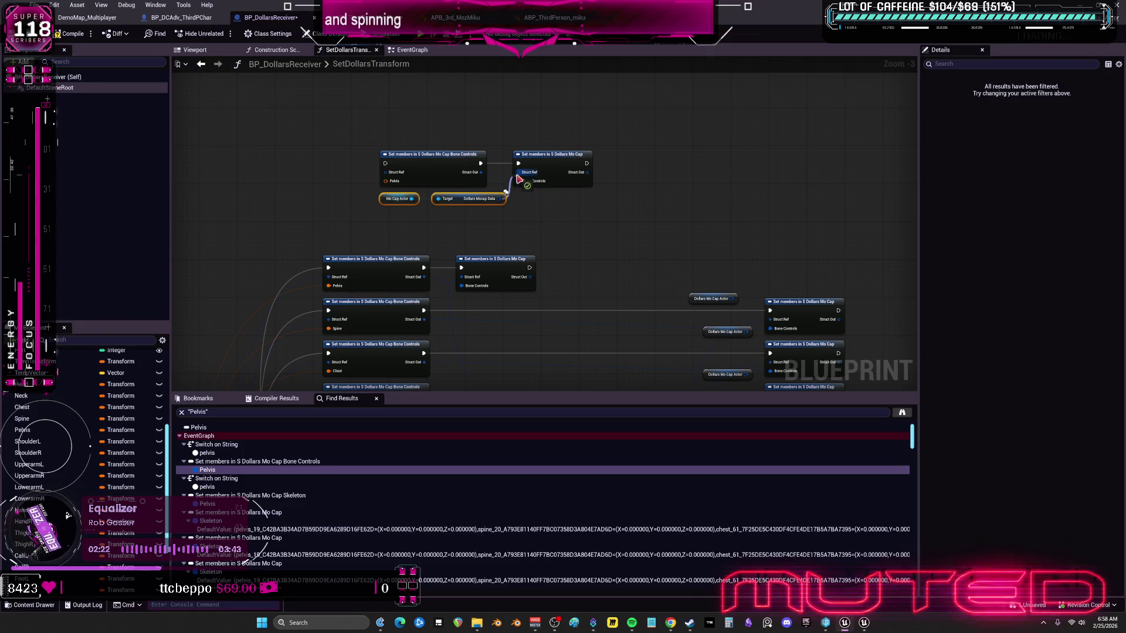
mouse_move(460, 251)
left_mouse_down()
mouse_move(537, 179)
mouse_move(519, 194)
left_mouse_up()
Step: Collapse the copied node group into a new function and open its NewFunction graph
left_click_drag(744, 192, 462, 112)
right_click(541, 129)
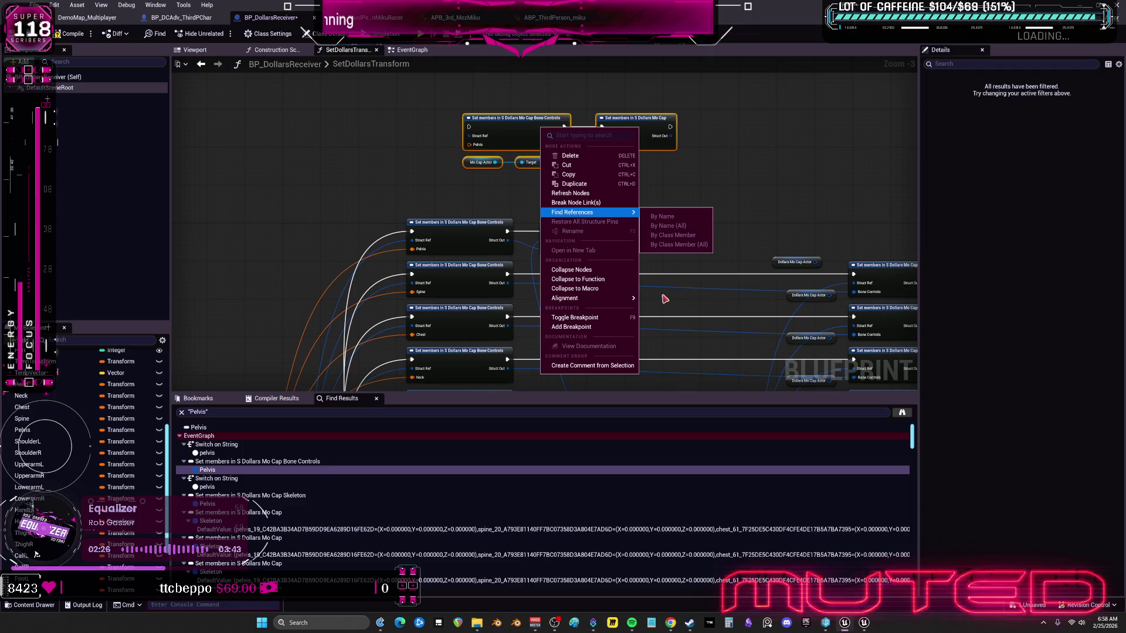
left_click(606, 279)
mouse_move(546, 142)
left_mouse_down()
mouse_move(596, 174)
mouse_move(596, 151)
left_mouse_up()
double_click(596, 150)
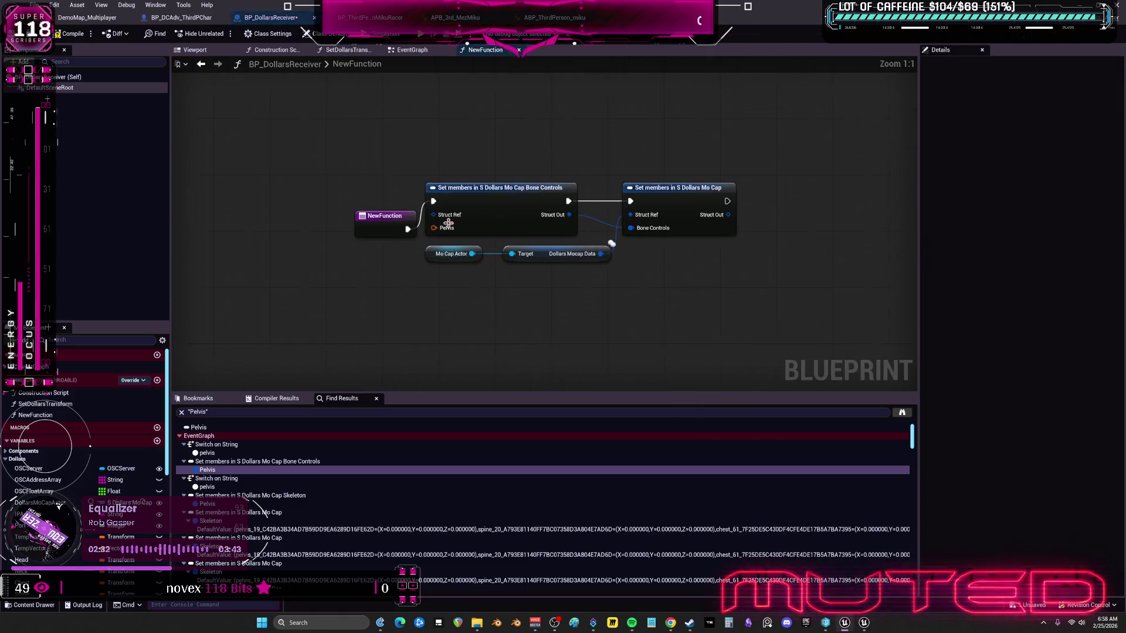
left_click_drag(376, 203, 371, 194)
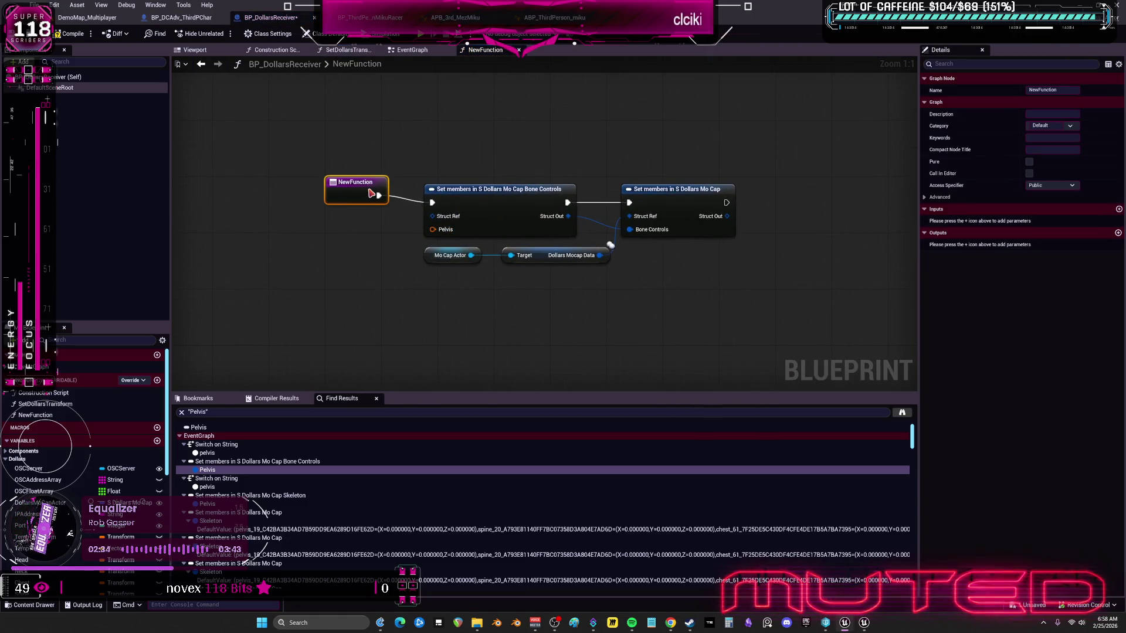
Step: Move between the SetDollarsTransform, EventGraph and NewFunction graphs
left_click(202, 65)
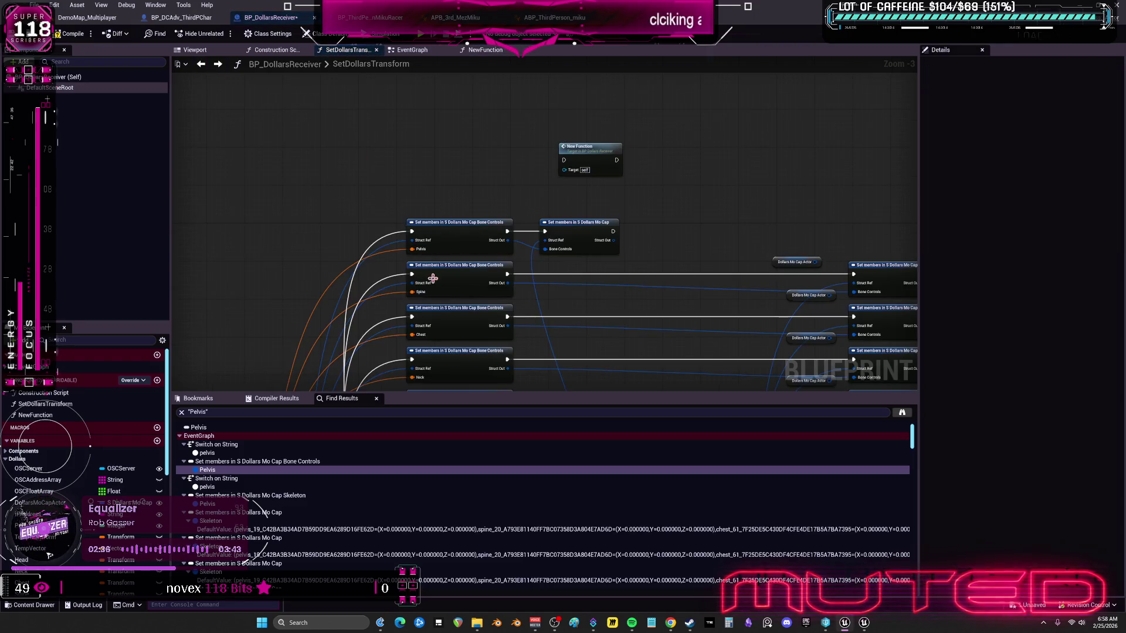
scroll(540, 192, "up", 1)
left_click_drag(537, 191, 552, 261)
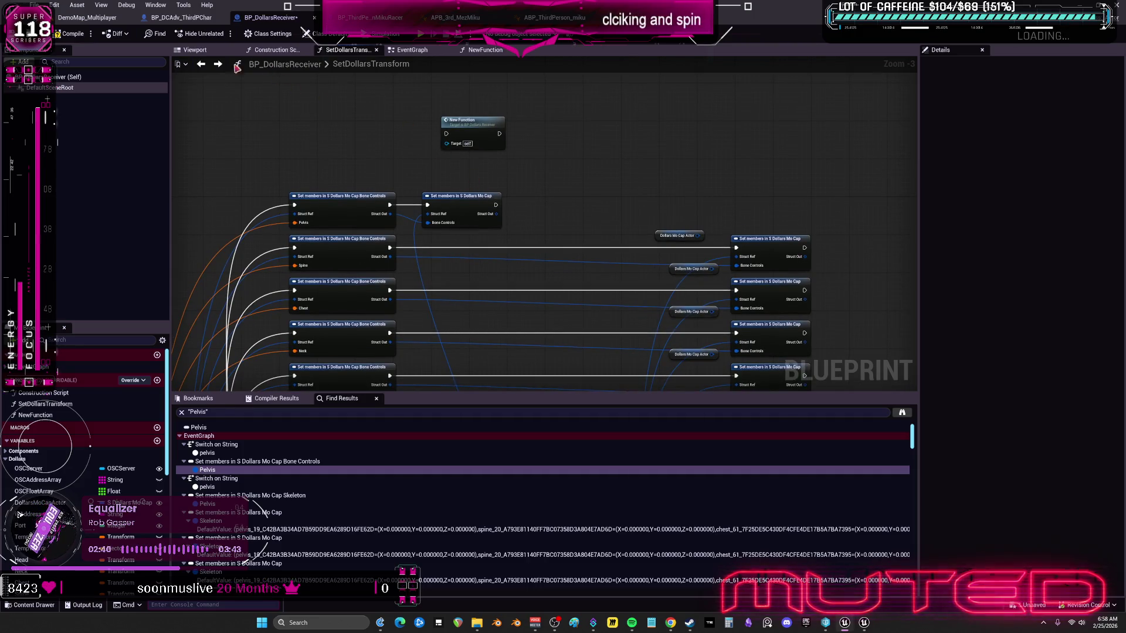
key("alt+Left")
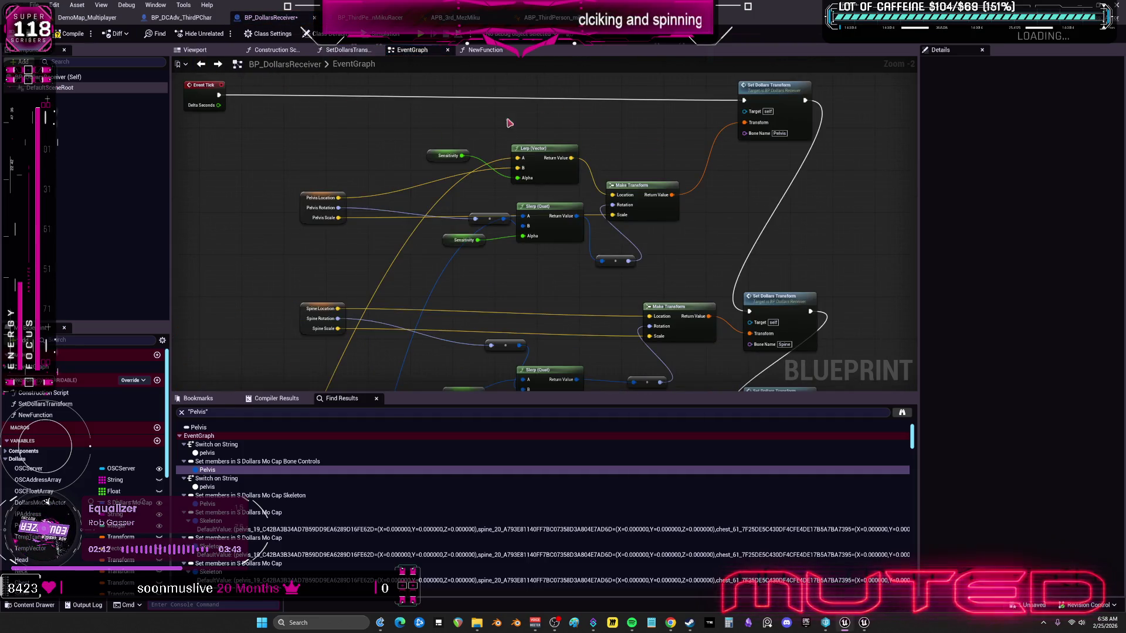
key("alt+Right")
Step: Delete the Set members, Mo Cap Actor and Target nodes from NewFunction
left_click_drag(767, 284, 425, 153)
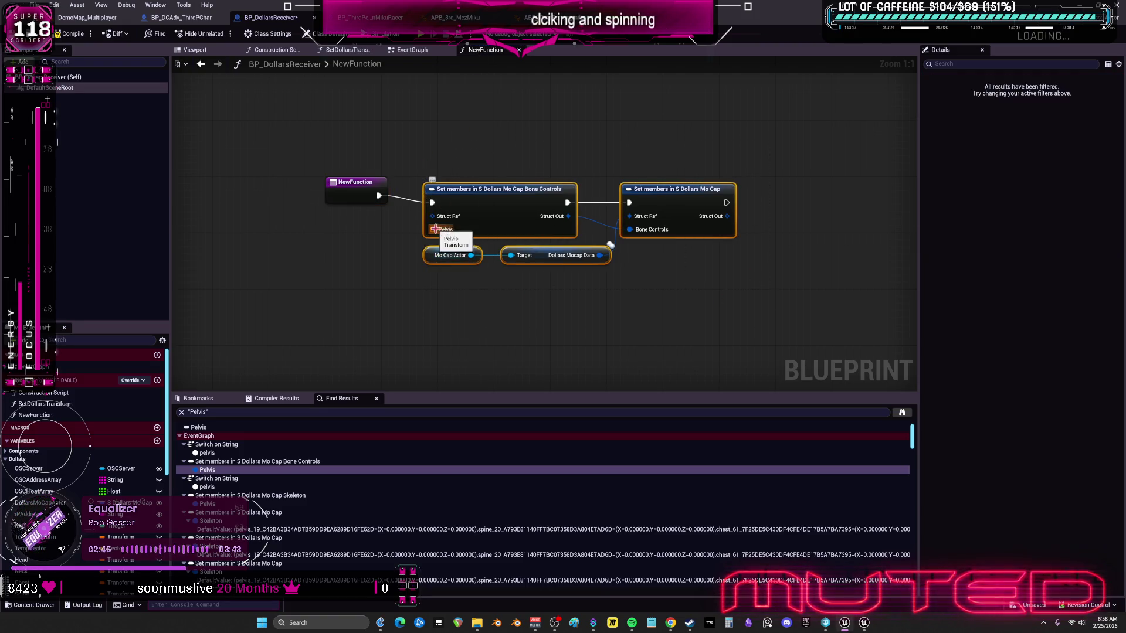
left_click(495, 212)
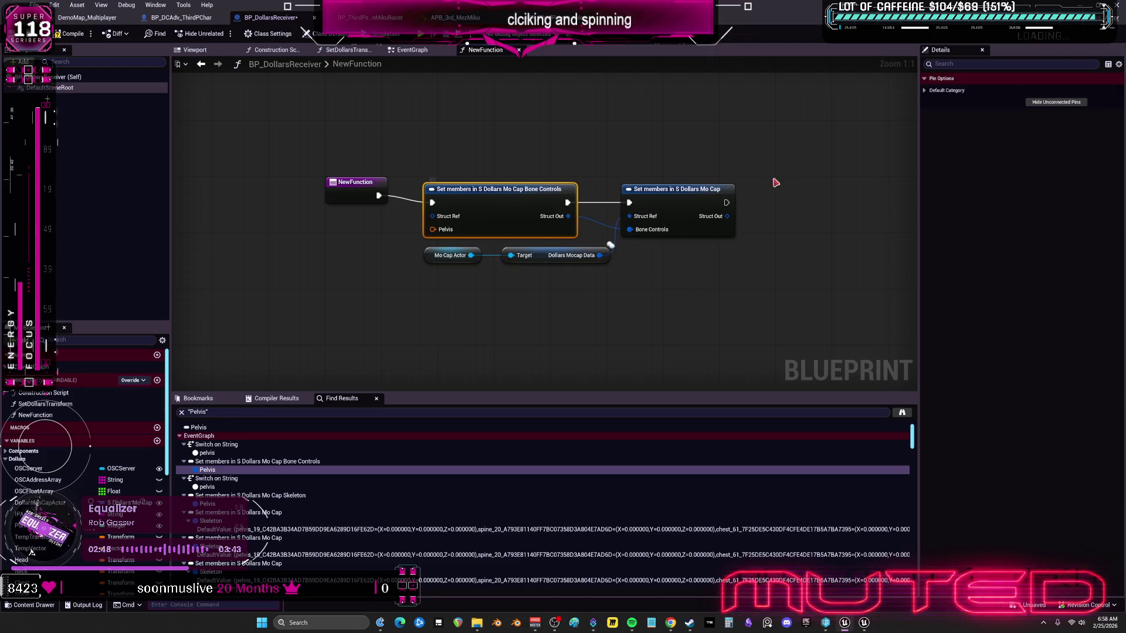
left_click(925, 91)
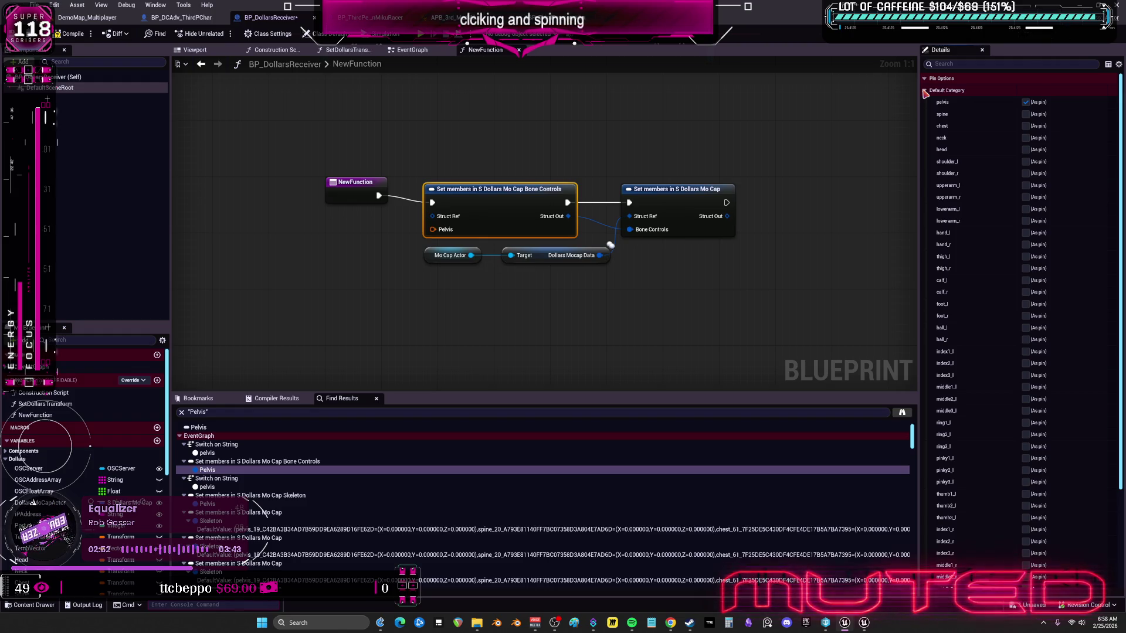
left_click_drag(699, 301, 426, 159)
key("Delete")
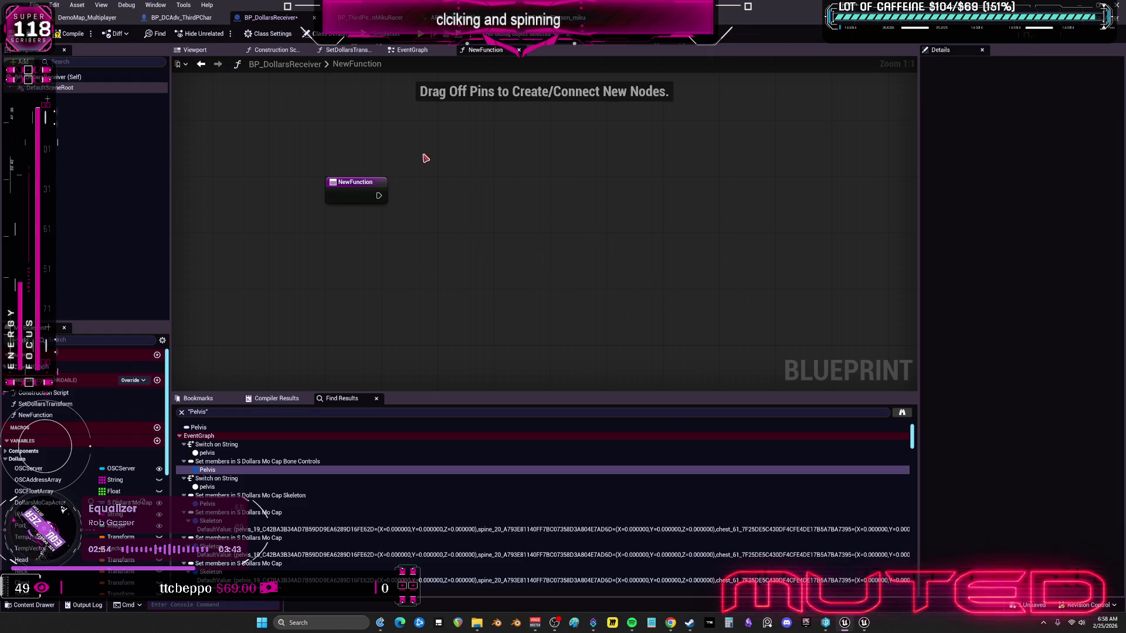
left_click(201, 64)
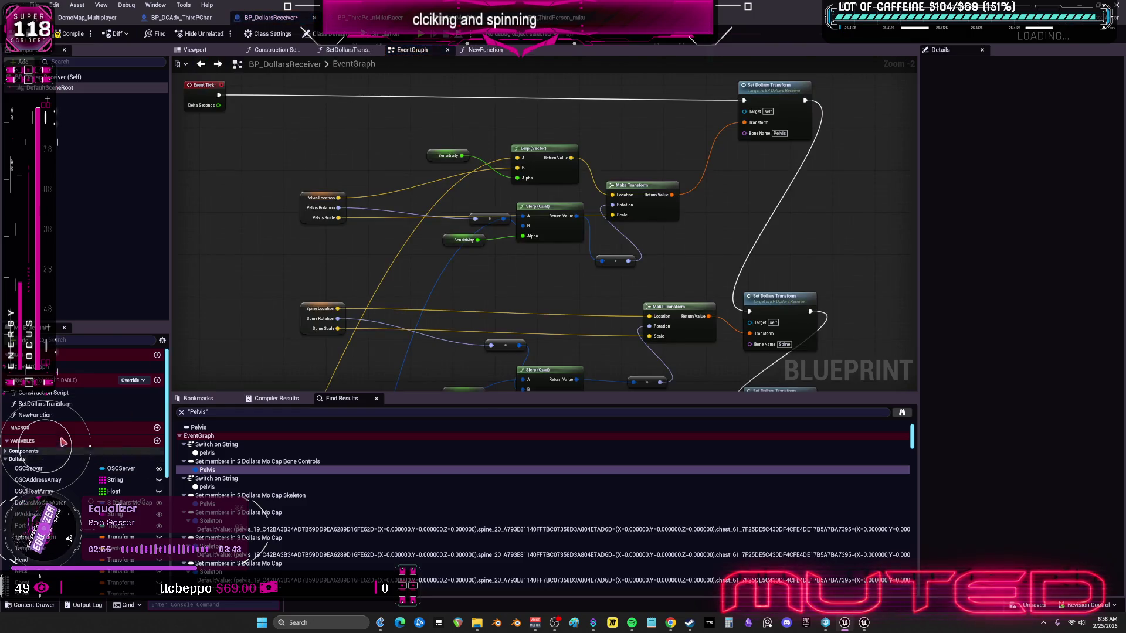
Step: Delete the NewFunction function from My Blueprint, confirming Yes
left_click(85, 413)
key("Delete")
left_click(620, 327)
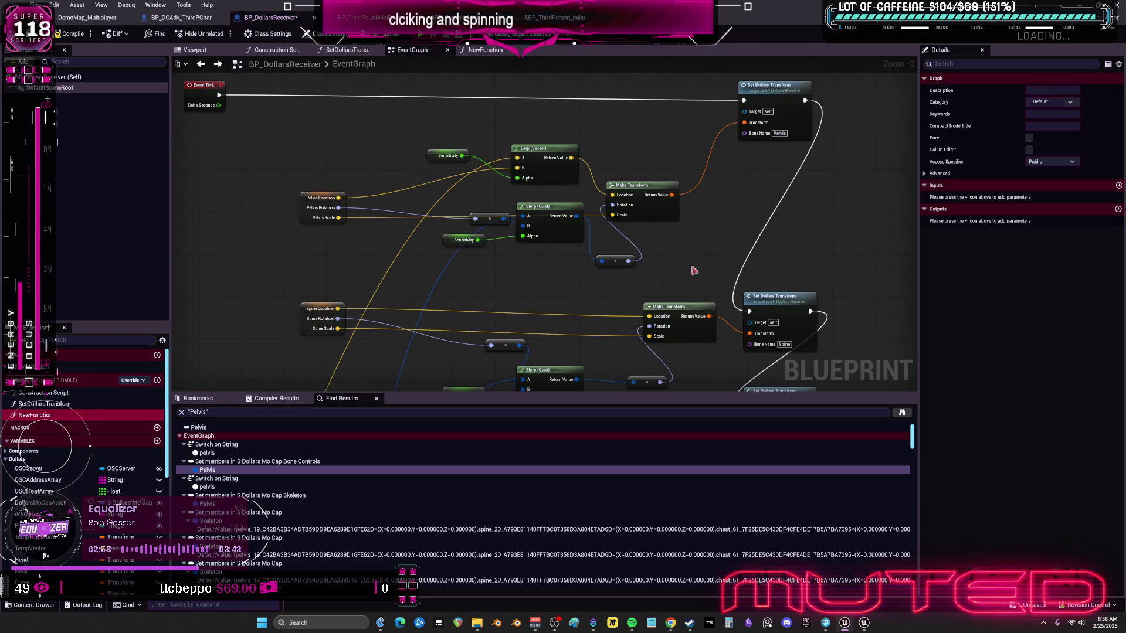
Step: In SetDollarsTransform, shift the first Dollars Mo Cap setter right and delete the New Function call
double_click(777, 94)
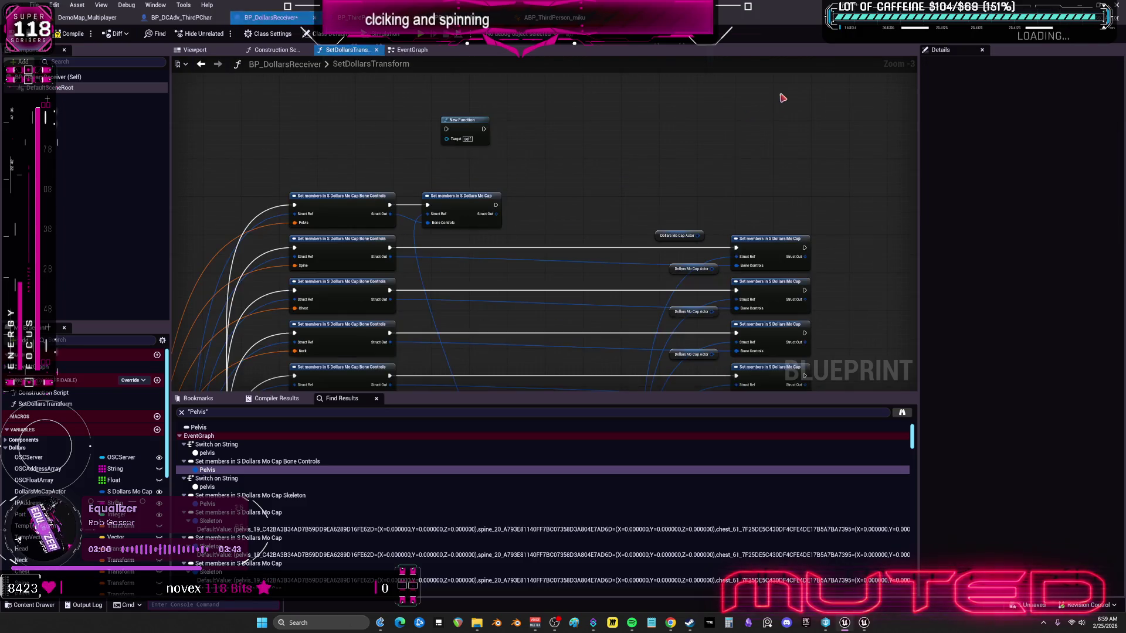
left_click_drag(483, 306, 630, 281)
scroll(622, 299, "down", 1)
scroll(665, 257, "up", 2)
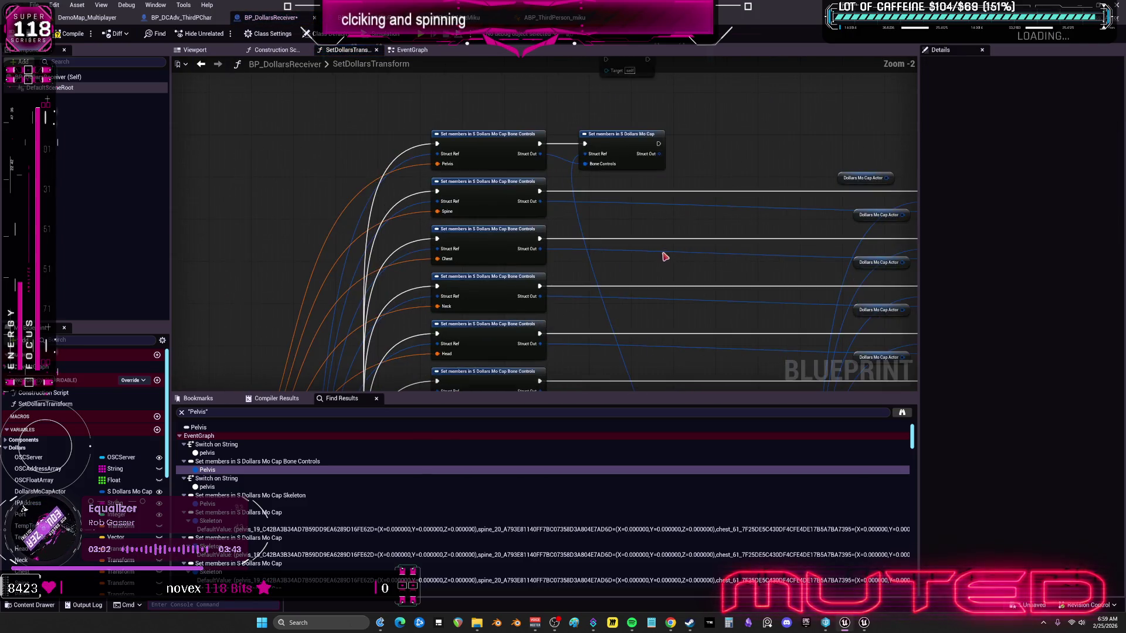
mouse_move(704, 204)
left_mouse_down()
mouse_move(649, 249)
mouse_move(541, 266)
mouse_move(514, 255)
left_mouse_up()
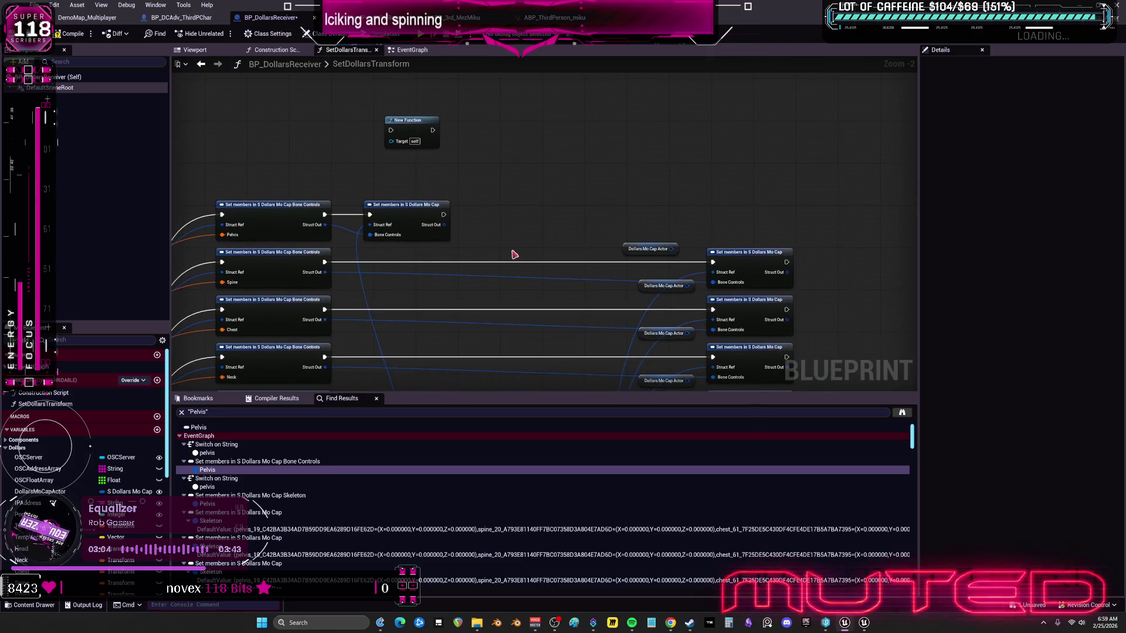
mouse_move(416, 224)
left_mouse_down()
mouse_move(762, 224)
mouse_move(713, 220)
left_mouse_up()
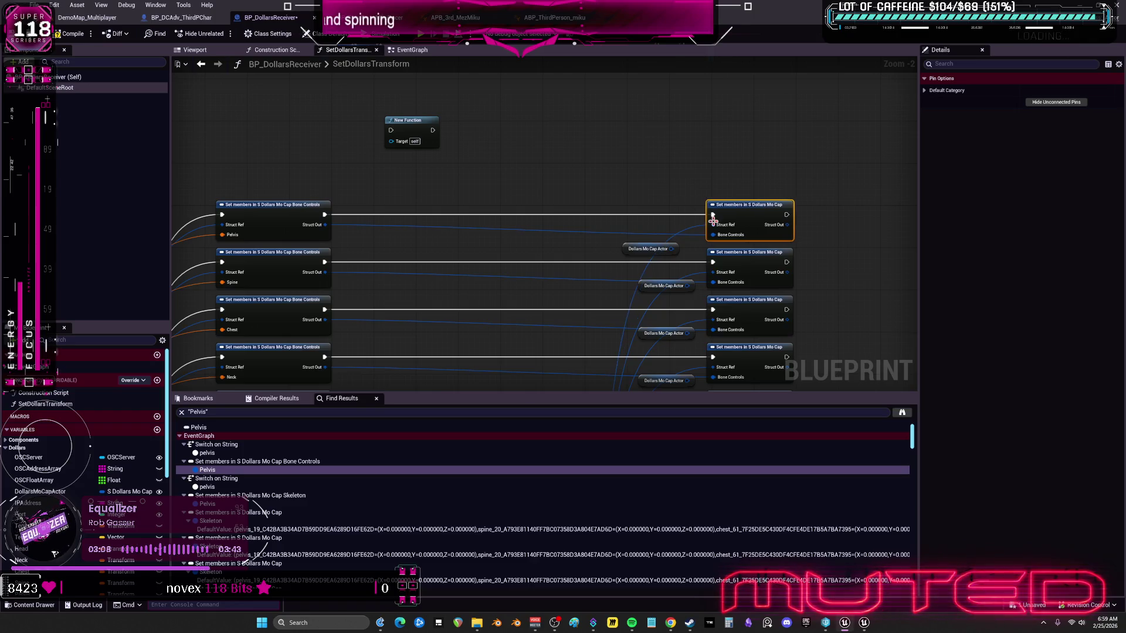
left_click(410, 123)
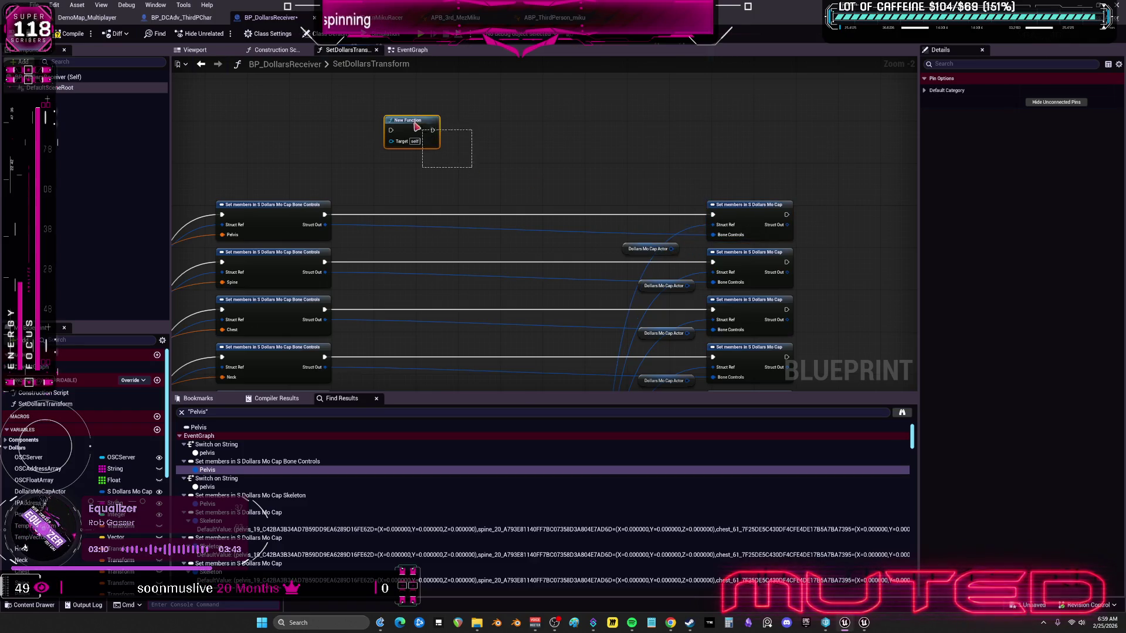
key("Delete")
Step: Place the Mo Cap Actor and Dollars Mocap Data nodes between the setter columns
mouse_move(651, 211)
left_mouse_down()
mouse_move(611, 55)
mouse_move(596, 160)
left_mouse_up()
left_click(498, 309)
mouse_move(498, 311)
left_mouse_down()
mouse_move(516, 161)
mouse_move(571, 108)
left_mouse_up()
mouse_move(570, 352)
left_mouse_down()
mouse_move(571, 104)
mouse_move(605, 189)
mouse_move(606, 318)
mouse_move(573, 195)
left_mouse_up()
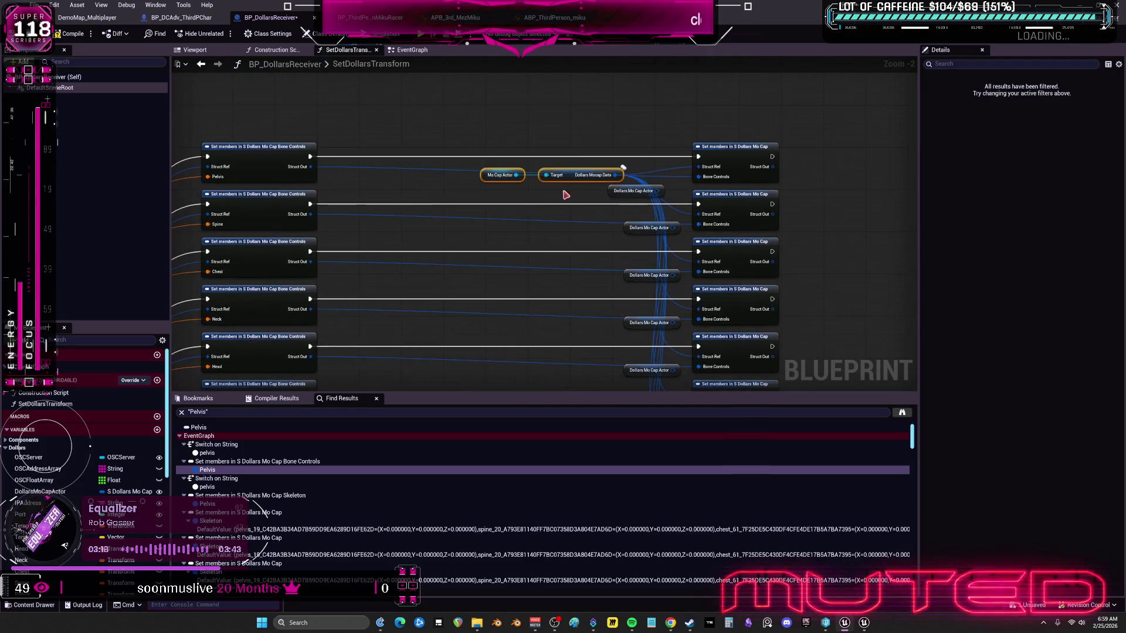
Step: Rearrange the Mo Cap Actor, Target and getter nodes lower down beside the Chest row
left_click(496, 193)
mouse_move(487, 194)
left_mouse_down()
mouse_move(625, 168)
mouse_move(539, 273)
mouse_move(519, 275)
left_mouse_up()
mouse_move(638, 160)
left_mouse_down()
mouse_move(660, 401)
mouse_move(620, 233)
mouse_move(620, 351)
left_mouse_up()
scroll(651, 387, "down", 4)
scroll(610, 191, "up", 3)
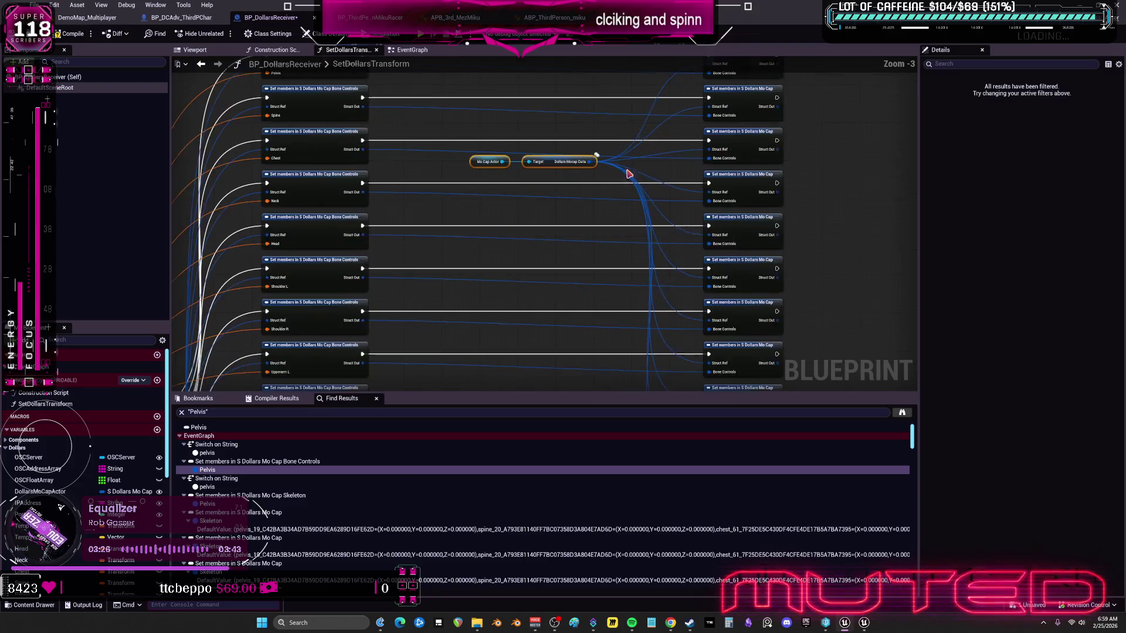
mouse_move(537, 186)
left_mouse_down()
mouse_move(578, 420)
mouse_move(569, 428)
mouse_move(559, 362)
mouse_move(580, 272)
left_mouse_up()
scroll(627, 294, "up", 2)
mouse_move(643, 245)
left_mouse_down()
mouse_move(613, 361)
mouse_move(572, 388)
mouse_move(657, 158)
left_mouse_up()
Step: Wire Dollars Mocap Data into the Struct Ref pins of the upper Set members nodes
left_click_drag(565, 378, 657, 213)
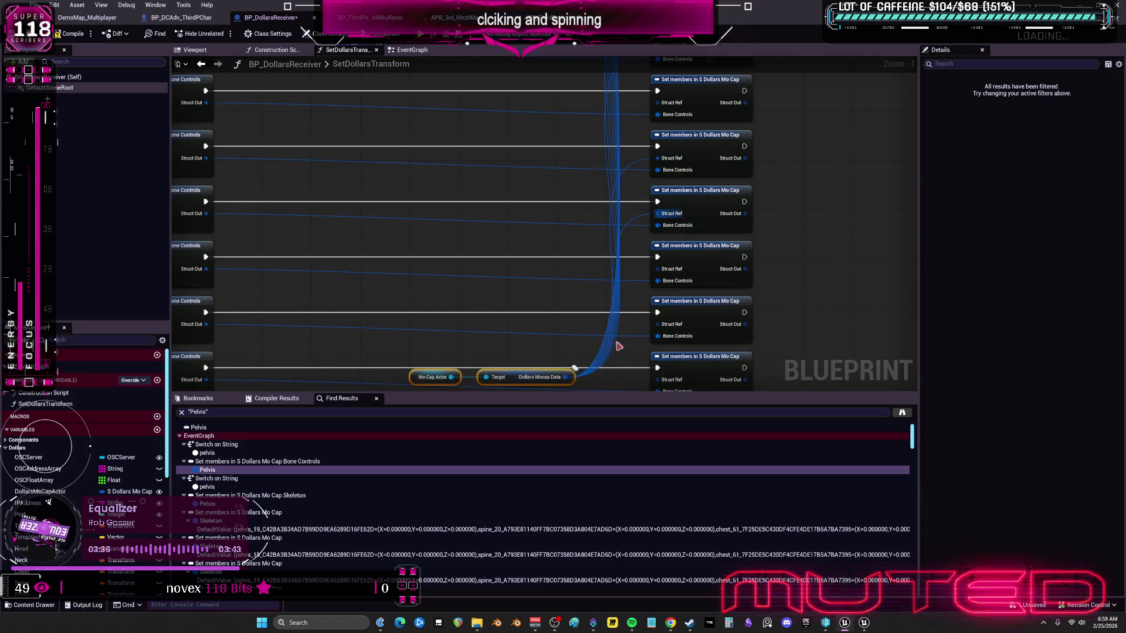
mouse_move(575, 372)
left_mouse_down()
mouse_move(659, 264)
mouse_move(657, 325)
left_mouse_up()
left_click_drag(634, 341, 621, 175)
mouse_move(562, 203)
left_mouse_down()
mouse_move(654, 221)
mouse_move(664, 333)
left_mouse_up()
mouse_move(597, 269)
left_mouse_down()
mouse_move(565, 125)
mouse_move(548, 139)
mouse_move(563, 121)
mouse_move(626, 174)
mouse_move(620, 217)
left_mouse_up()
mouse_move(528, 105)
left_mouse_down()
mouse_move(621, 273)
mouse_move(530, 116)
left_mouse_up()
left_click_drag(637, 328, 673, 324)
Step: Connect Dollars Mocap Data to the remaining lower Set members Struct Refs, then return to EventGraph
scroll(729, 244, "down", 1)
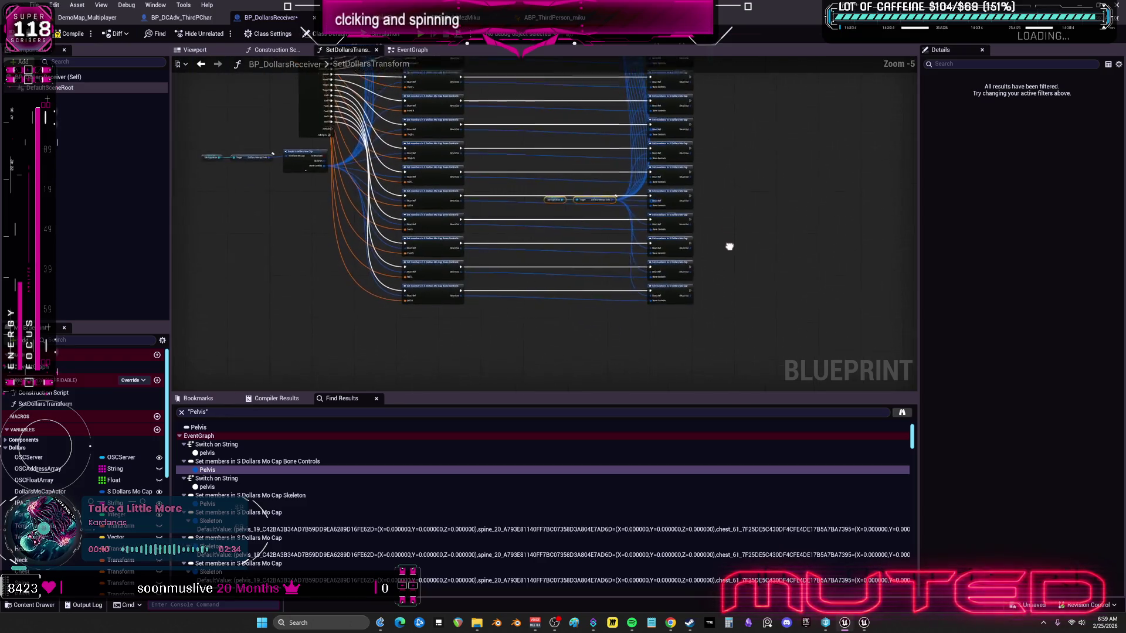
mouse_move(693, 278)
left_mouse_down()
mouse_move(711, 176)
mouse_move(715, 204)
left_mouse_up()
left_click_drag(704, 249, 722, 133)
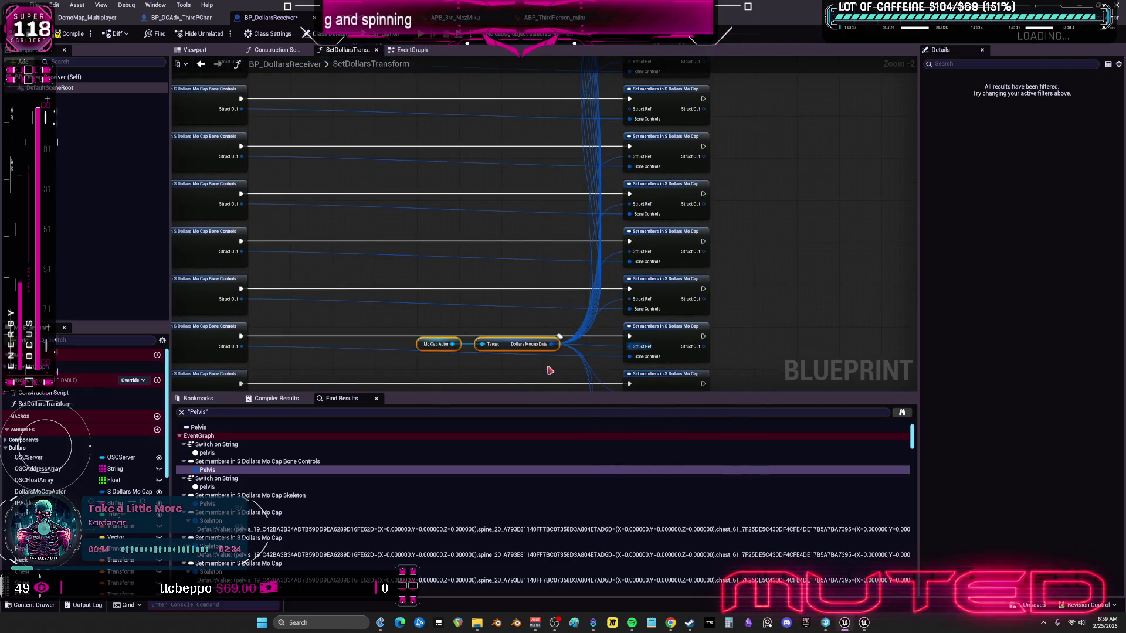
left_click_drag(510, 219, 569, 199)
scroll(535, 254, "up", 1)
left_click_drag(530, 258, 617, 274)
scroll(737, 183, "down", 1)
mouse_move(738, 183)
left_mouse_down()
mouse_move(755, 234)
mouse_move(745, 302)
mouse_move(733, 185)
left_mouse_up()
mouse_move(532, 308)
left_mouse_down()
mouse_move(729, 279)
mouse_move(728, 199)
left_mouse_up()
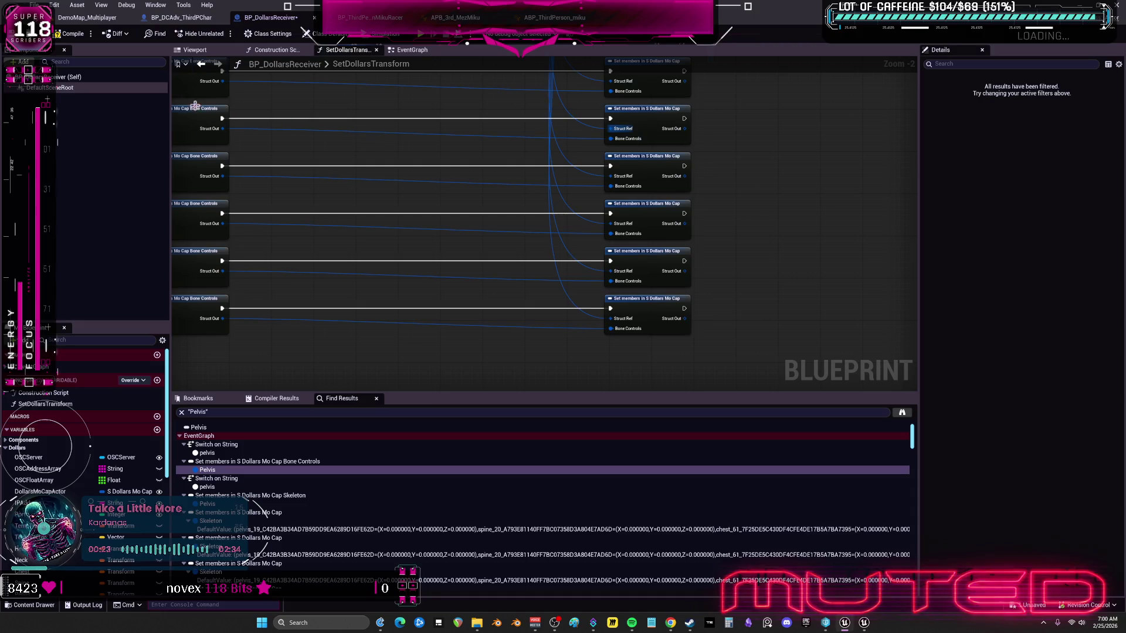
scroll(742, 263, "down", 2)
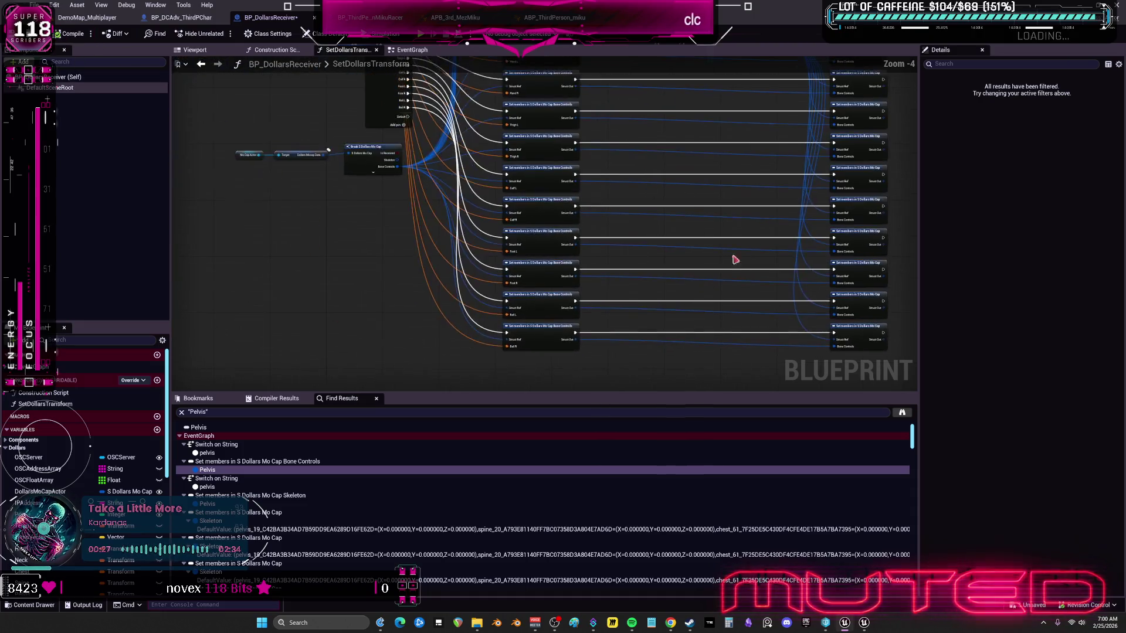
left_click_drag(405, 142, 465, 322)
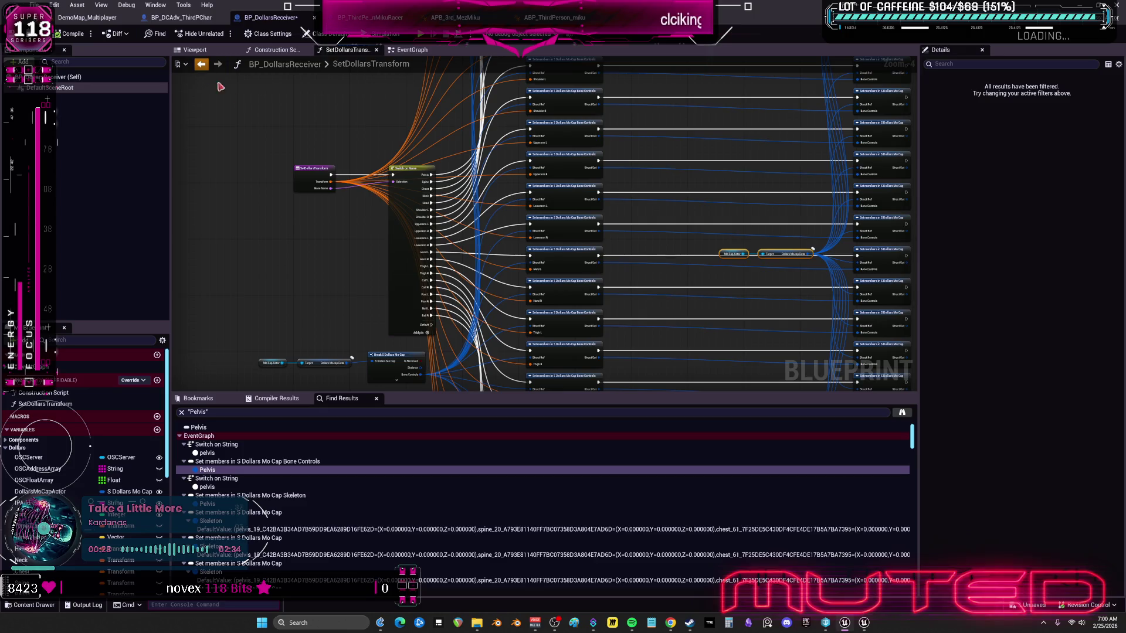
left_click(203, 66)
double_click(62, 494)
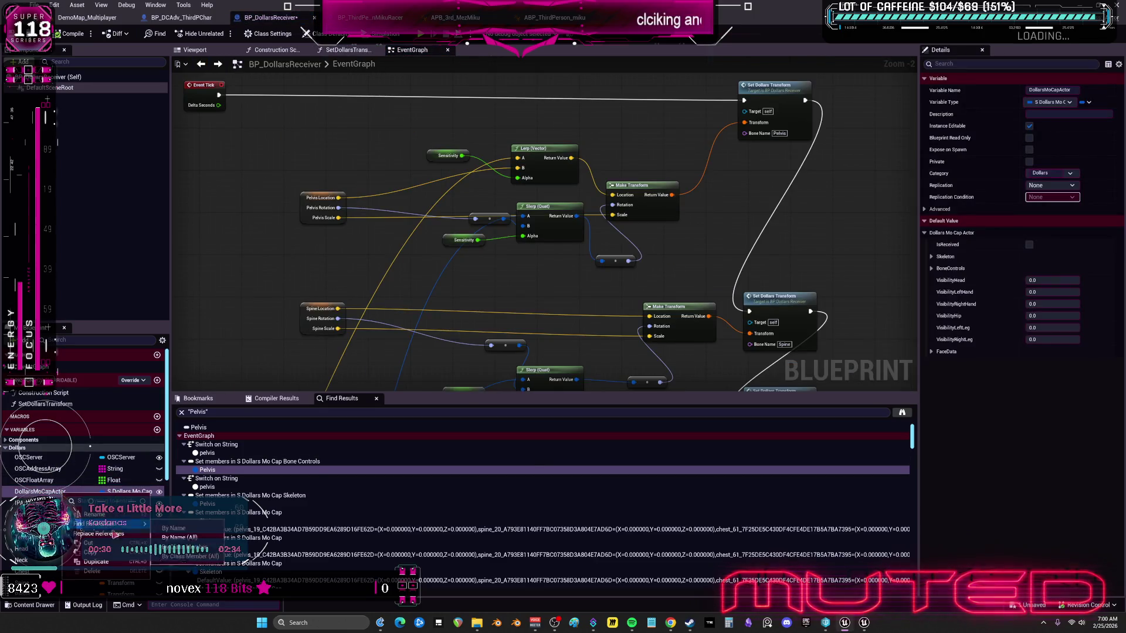
Step: Jump to the Dollars Mo Cap Actor Skeleton reference and survey the Head, Shoulder and Upperarm nodes
double_click(260, 462)
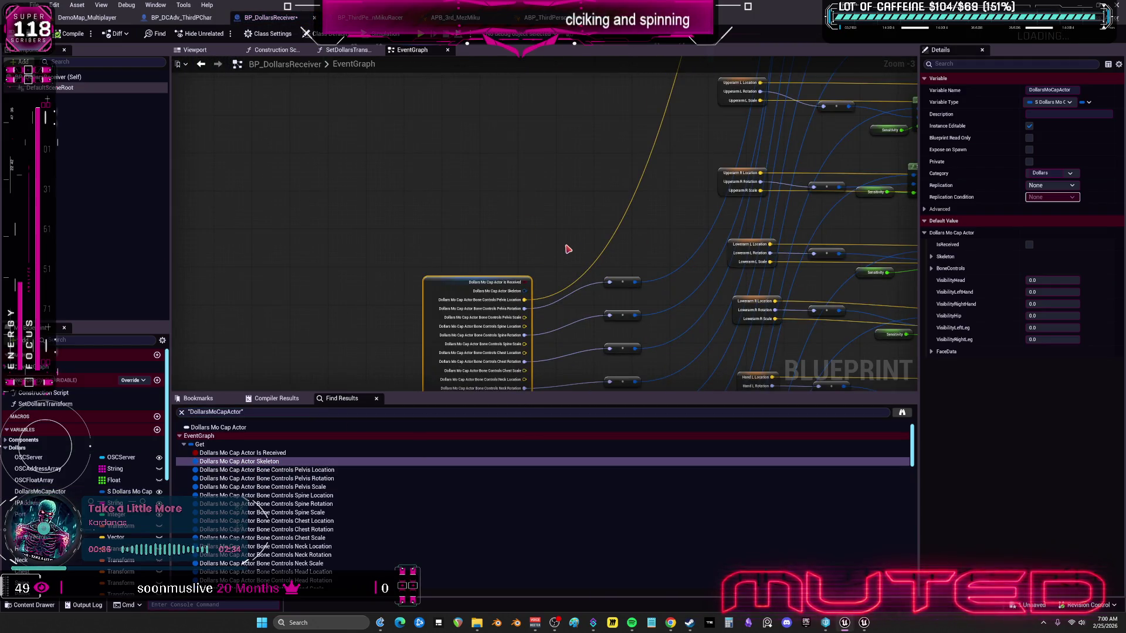
scroll(642, 187, "down", 2)
mouse_move(654, 151)
left_mouse_down()
mouse_move(541, 218)
mouse_move(473, 336)
left_mouse_up()
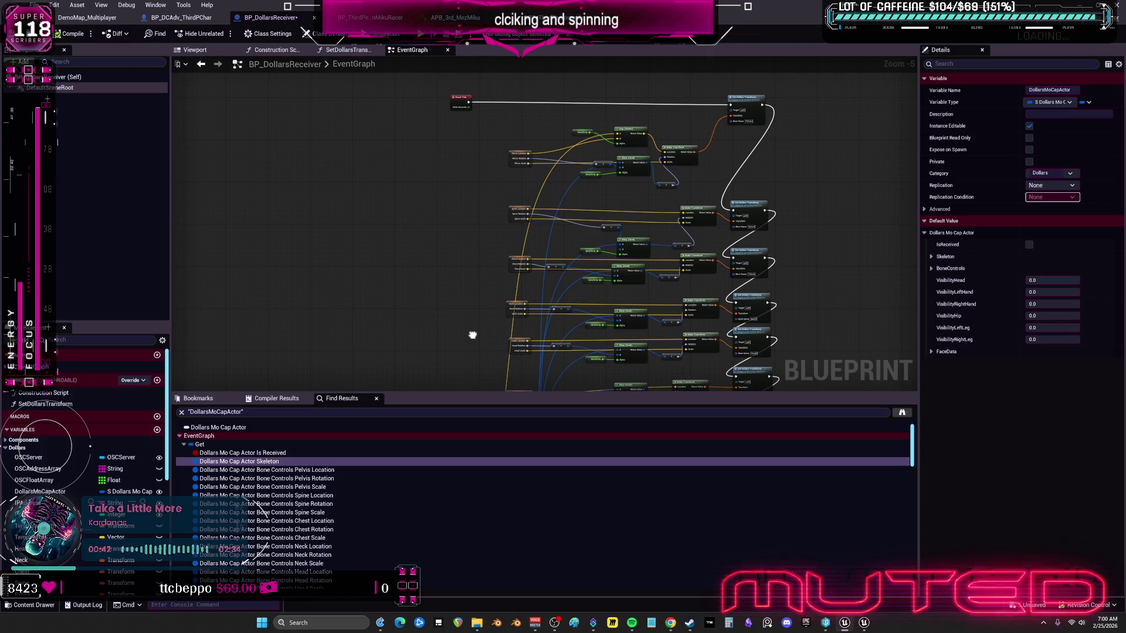
scroll(467, 329, "up", 3)
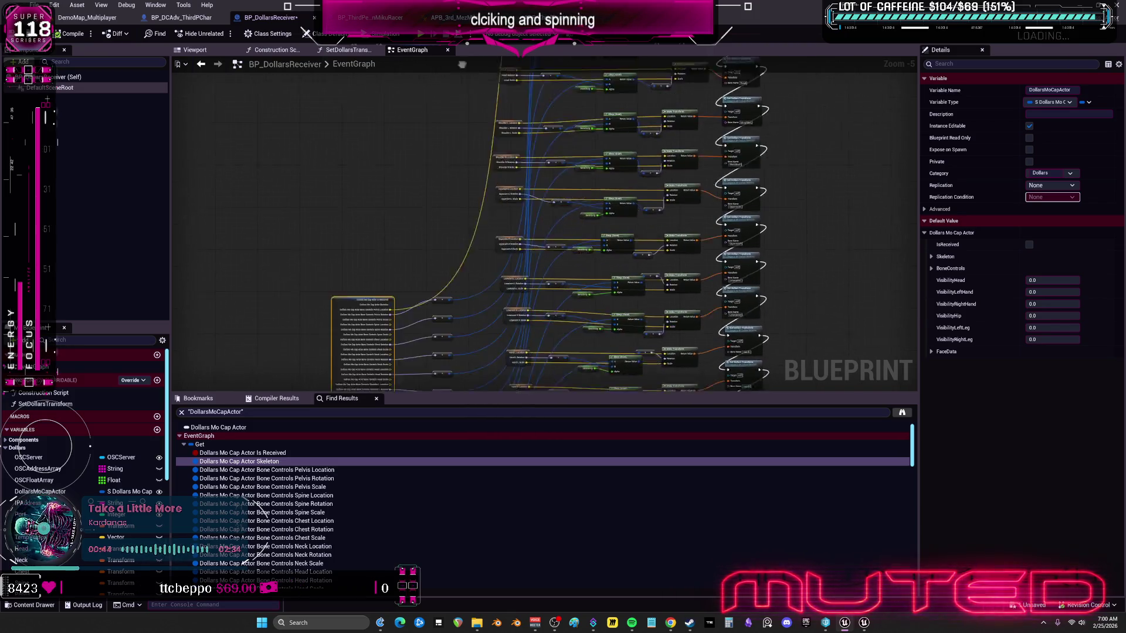
scroll(540, 238, "down", 3)
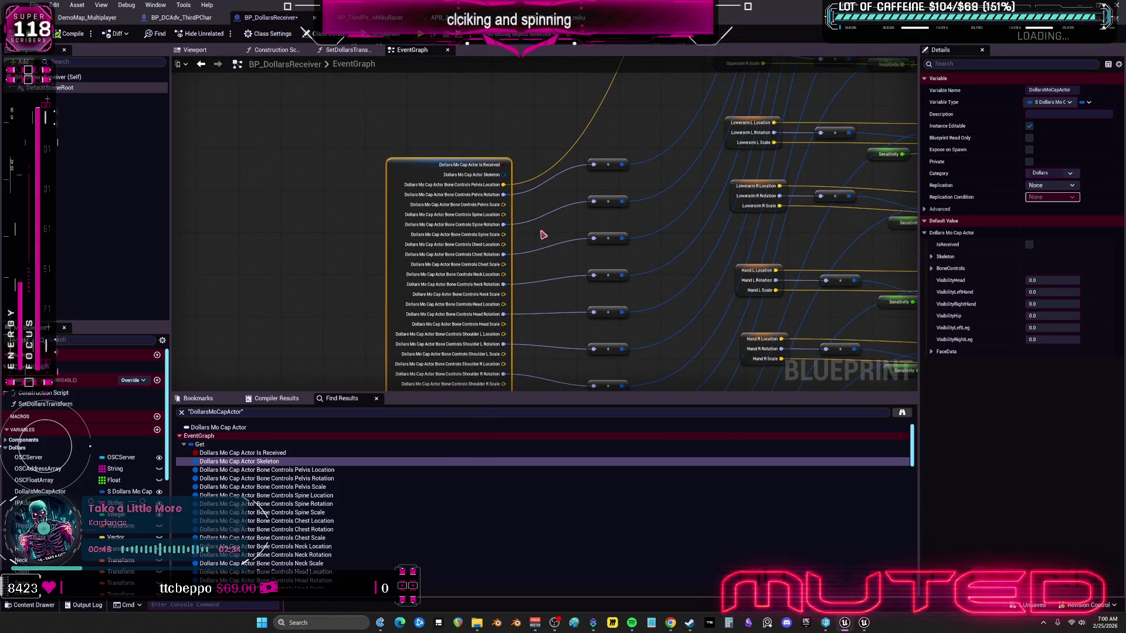
scroll(551, 271, "up", 2)
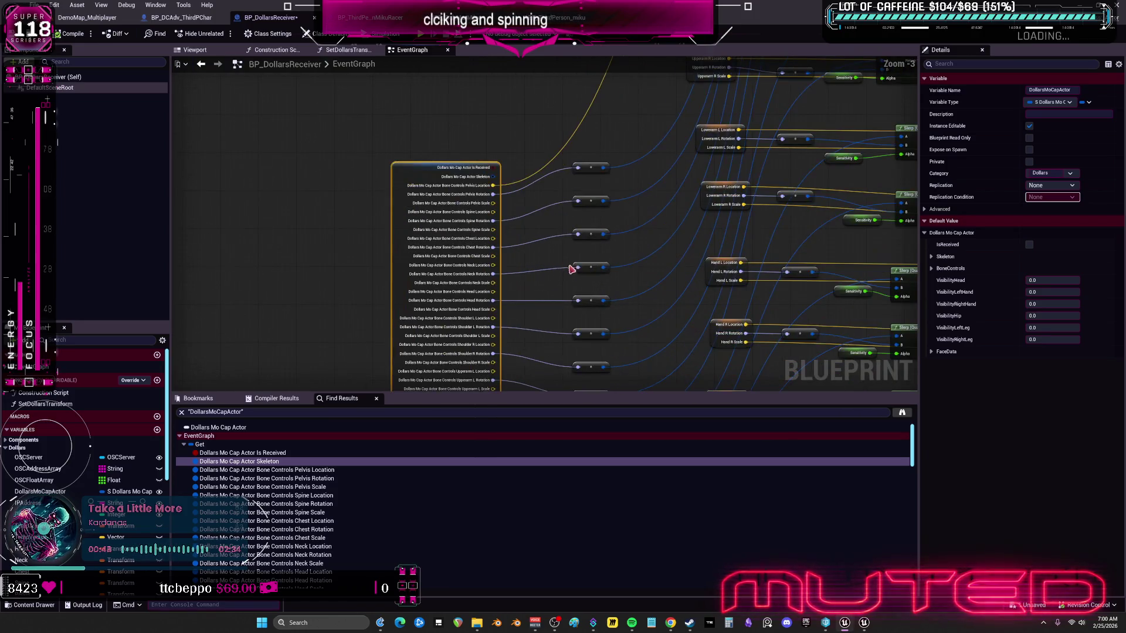
mouse_move(632, 160)
left_mouse_down()
mouse_move(520, 359)
mouse_move(636, 279)
mouse_move(640, 221)
mouse_move(616, 284)
mouse_move(621, 269)
mouse_move(610, 275)
left_mouse_up()
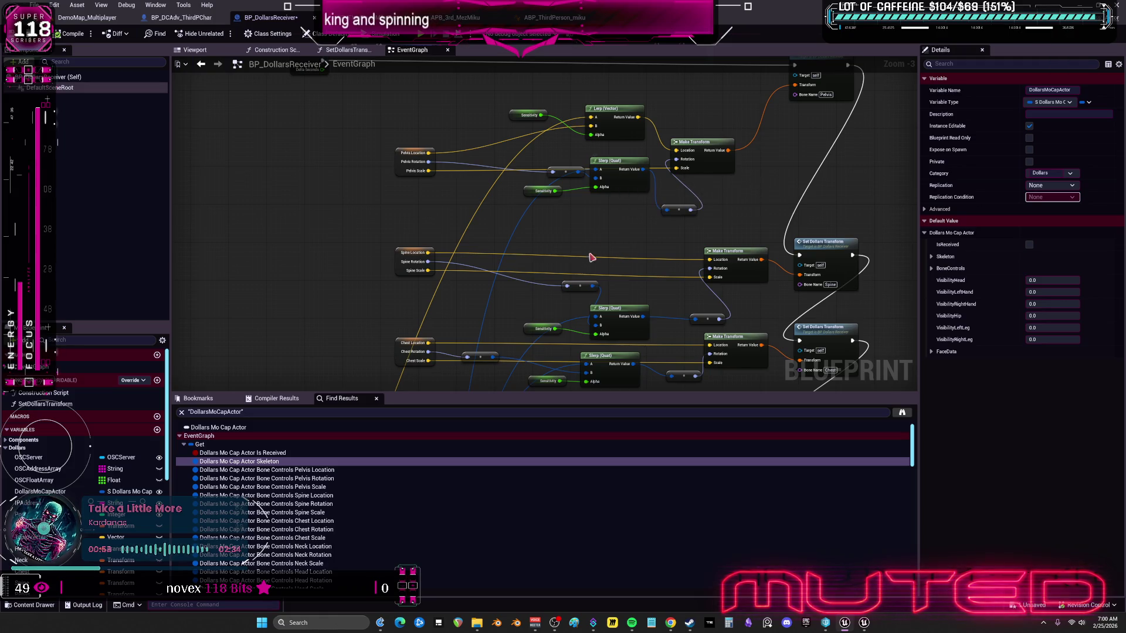
scroll(591, 255, "down", 1)
mouse_move(583, 306)
left_mouse_down()
mouse_move(582, 316)
mouse_move(521, 282)
mouse_move(589, 178)
mouse_move(553, 217)
mouse_move(537, 381)
left_mouse_up()
scroll(580, 312, "up", 1)
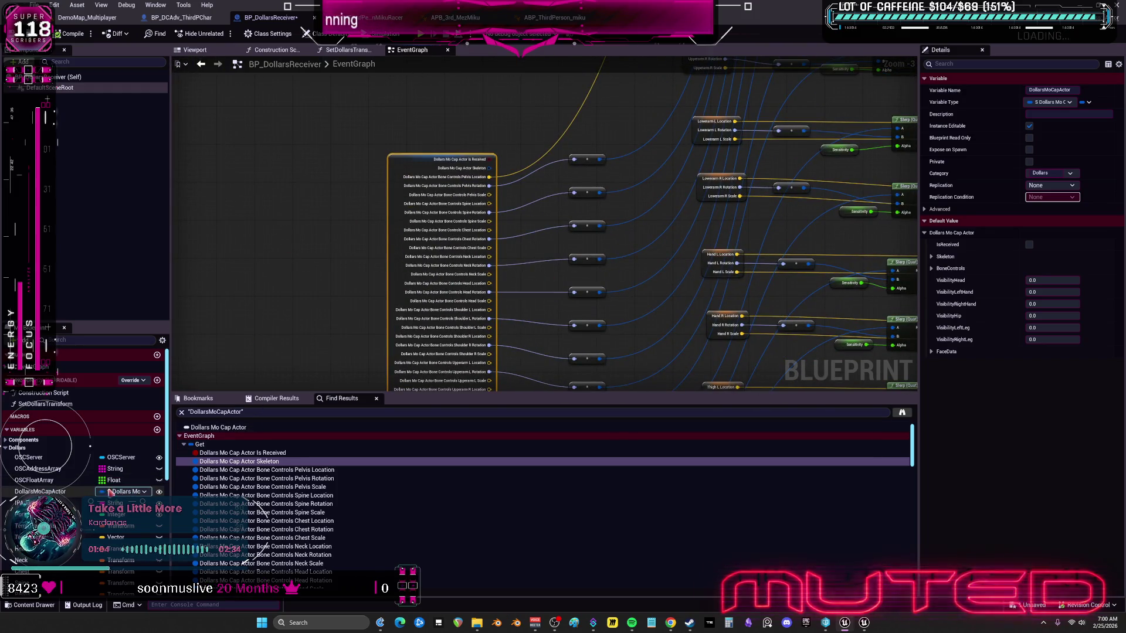
scroll(88, 457, "down", 5)
mouse_move(333, 109)
left_mouse_down()
mouse_move(334, 198)
mouse_move(349, 201)
left_mouse_up()
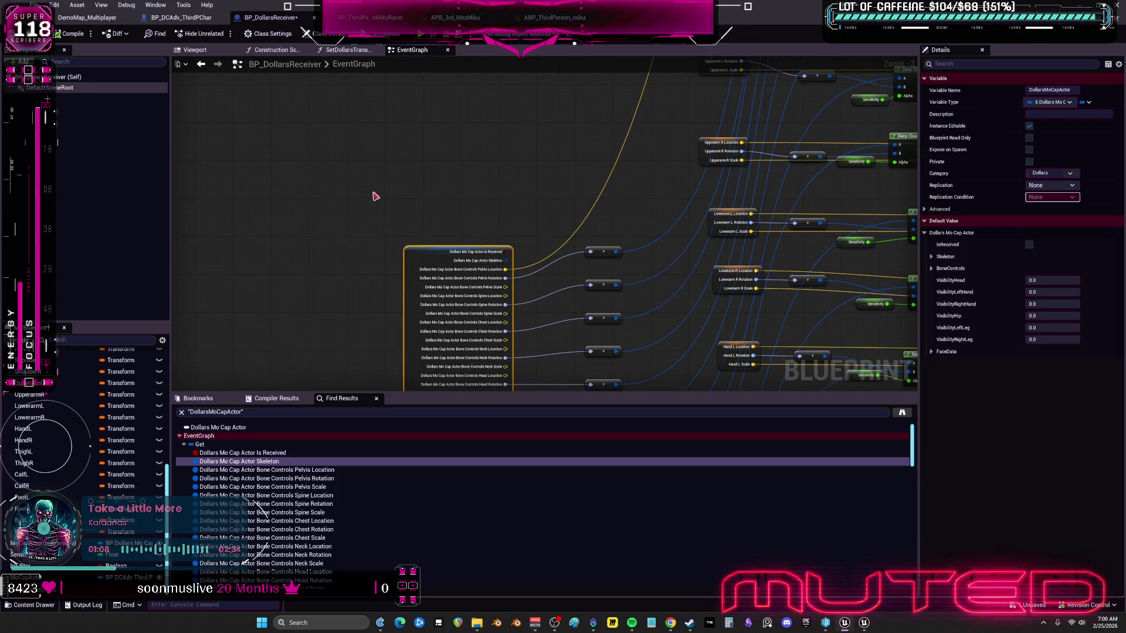
Step: Paste the Mo Cap Actor getter and Dollars Mocap Data break beside the existing break node
key("ctrl+v")
mouse_move(371, 211)
left_mouse_down()
mouse_move(528, 170)
mouse_move(662, 193)
mouse_move(447, 209)
mouse_move(475, 220)
left_mouse_up()
scroll(628, 182, "down", 2)
scroll(490, 217, "up", 1)
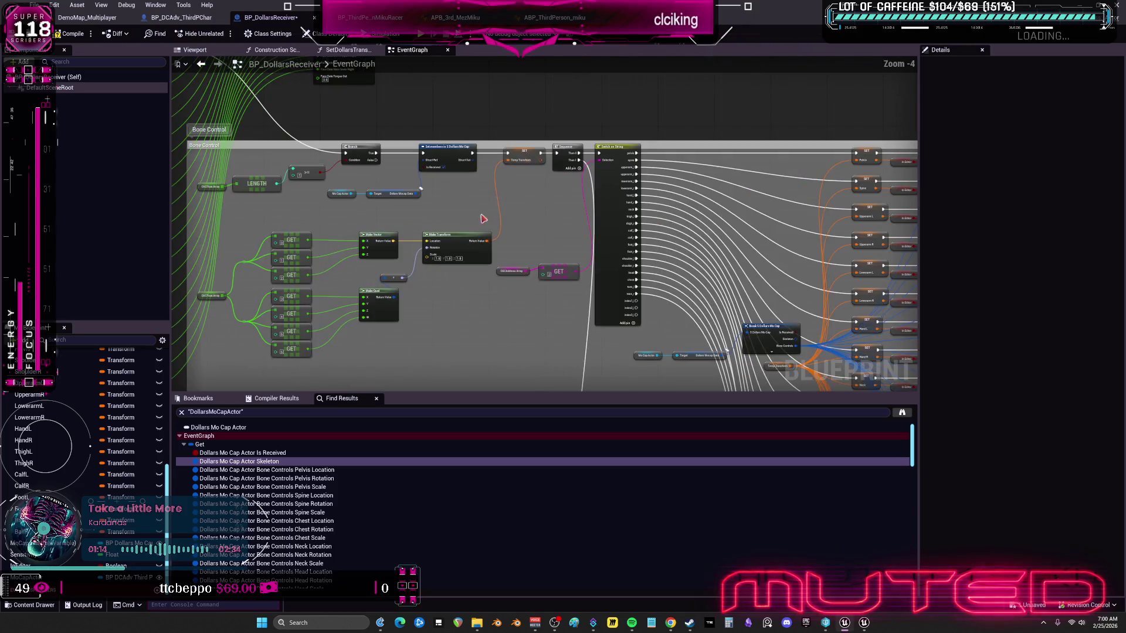
left_click_drag(350, 197, 350, 198)
scroll(350, 197, "down", 2)
scroll(439, 227, "up", 2)
mouse_move(440, 227)
left_mouse_down()
mouse_move(538, 206)
mouse_move(484, 172)
left_mouse_up()
key("ctrl+v")
scroll(613, 156, "up", 4)
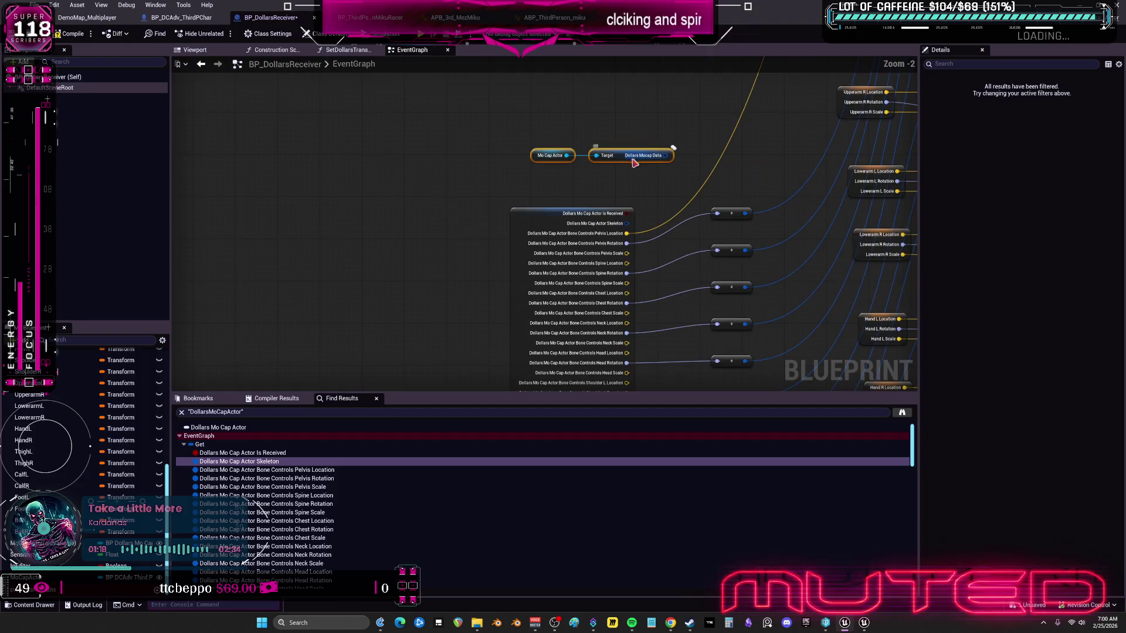
Step: Move the pasted nodes left, expand the Mocap Data node and split its Skeleton pin
left_click_drag(617, 153, 368, 166)
right_click(411, 165)
left_click(578, 179)
scroll(577, 177, "down", 1)
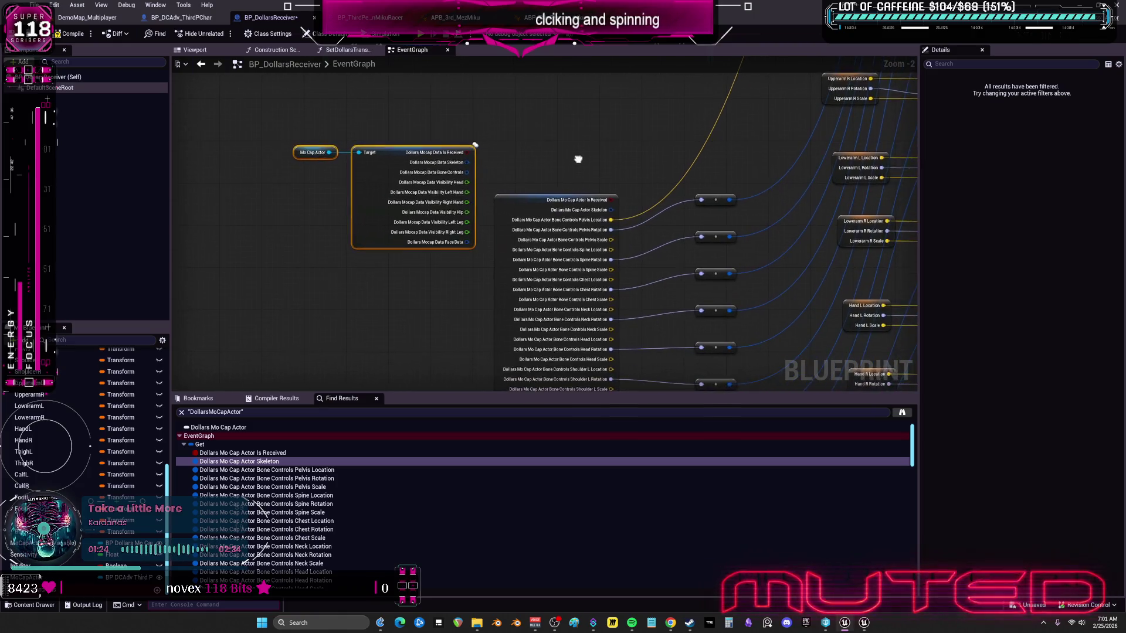
right_click(442, 167)
left_click(463, 198)
scroll(596, 192, "down", 2)
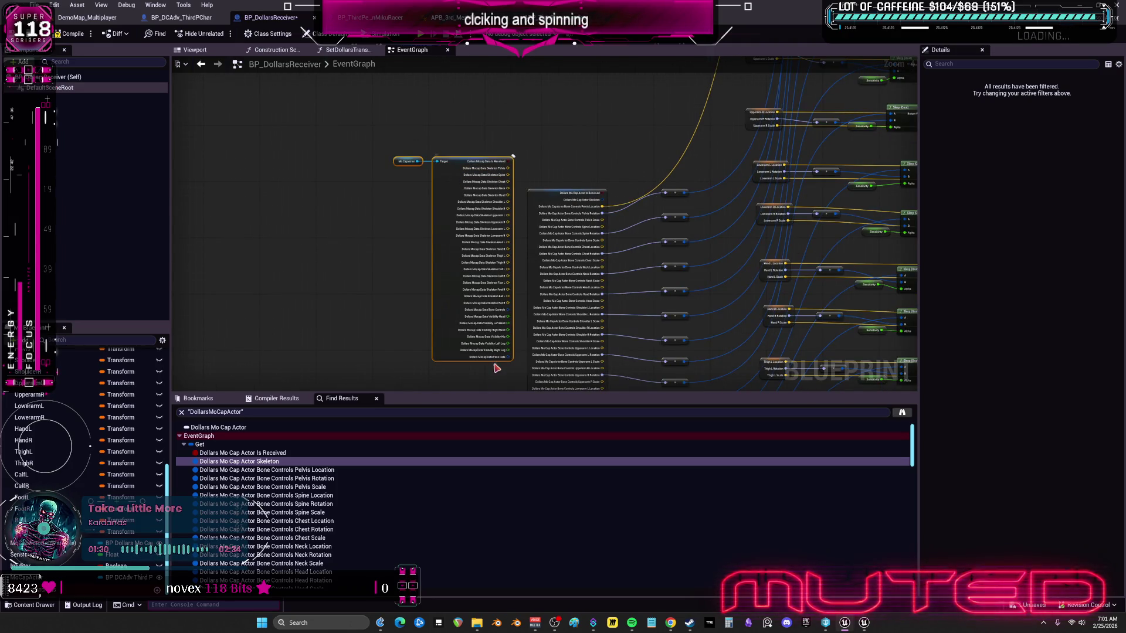
scroll(581, 207, "up", 2)
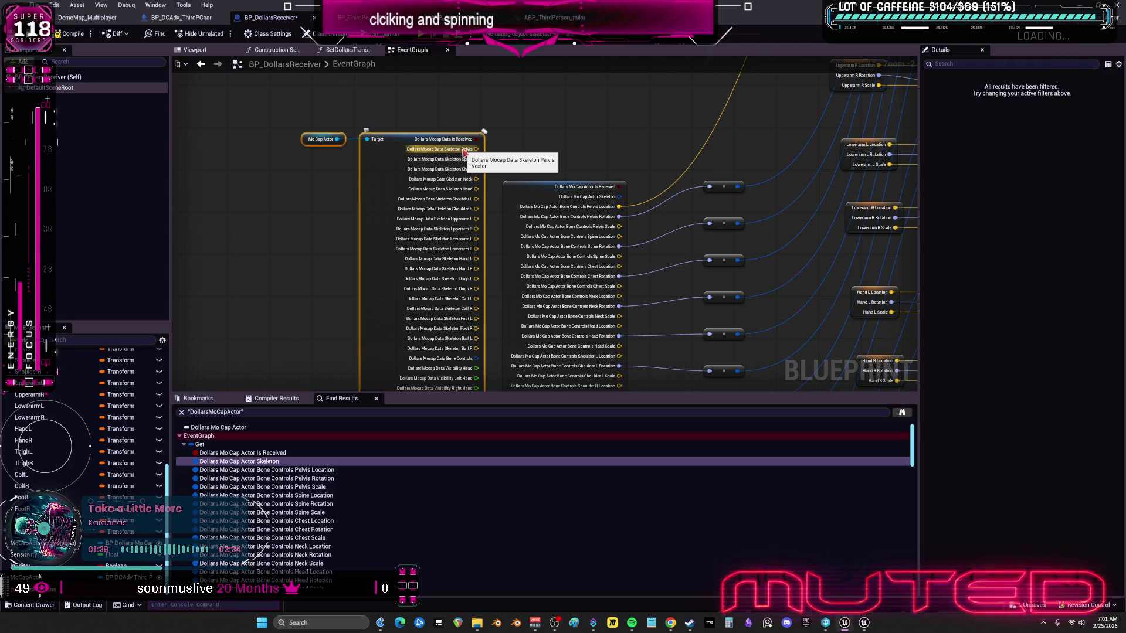
Step: Recombine the Pelvis and Skeleton pins and split Bone Controls into per-bone pins instead
right_click(464, 150)
left_click(499, 189)
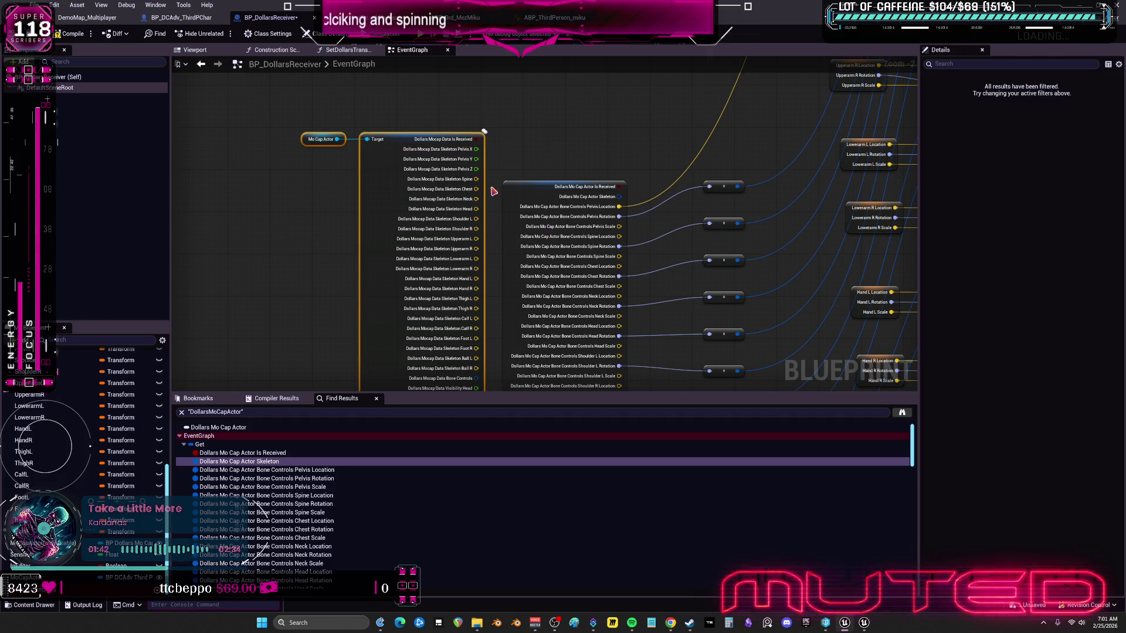
right_click(456, 152)
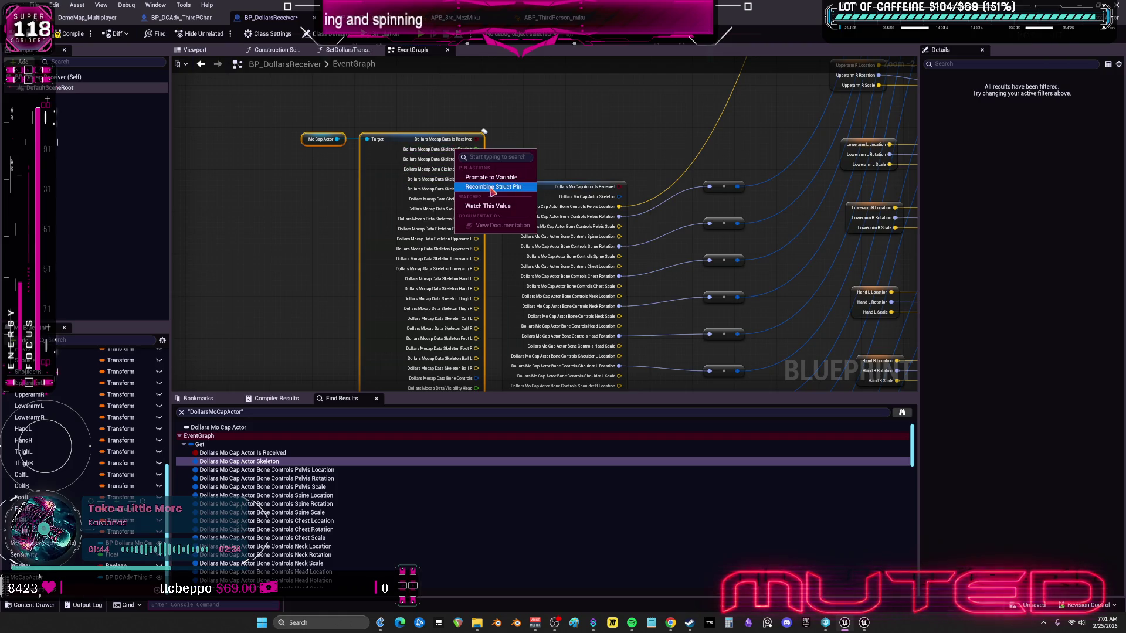
left_click(493, 194)
right_click(463, 151)
left_click(495, 200)
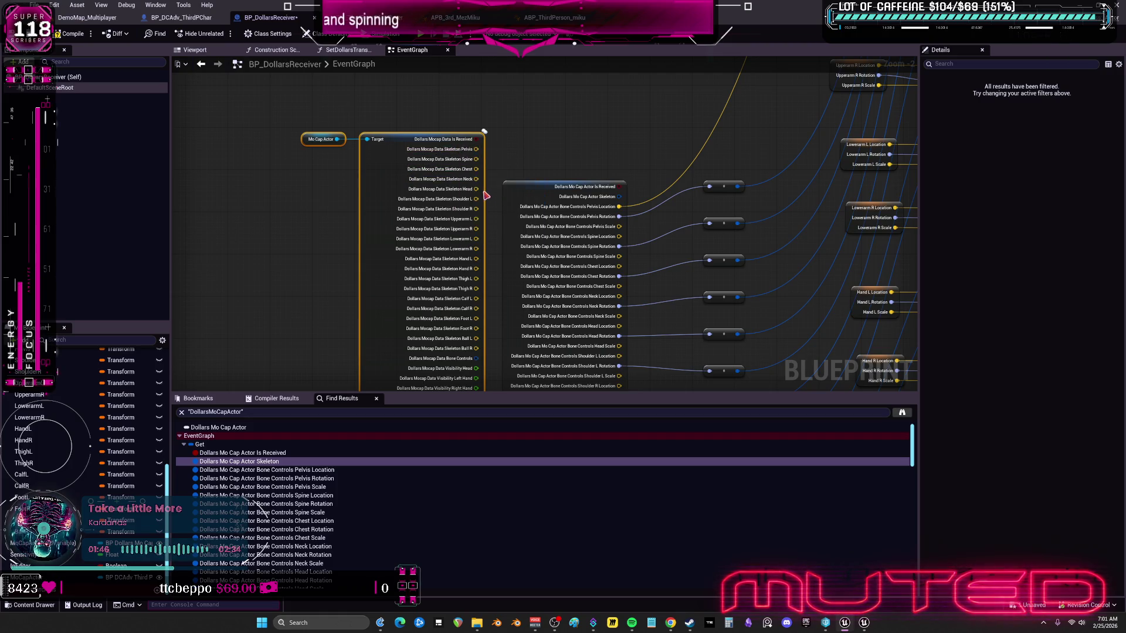
right_click(460, 162)
left_click(493, 198)
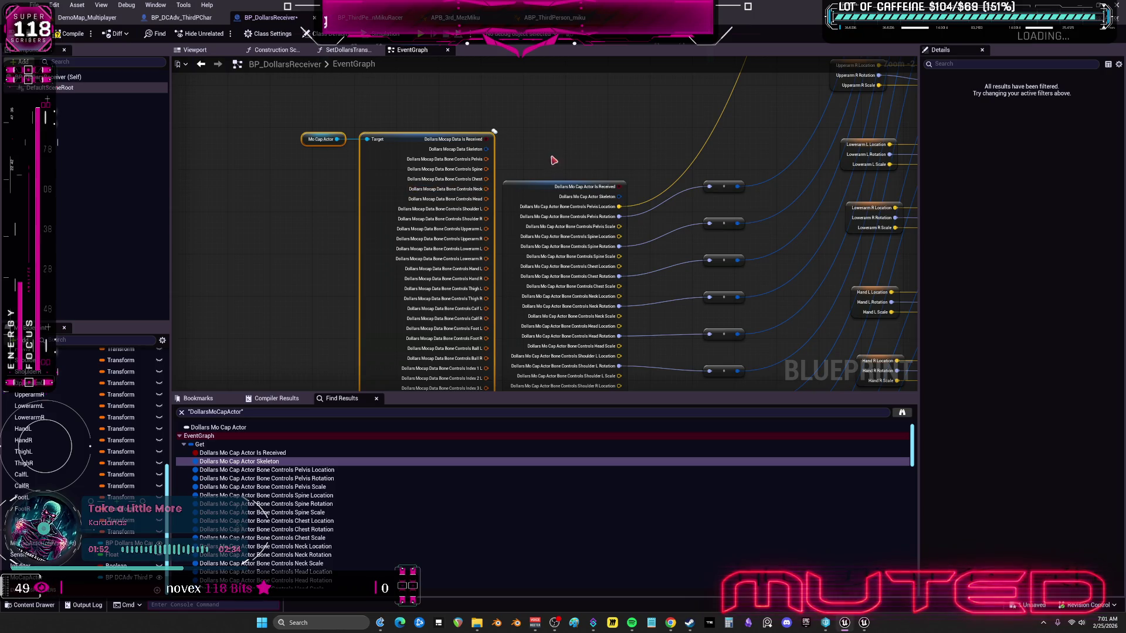
Step: Split the Pelvis, Spine and Chest pins into Location, Rotation and Scale
scroll(696, 249, "down", 2)
scroll(463, 196, "up", 1)
scroll(463, 196, "down", 1)
mouse_move(520, 231)
left_mouse_down()
mouse_move(528, 113)
mouse_move(518, 145)
mouse_move(503, 100)
mouse_move(528, 270)
mouse_move(515, 299)
left_mouse_up()
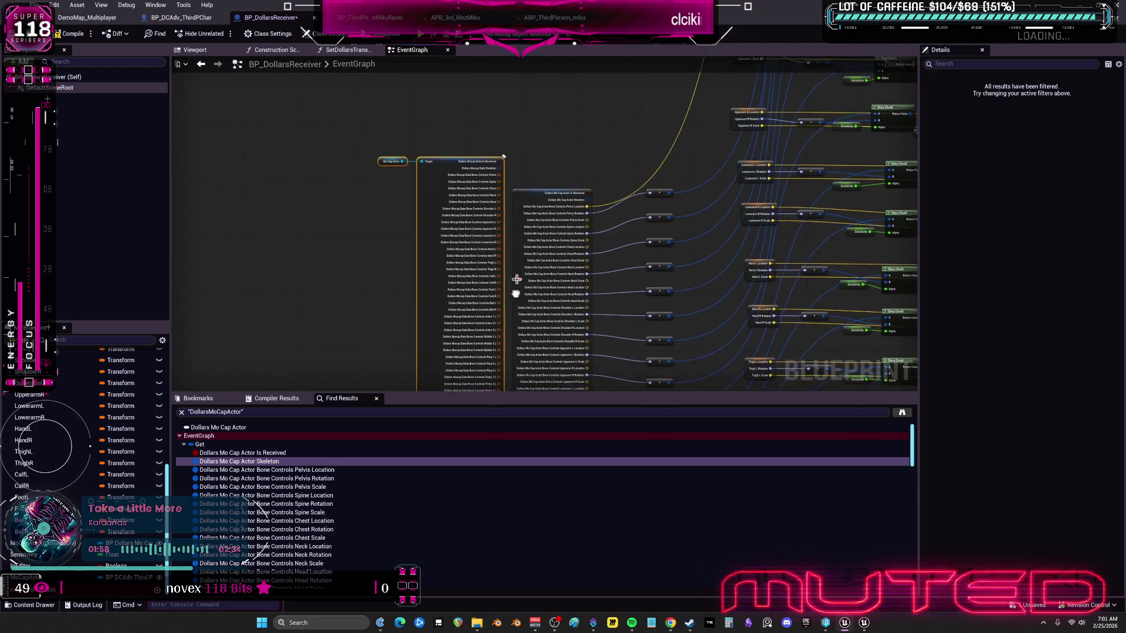
scroll(529, 207, "up", 4)
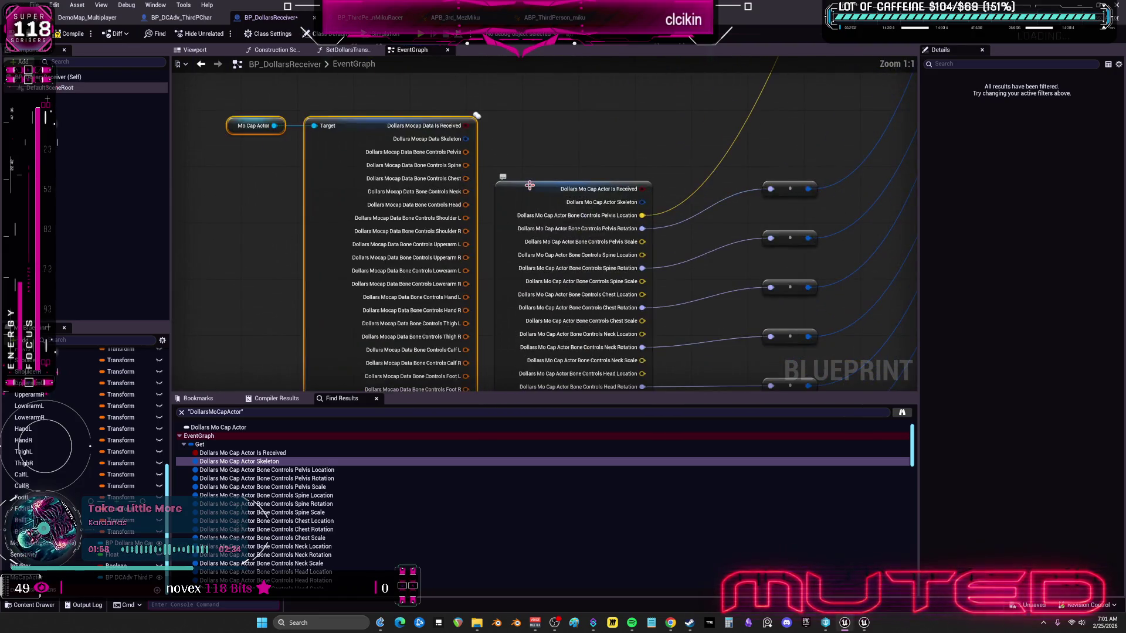
right_click(464, 156)
left_click(499, 184)
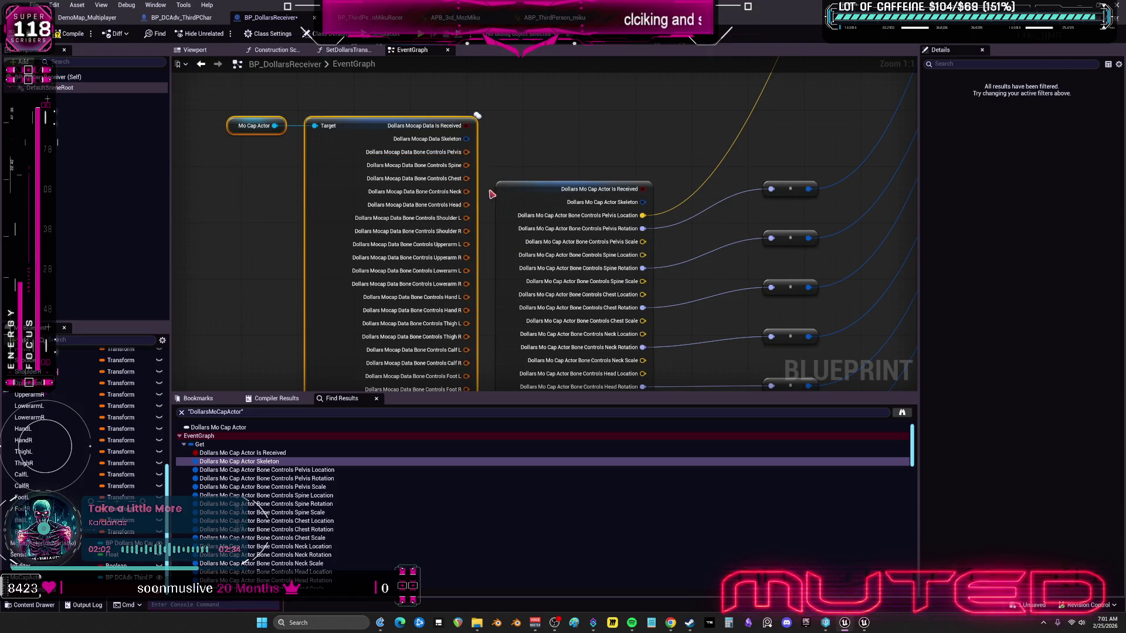
right_click(475, 196)
left_click(506, 225)
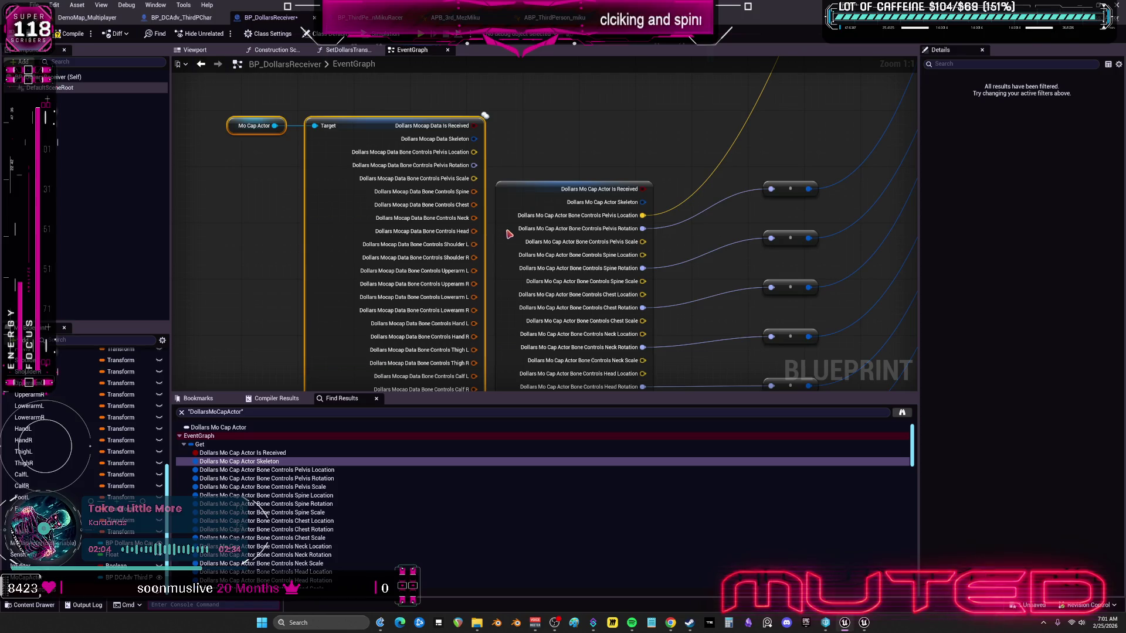
right_click(478, 231)
left_click(498, 271)
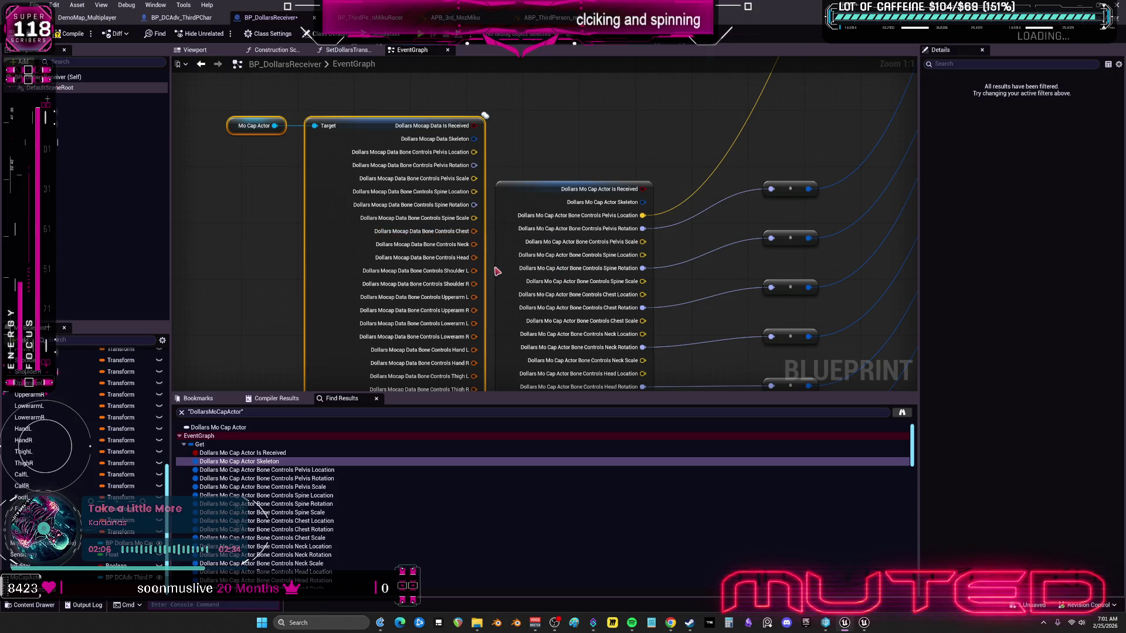
left_click_drag(488, 268, 458, 127)
mouse_move(469, 211)
left_mouse_down()
mouse_move(465, 168)
mouse_move(496, 346)
left_mouse_up()
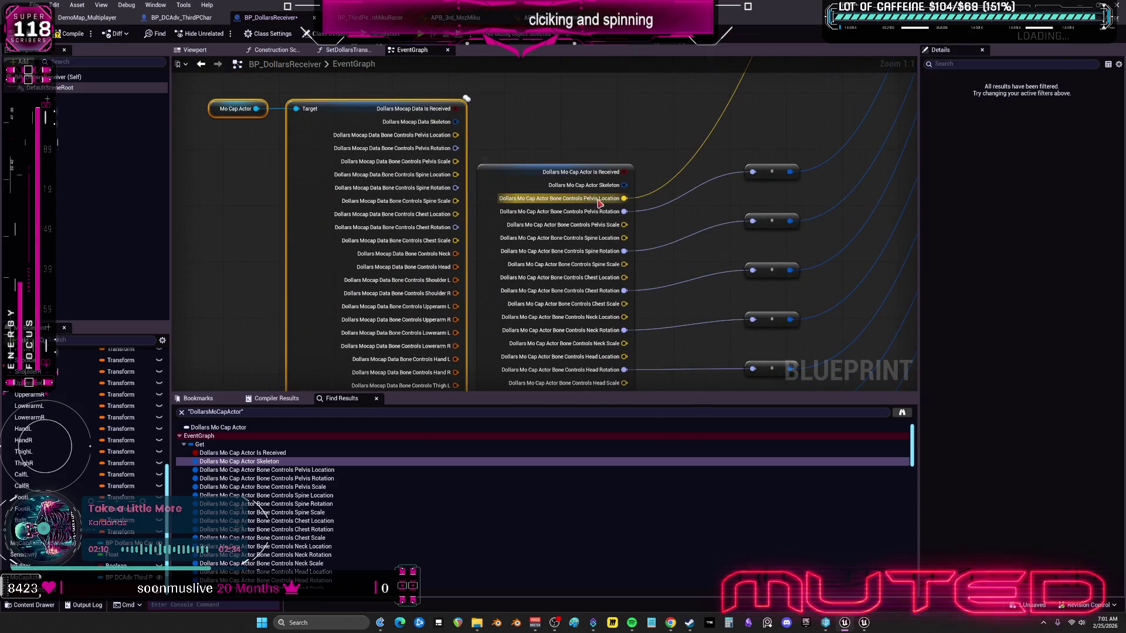
Step: Move the Pelvis Location, Pelvis Rotation and Spine Rotation wires onto the Mocap Data node
mouse_move(625, 199)
left_mouse_down()
mouse_move(548, 182)
mouse_move(455, 135)
left_mouse_up()
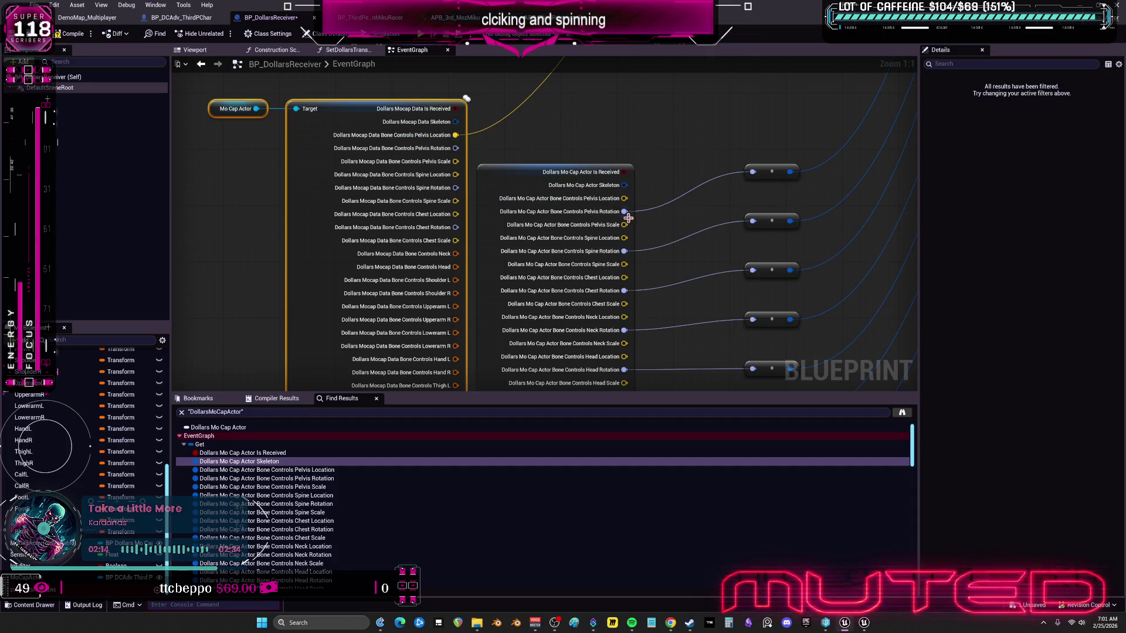
left_click_drag(624, 211, 455, 147)
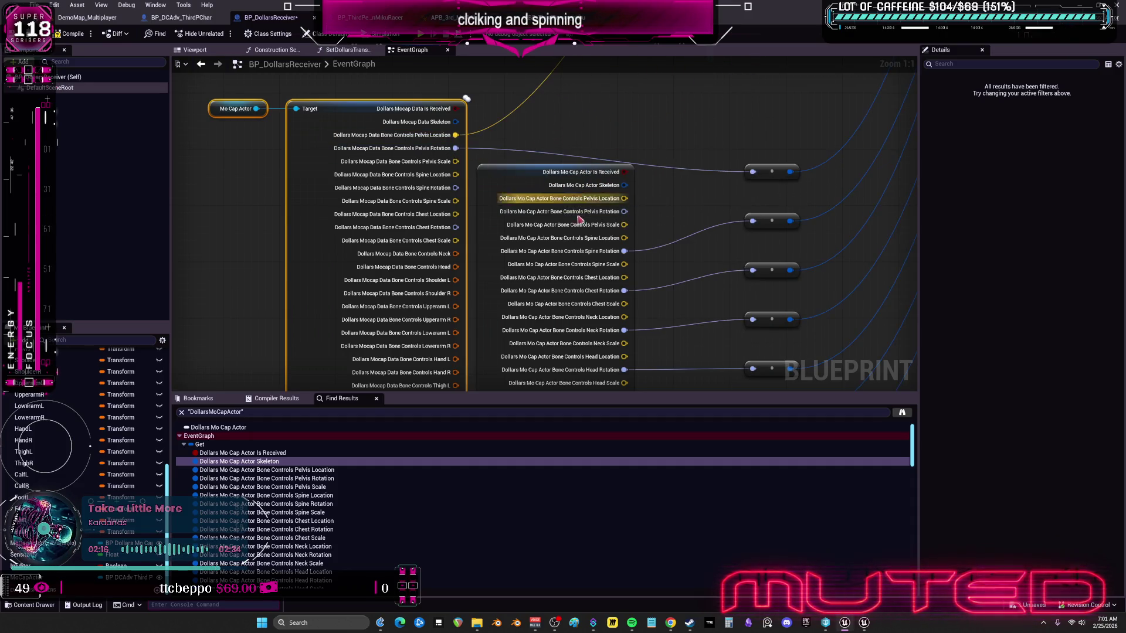
left_click_drag(625, 251, 456, 188)
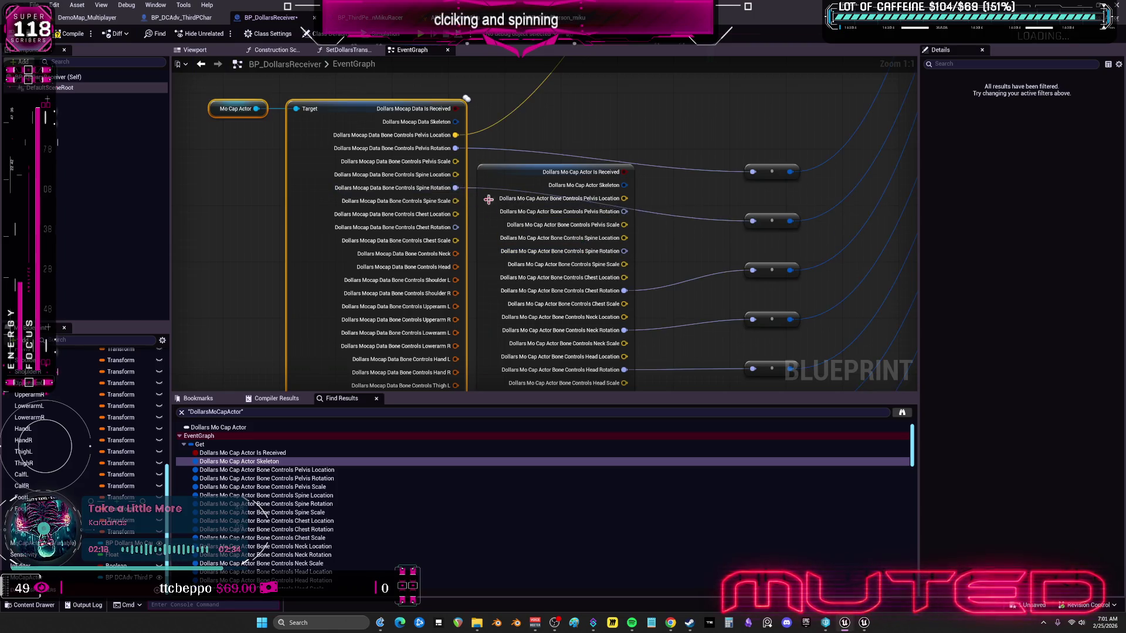
mouse_move(624, 291)
left_mouse_down()
mouse_move(477, 221)
mouse_move(456, 227)
left_mouse_up()
mouse_move(713, 307)
left_mouse_down()
mouse_move(737, 272)
mouse_move(734, 219)
left_mouse_up()
Step: Split Neck and Head and move their Rotation wires onto the Mocap Data node
right_click(448, 156)
left_click(461, 189)
mouse_move(615, 232)
left_mouse_down()
mouse_move(516, 228)
mouse_move(446, 168)
left_mouse_up()
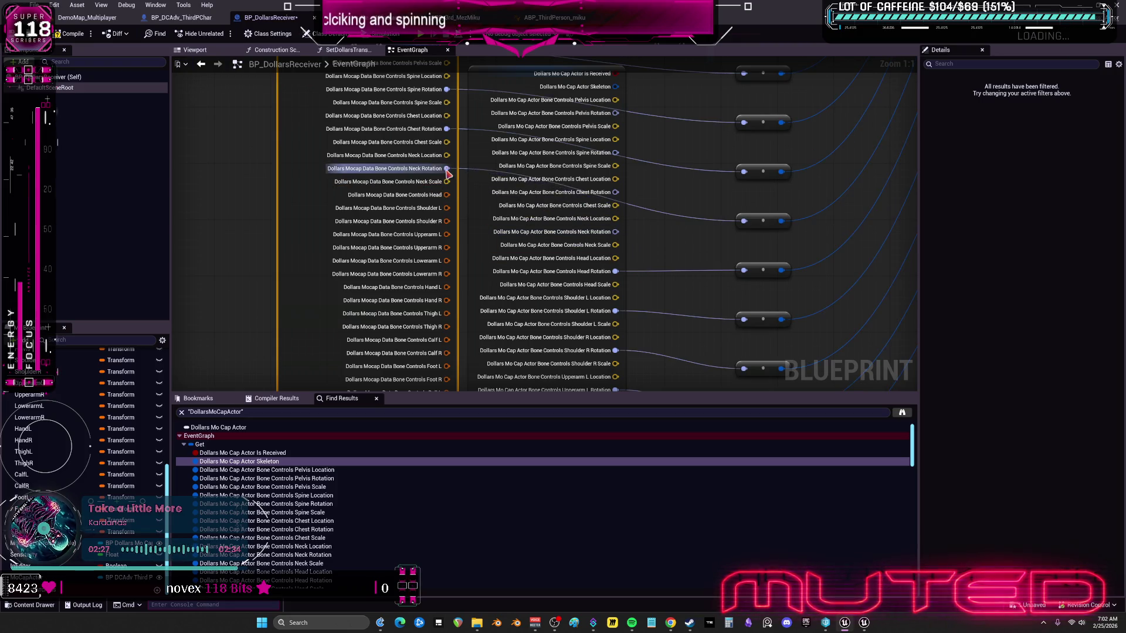
right_click(425, 196)
left_click(472, 237)
mouse_move(615, 272)
left_mouse_down()
mouse_move(477, 235)
mouse_move(447, 209)
left_mouse_up()
Step: Split the shoulder pins and move both Shoulder Rotation wires onto the Mocap Data node
right_click(439, 261)
key("Escape")
right_click(441, 261)
right_click(426, 274)
left_click(449, 312)
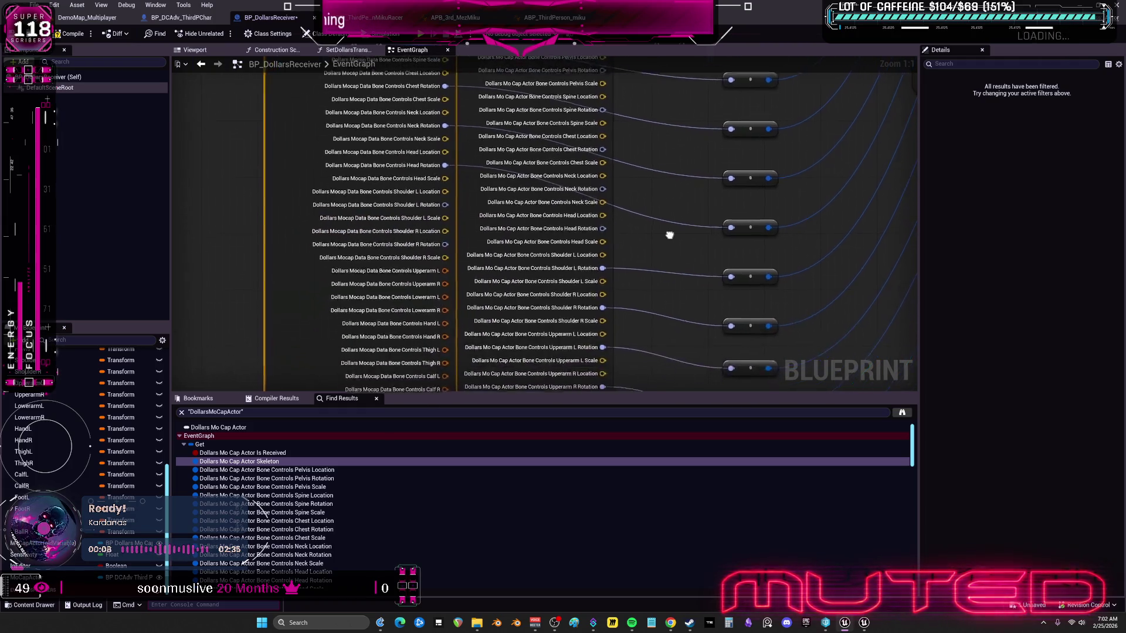
left_click_drag(601, 260, 478, 222)
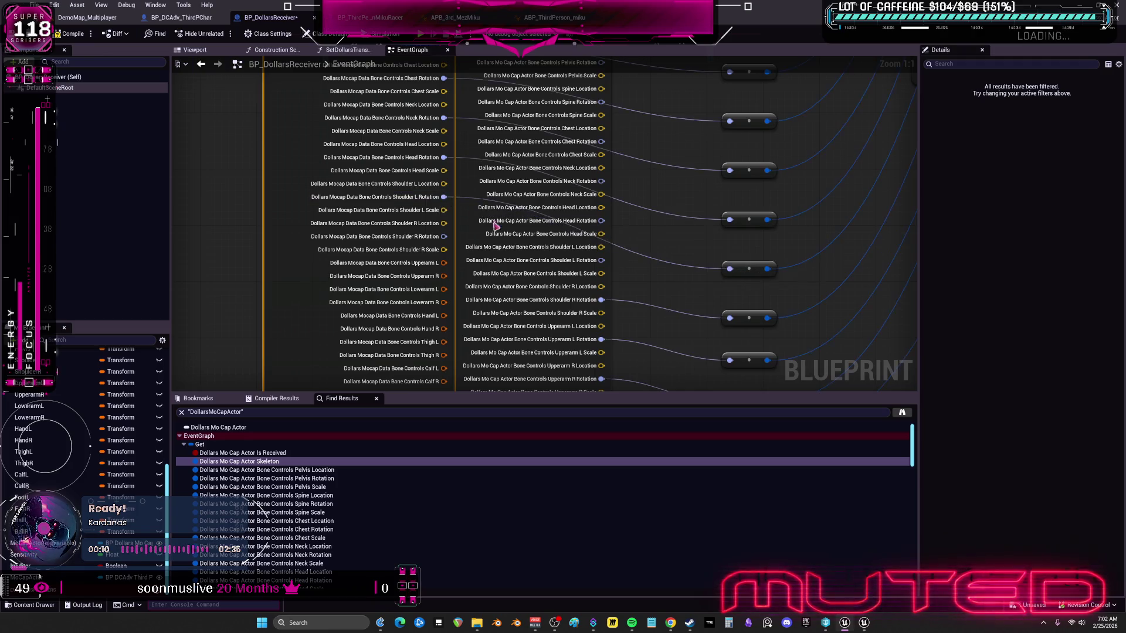
left_click_drag(469, 287, 470, 250)
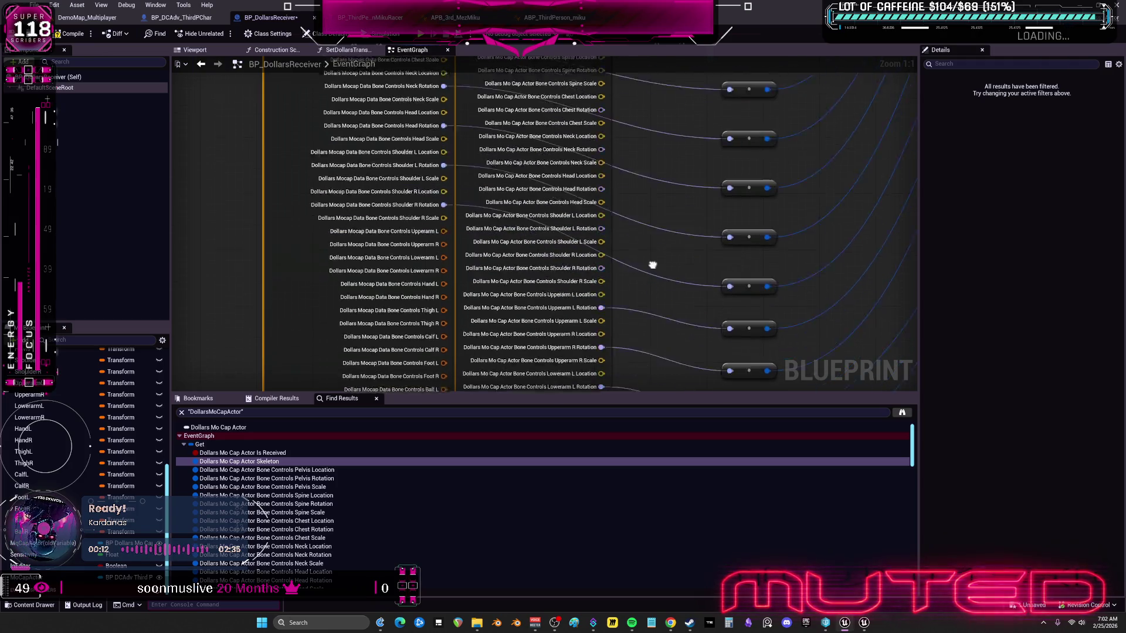
left_click_drag(361, 268, 359, 289)
mouse_move(686, 241)
left_mouse_down()
mouse_move(658, 261)
mouse_move(689, 247)
mouse_move(636, 252)
mouse_move(695, 274)
mouse_move(663, 270)
left_mouse_up()
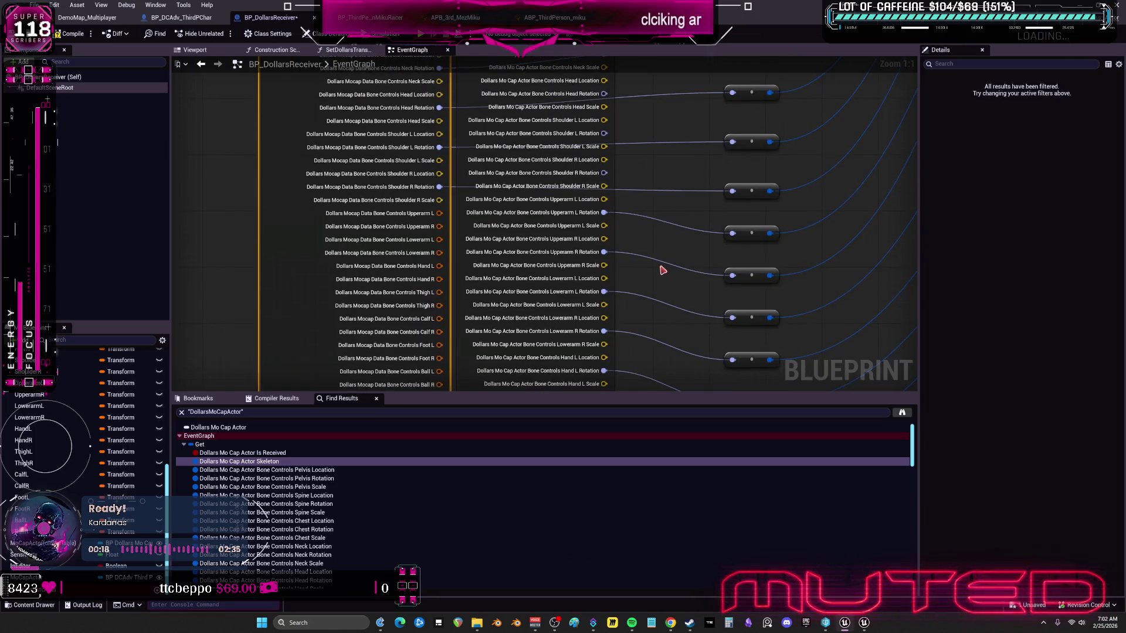
Step: Split Upperarm L and R and move the upper and lower arm Rotation wires across
right_click(439, 216)
left_click(454, 252)
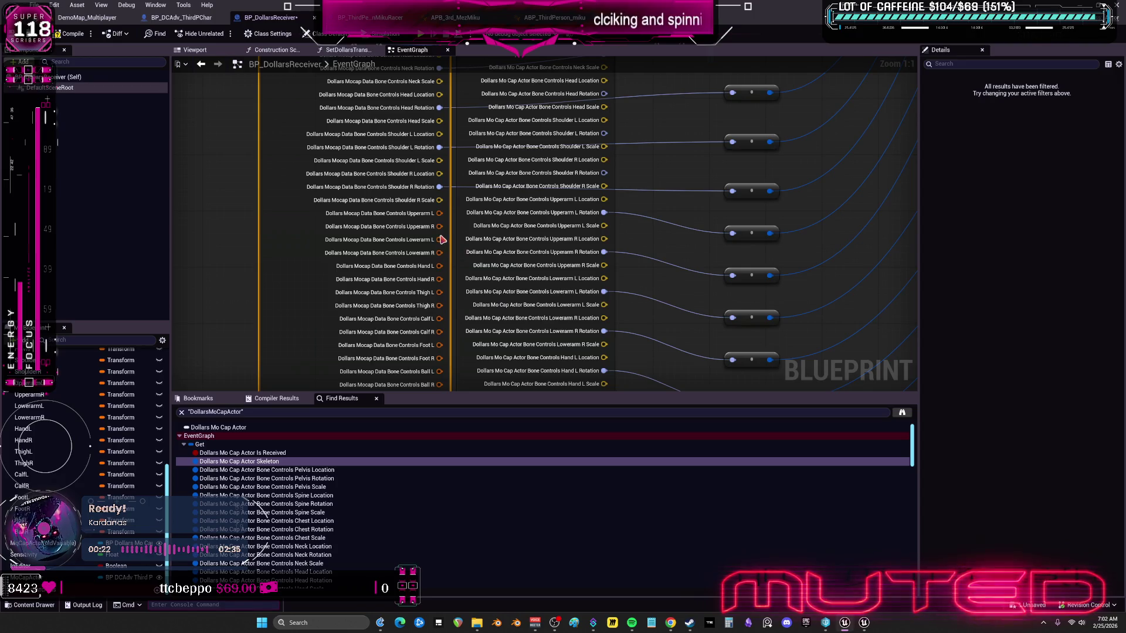
right_click(444, 252)
left_click(455, 287)
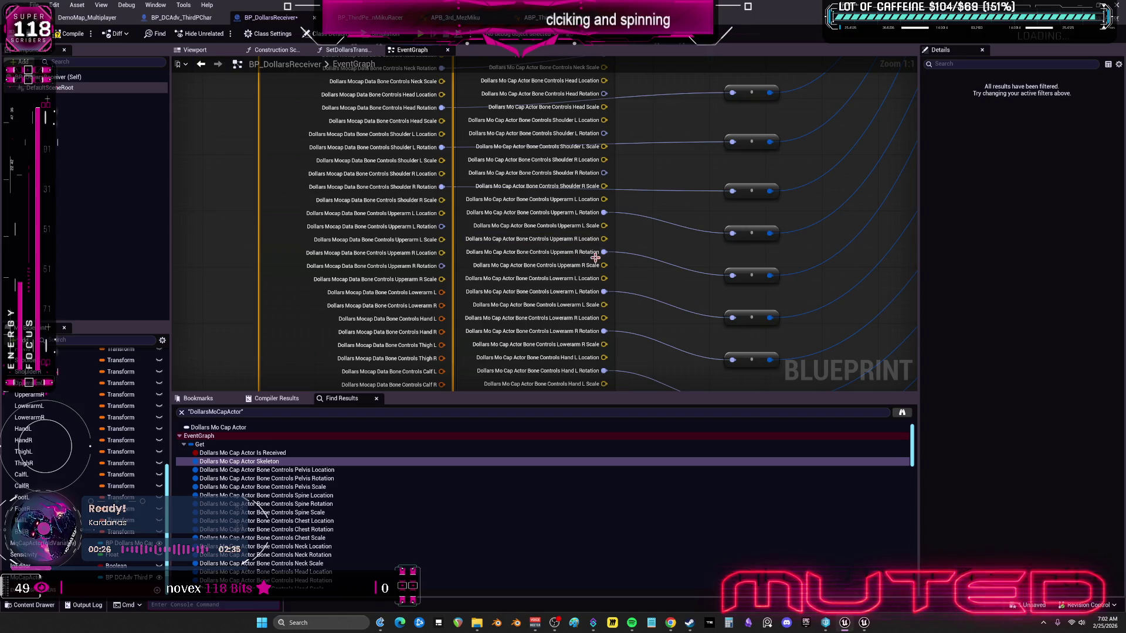
left_click_drag(732, 233, 442, 227)
left_click_drag(604, 252, 442, 266)
left_click_drag(671, 305, 678, 209)
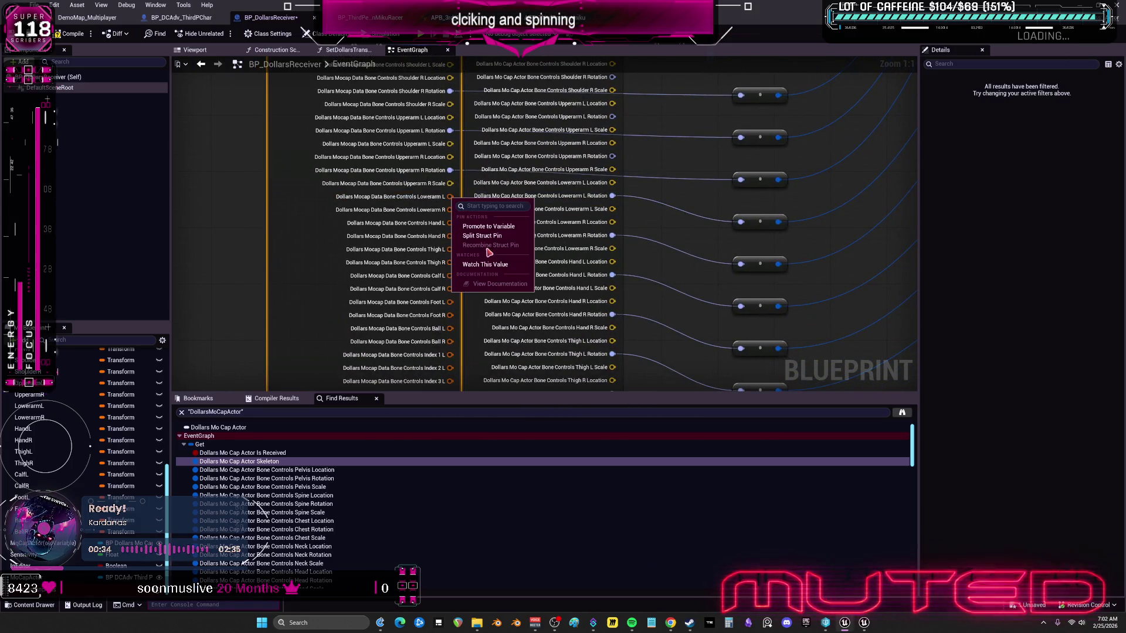
mouse_move(611, 235)
left_mouse_down()
mouse_move(616, 244)
mouse_move(451, 210)
left_mouse_up()
Step: Start moving the Hand L Rotation wire, leaving the hand pin unsplit
mouse_move(612, 275)
left_mouse_down()
mouse_move(680, 296)
mouse_move(460, 260)
mouse_move(671, 305)
mouse_move(685, 209)
left_mouse_up()
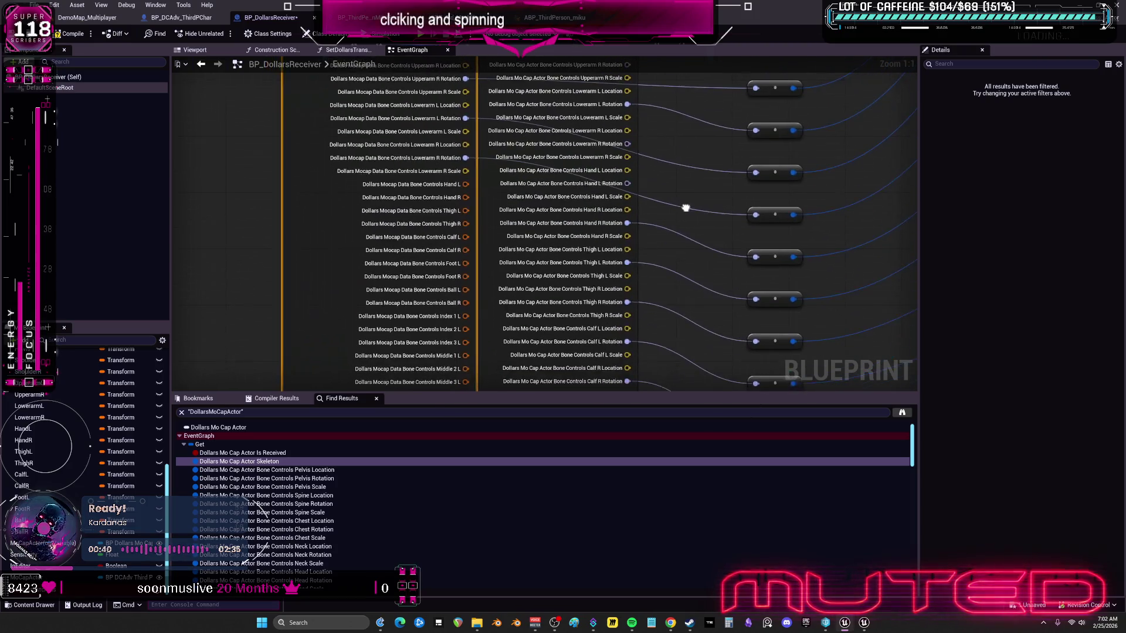
right_click(453, 188)
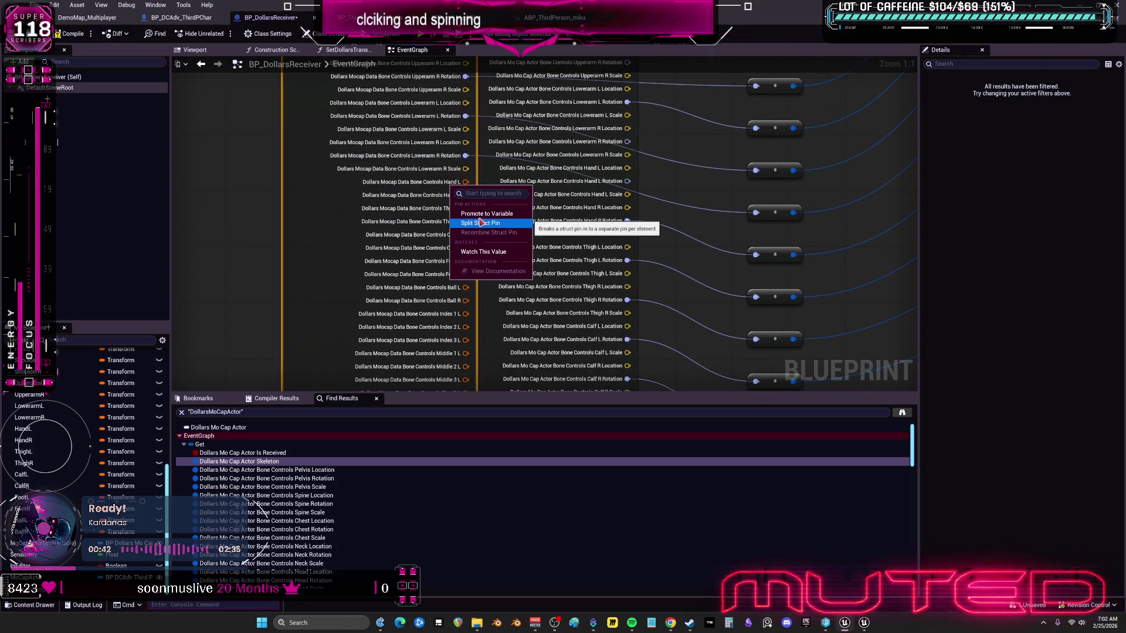
key("Escape")
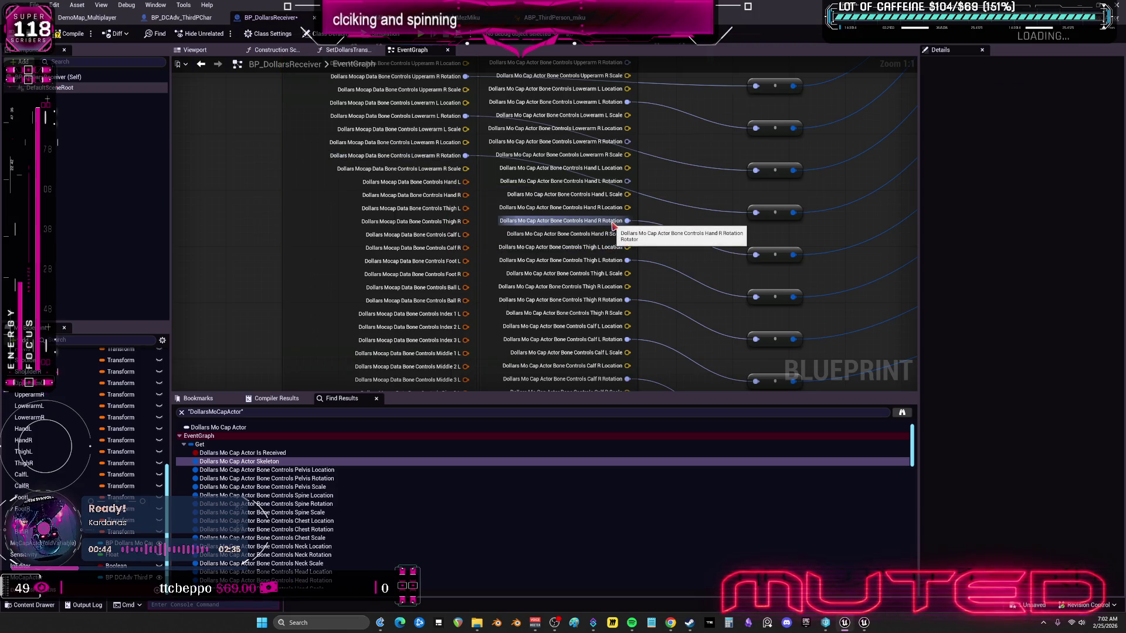
left_click_drag(691, 197, 675, 271)
scroll(674, 271, "down", 3)
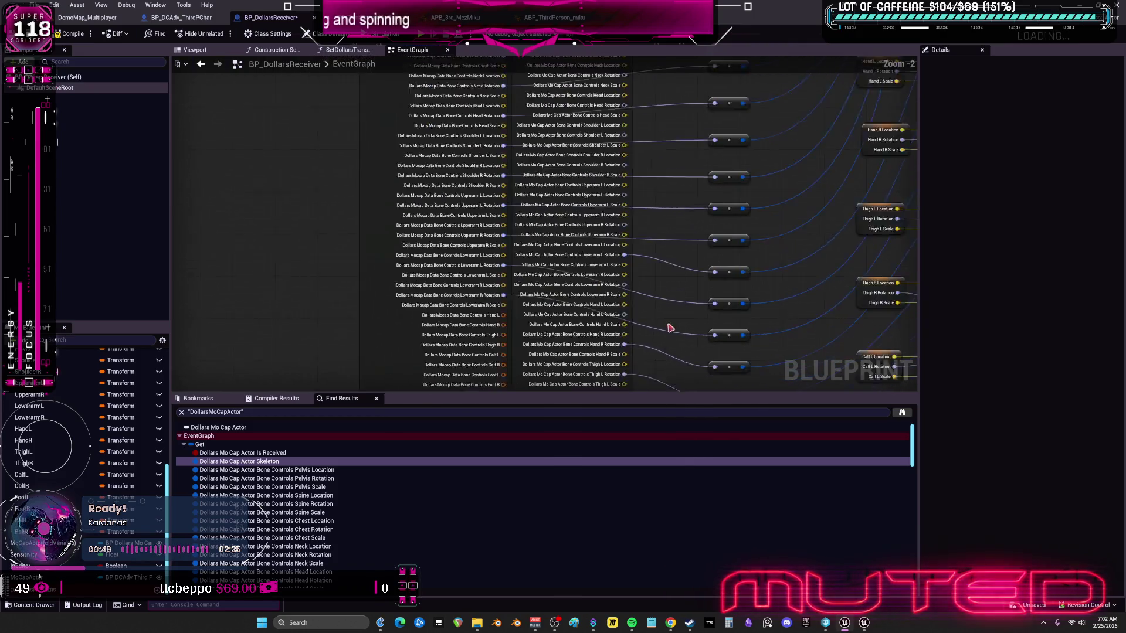
Step: Split Hand L and Hand R into location, rotation and scale, and rewire their reroute links
scroll(682, 287, "up", 1)
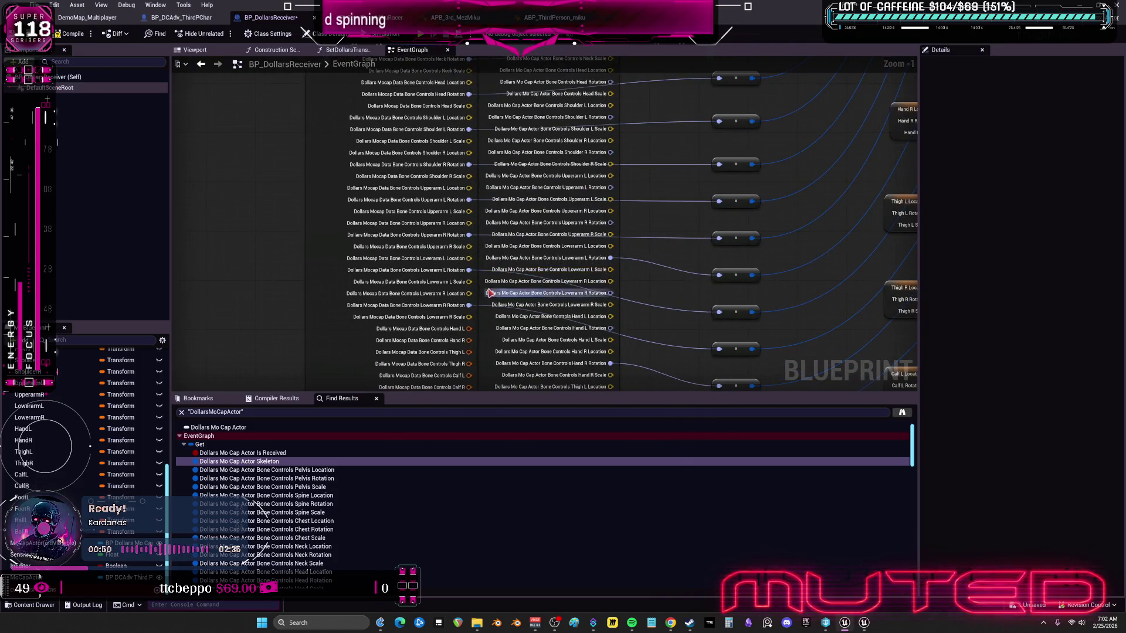
scroll(486, 293, "up", 1)
right_click(472, 271)
left_click(500, 307)
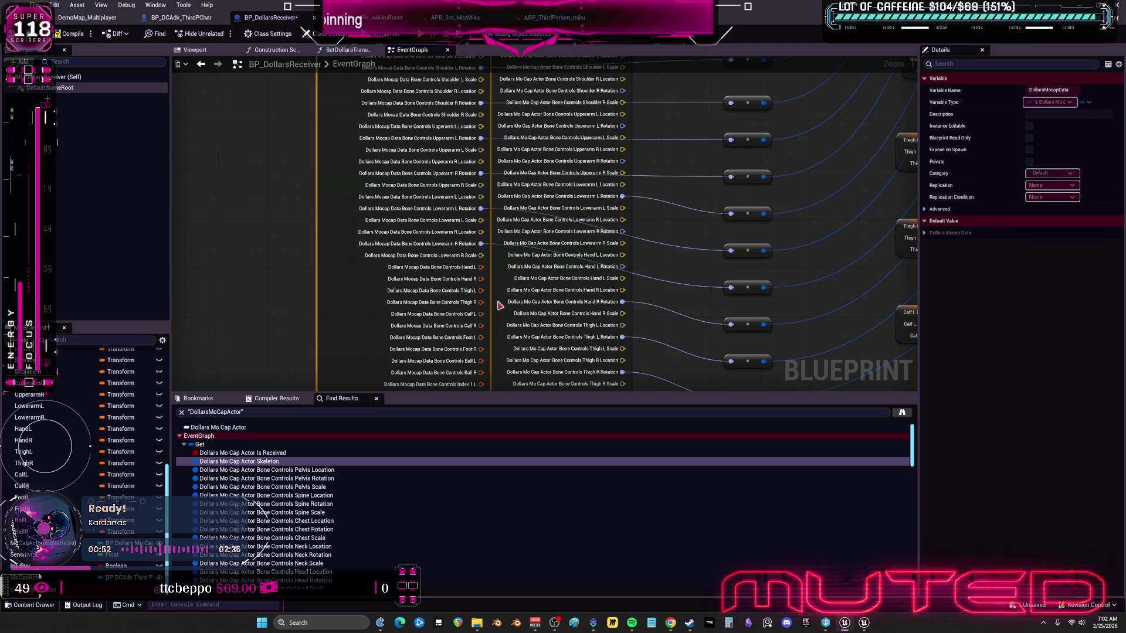
mouse_move(481, 267)
left_mouse_down()
mouse_move(751, 288)
mouse_move(733, 287)
left_mouse_up()
left_click_drag(481, 208, 733, 250)
left_click_drag(623, 208, 733, 213)
left_click_drag(680, 273, 661, 183)
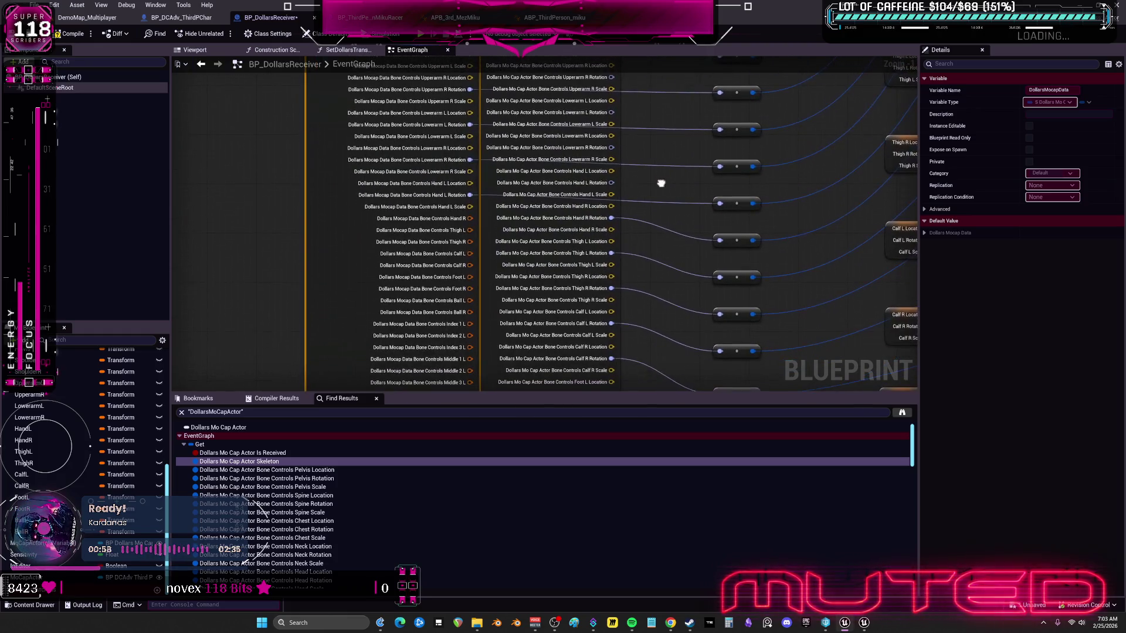
right_click(470, 218)
left_click(502, 260)
mouse_move(612, 218)
left_mouse_down()
mouse_move(519, 237)
mouse_move(471, 231)
left_mouse_up()
Step: Split Thigh L and Thigh R pins and connect their rotation wires
right_click(461, 254)
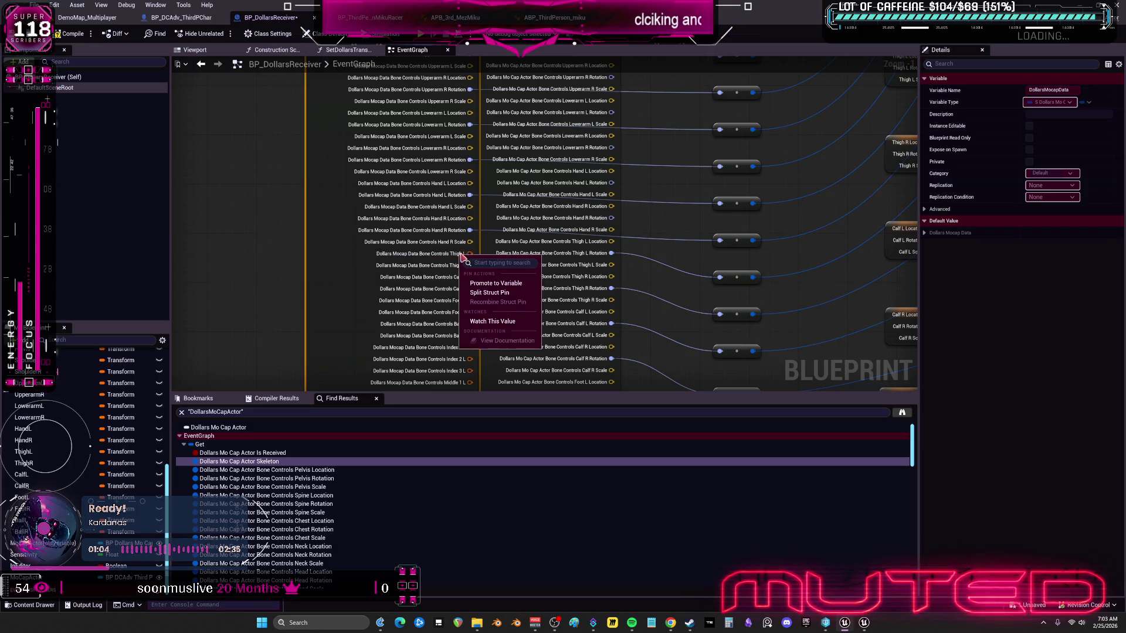
left_click(494, 295)
left_click_drag(613, 253, 471, 265)
right_click(470, 288)
left_click(492, 330)
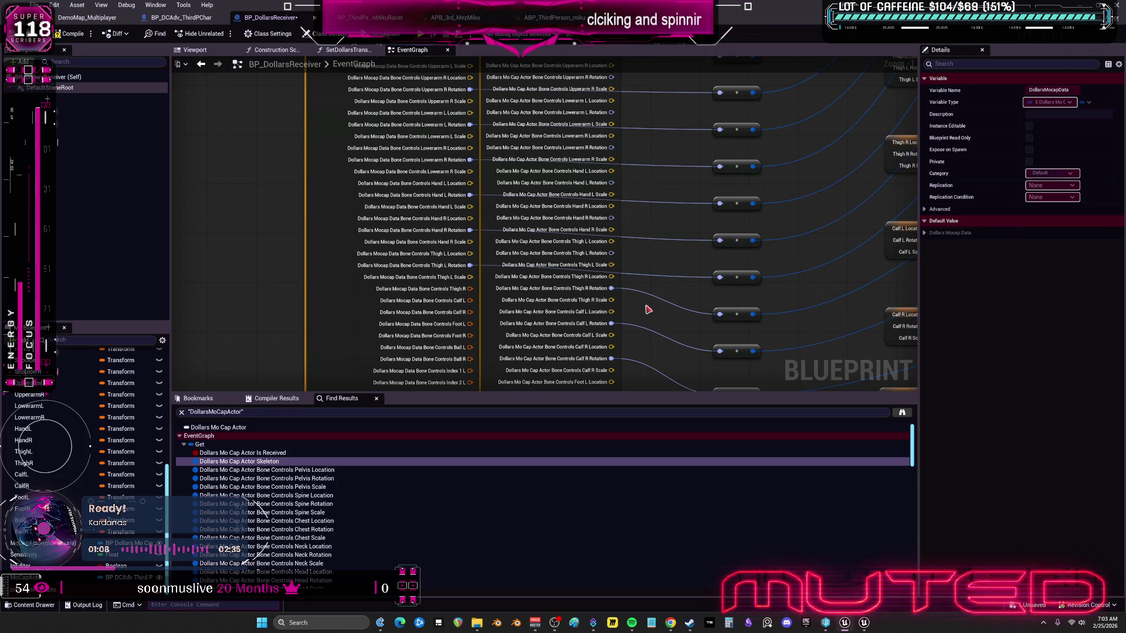
left_click_drag(599, 213, 459, 228)
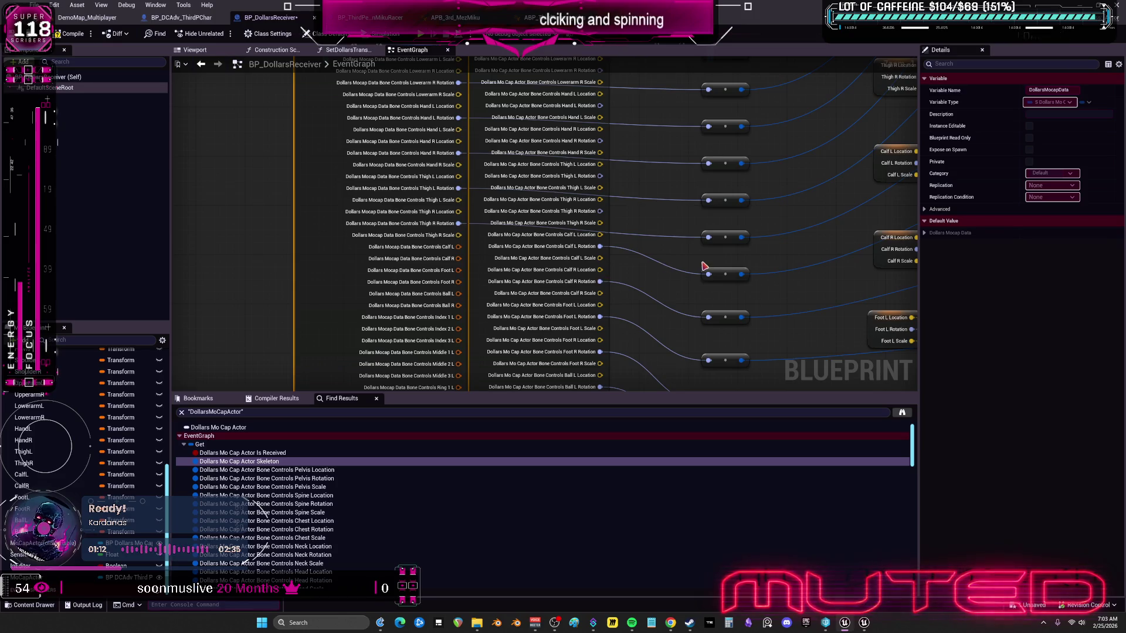
Step: Split the Calf R pin and route the calf rotation wire onto Calf R Rotation
mouse_move(615, 239)
left_mouse_down()
mouse_move(479, 238)
mouse_move(615, 239)
left_mouse_up()
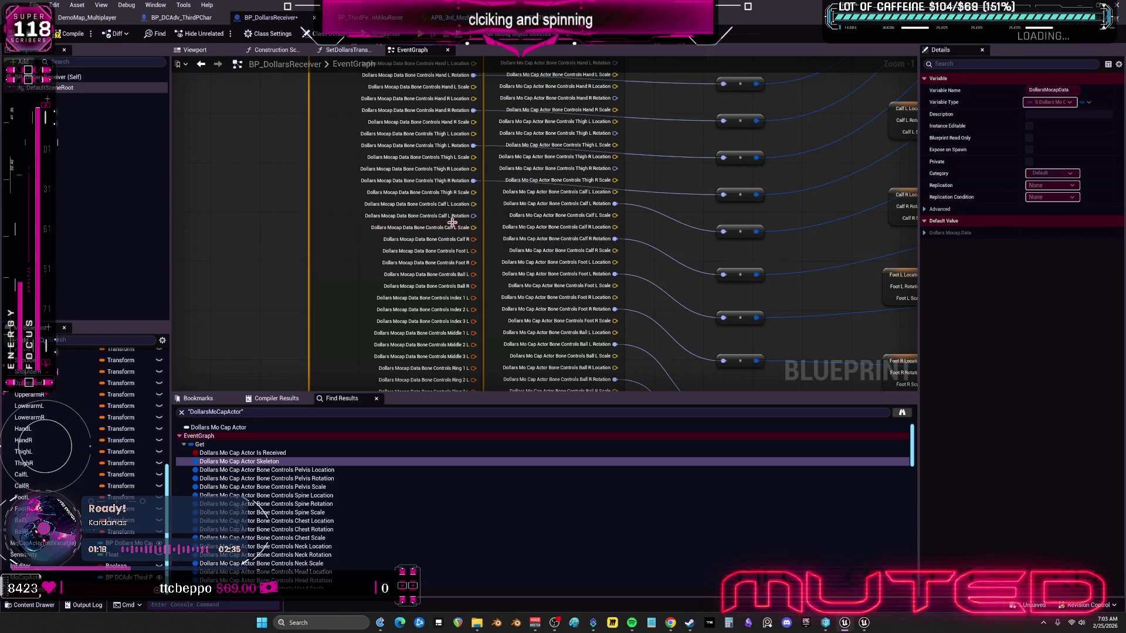
right_click(469, 240)
left_click(498, 265)
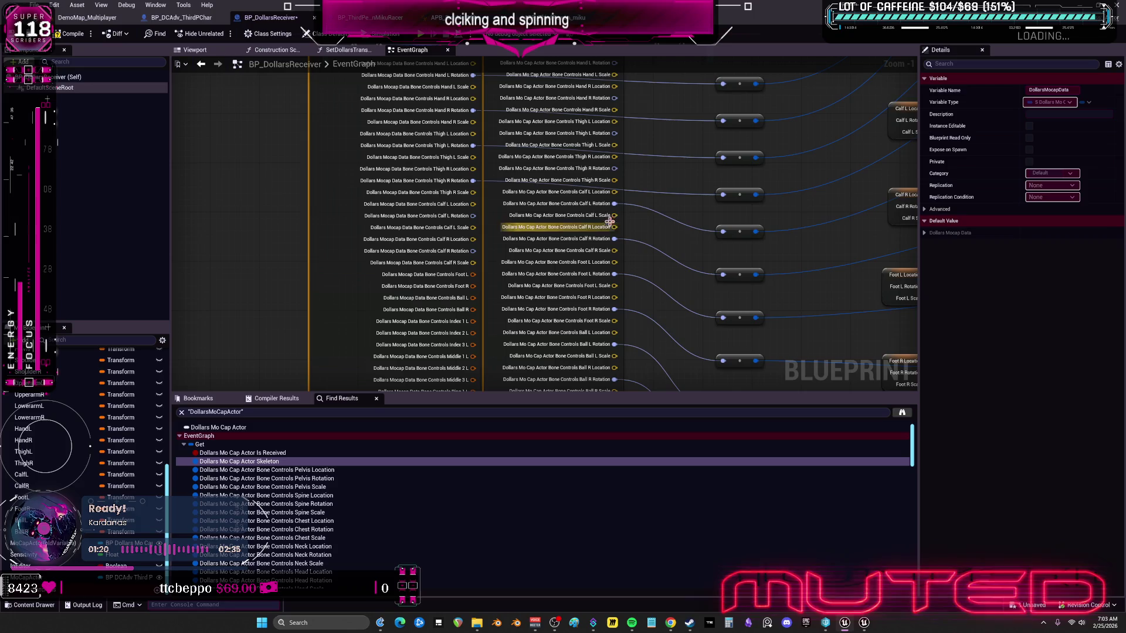
mouse_move(613, 204)
left_mouse_down()
mouse_move(487, 226)
mouse_move(613, 244)
mouse_move(474, 251)
left_mouse_up()
mouse_move(648, 326)
left_mouse_down()
mouse_move(638, 286)
mouse_move(647, 234)
left_mouse_up()
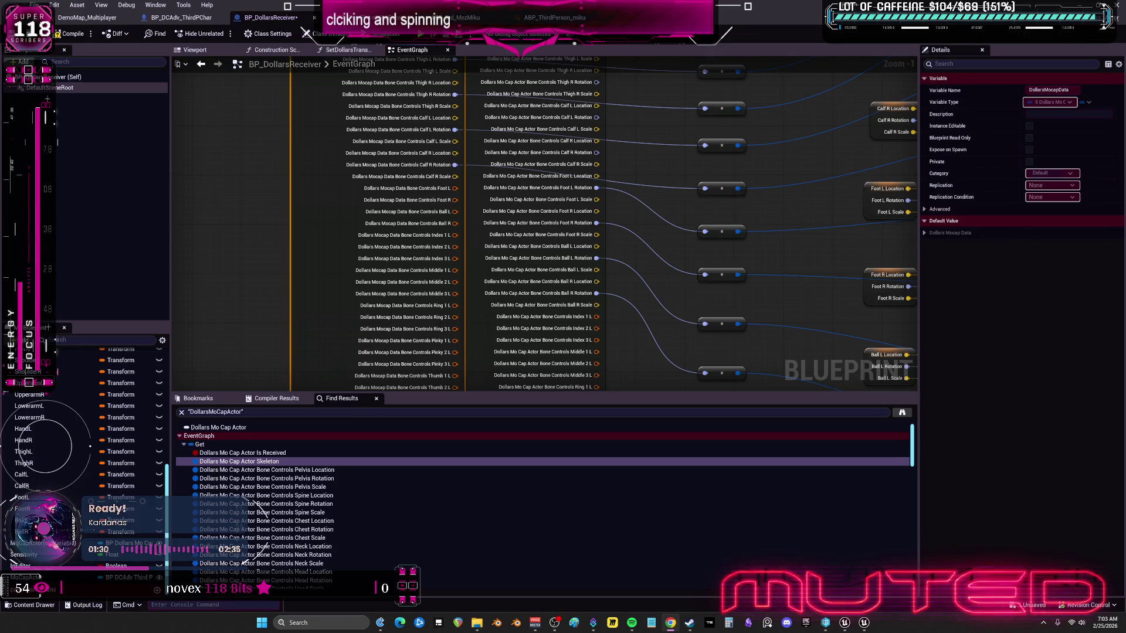
Step: Split Foot R, Ball L and Ball R pins, reconnecting the Foot R and Ball L rotation wires
right_click(462, 201)
left_click(478, 237)
mouse_move(596, 224)
left_mouse_down()
mouse_move(460, 216)
mouse_move(486, 258)
left_mouse_up()
right_click(448, 239)
left_click(478, 276)
left_click_drag(596, 293, 457, 251)
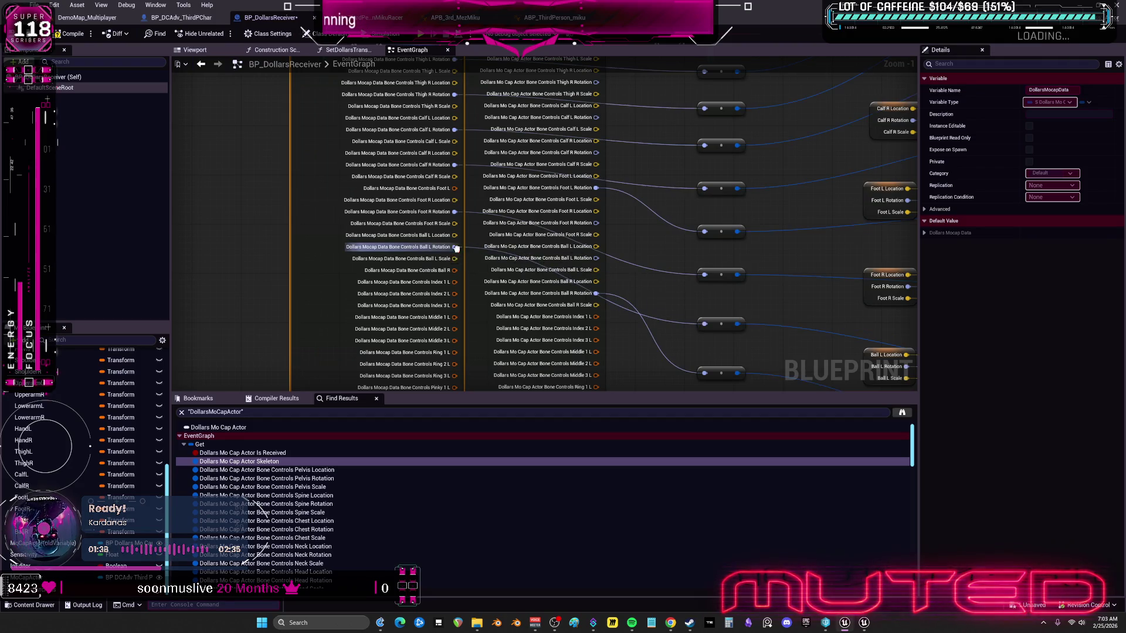
right_click(447, 273)
left_click(478, 310)
scroll(581, 275, "down", 4)
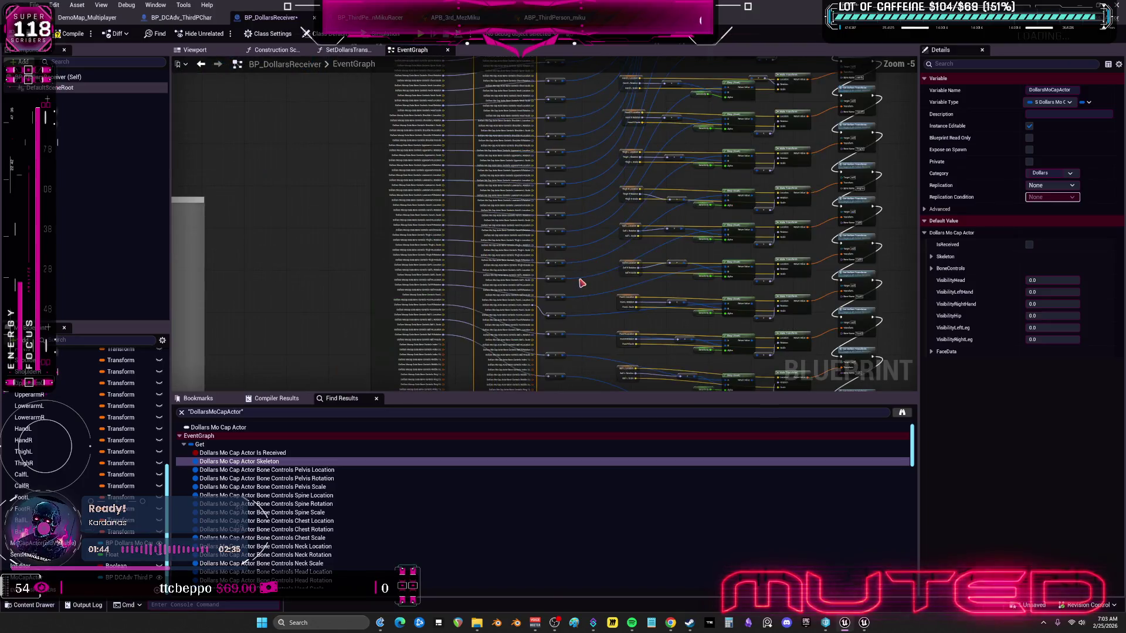
Step: Split Foot L and connect the rotation wire to Foot L Rotation
scroll(543, 274, "up", 5)
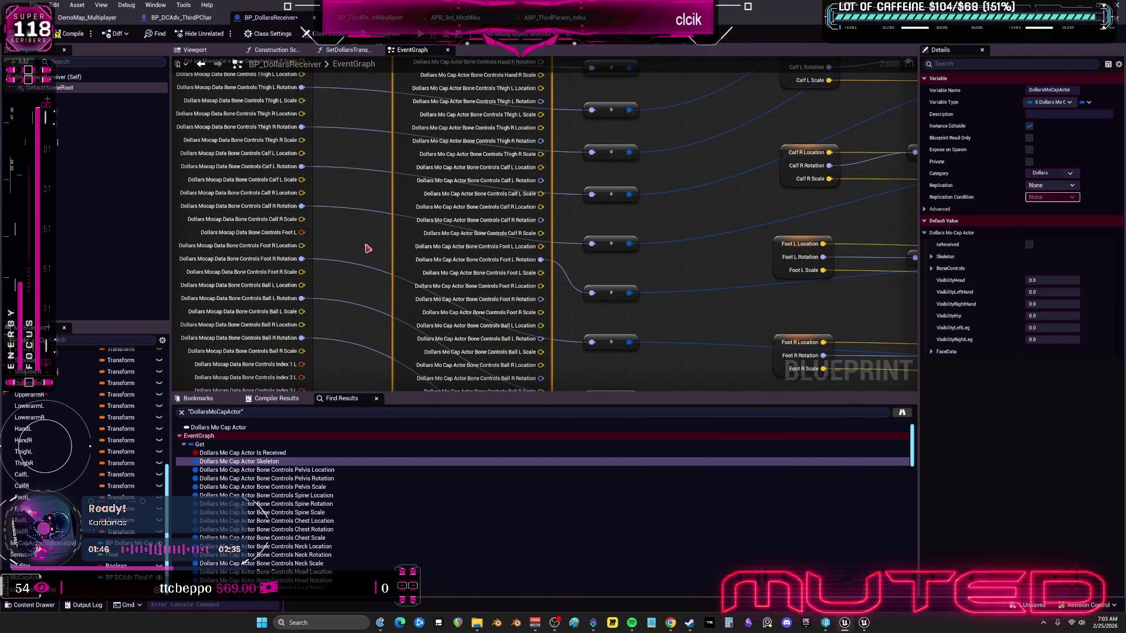
right_click(390, 238)
left_click(412, 281)
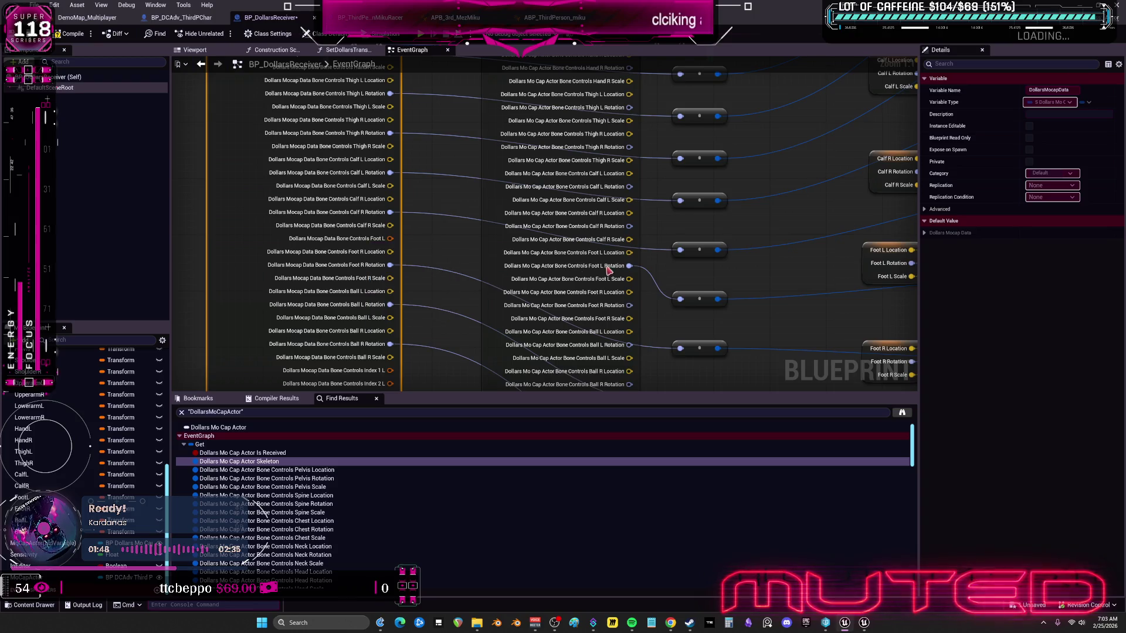
left_click_drag(681, 299, 389, 252)
Step: Clear the selection and pan across the graph to the Bone Control group
scroll(460, 256, "down", 9)
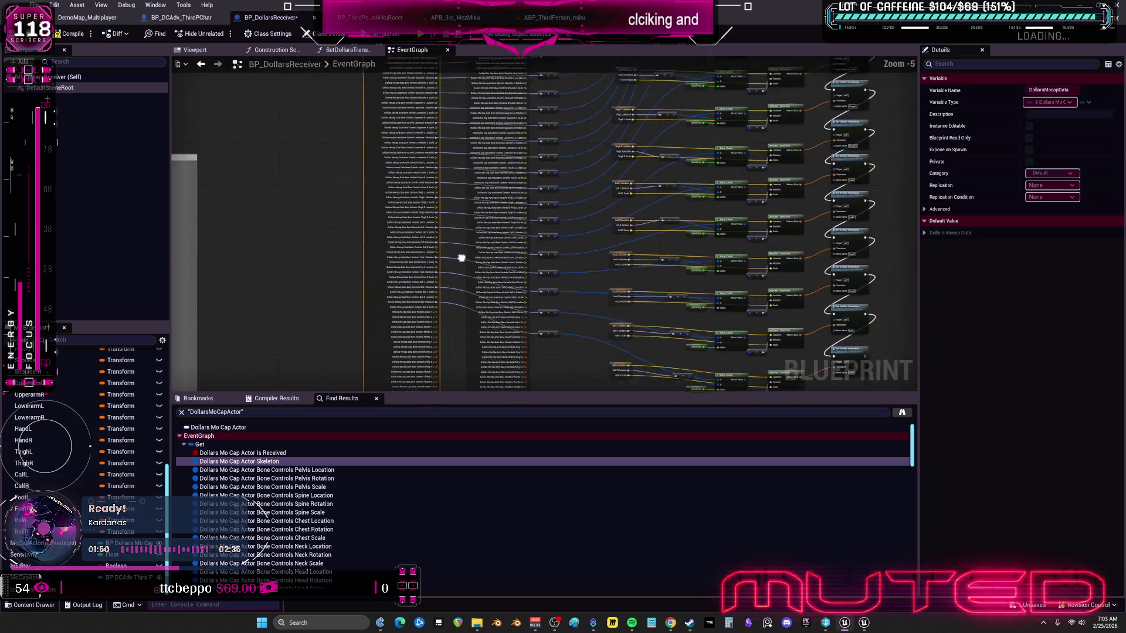
left_click(453, 241)
scroll(453, 241, "up", 4)
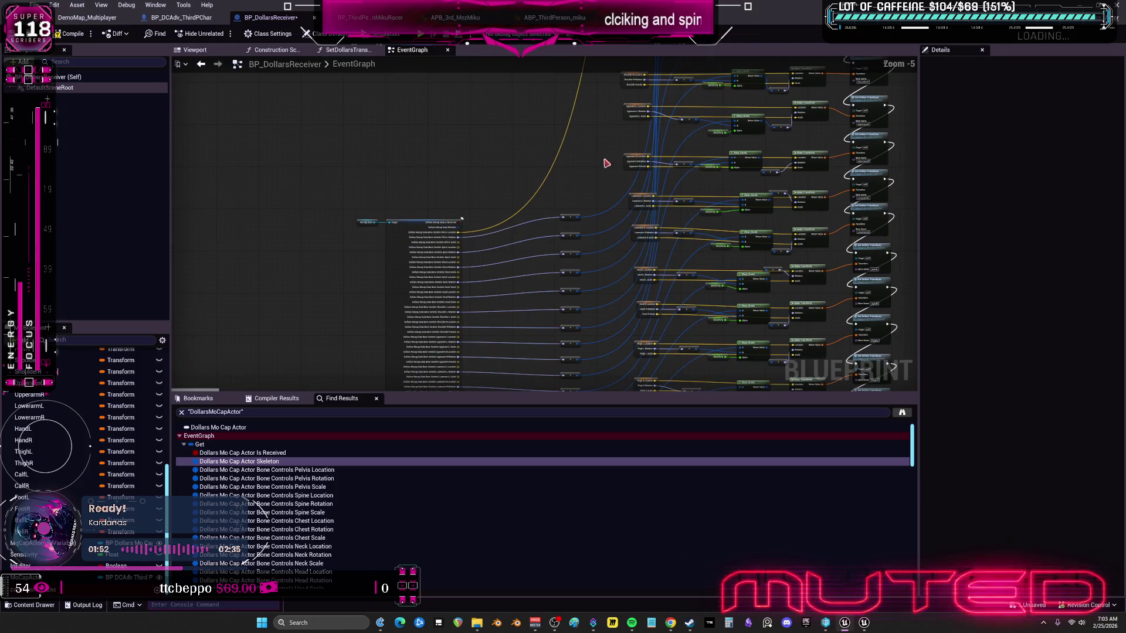
mouse_move(556, 167)
left_mouse_down()
mouse_move(484, 247)
mouse_move(523, 183)
mouse_move(410, 258)
left_mouse_up()
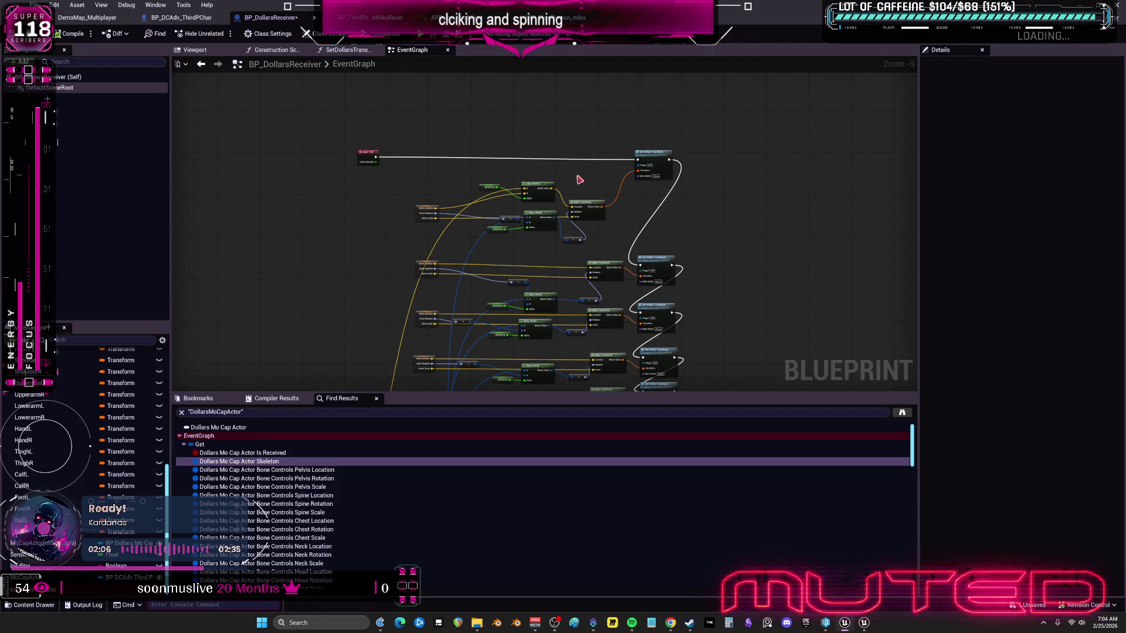
scroll(516, 228, "down", 3)
mouse_move(515, 229)
left_mouse_down()
mouse_move(641, 214)
mouse_move(651, 3)
left_mouse_up()
scroll(529, 210, "up", 4)
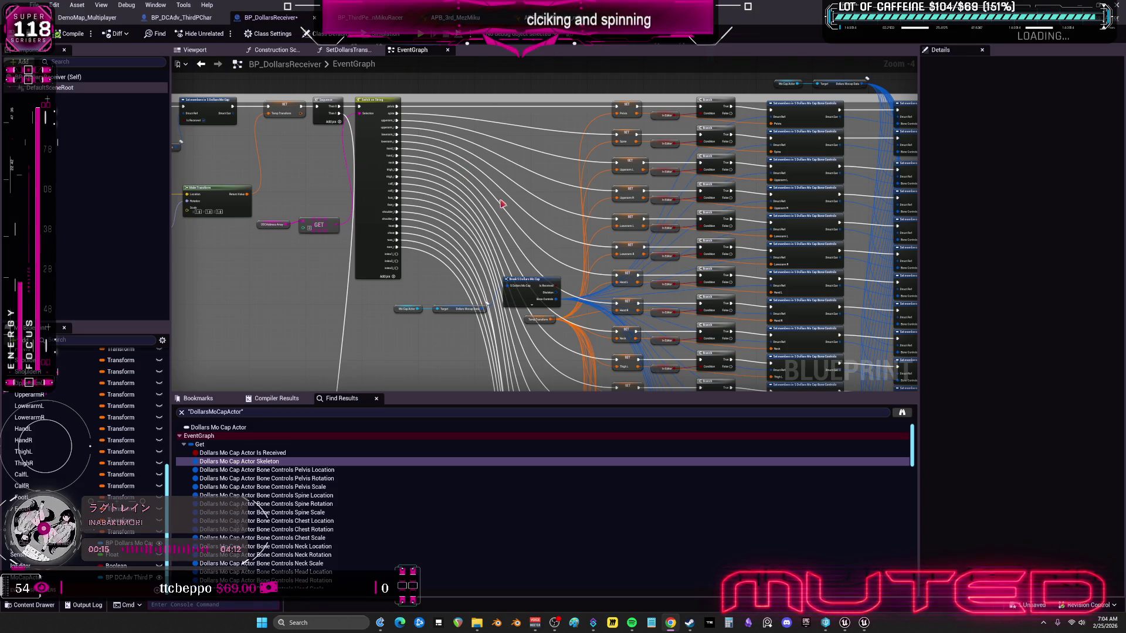
Step: Move the Mo Cap Actor and Dollars Mocap Data nodes up beside the Break Dollars Mo Cap node
scroll(502, 205, "down", 2)
scroll(508, 211, "up", 5)
scroll(513, 218, "down", 2)
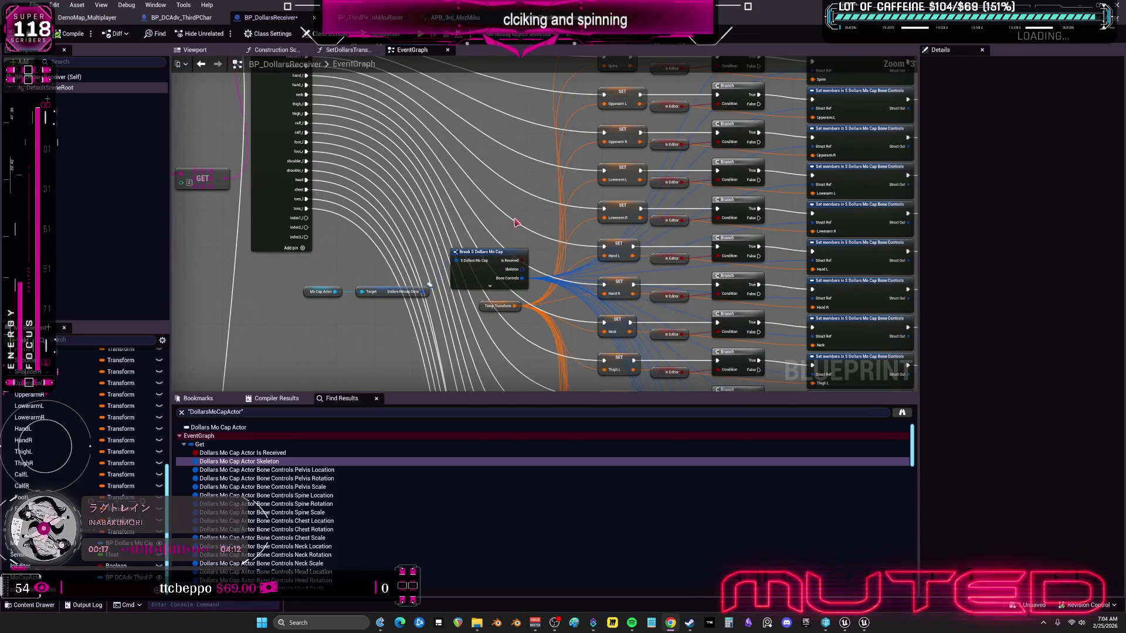
scroll(514, 221, "down", 1)
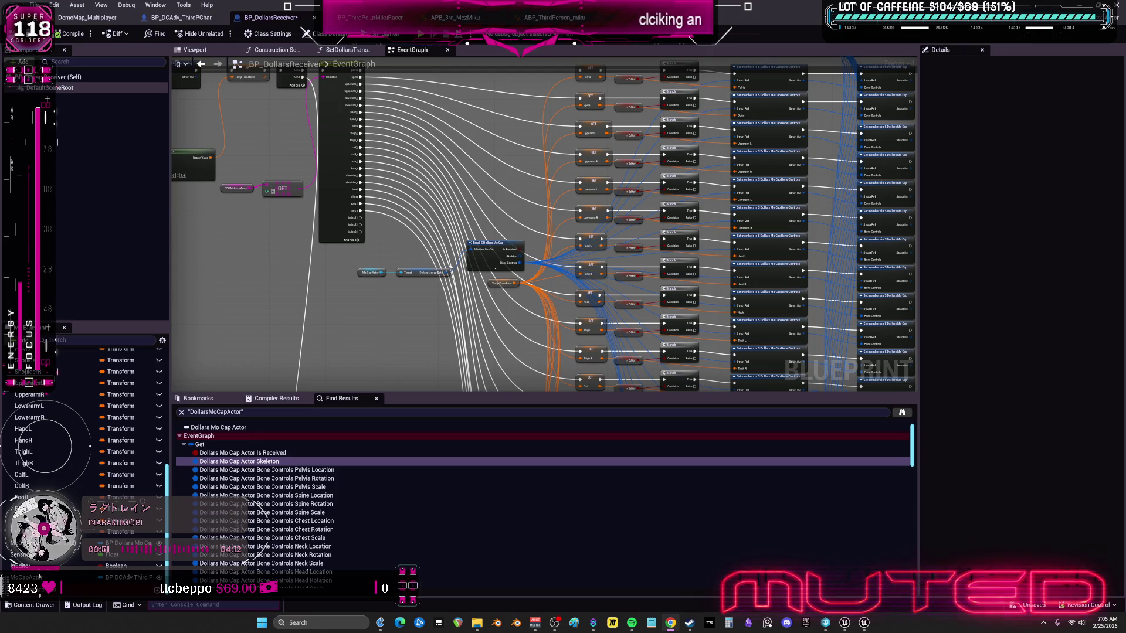
scroll(512, 227, "down", 5)
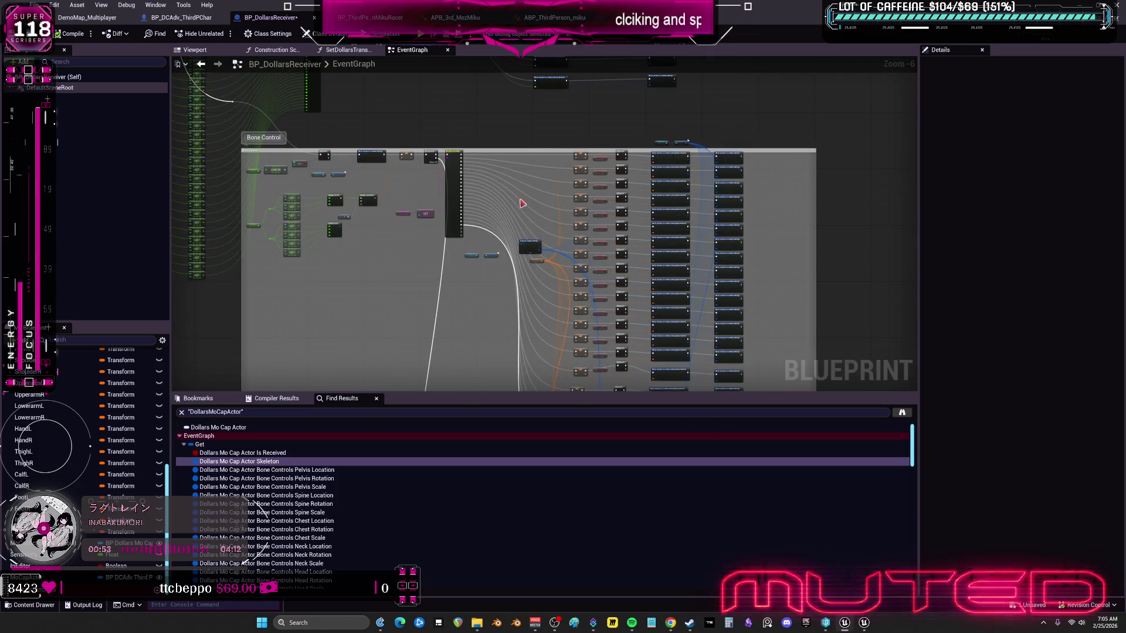
scroll(525, 226, "up", 3)
mouse_move(546, 276)
left_mouse_down()
mouse_move(639, 314)
mouse_move(612, 276)
left_mouse_up()
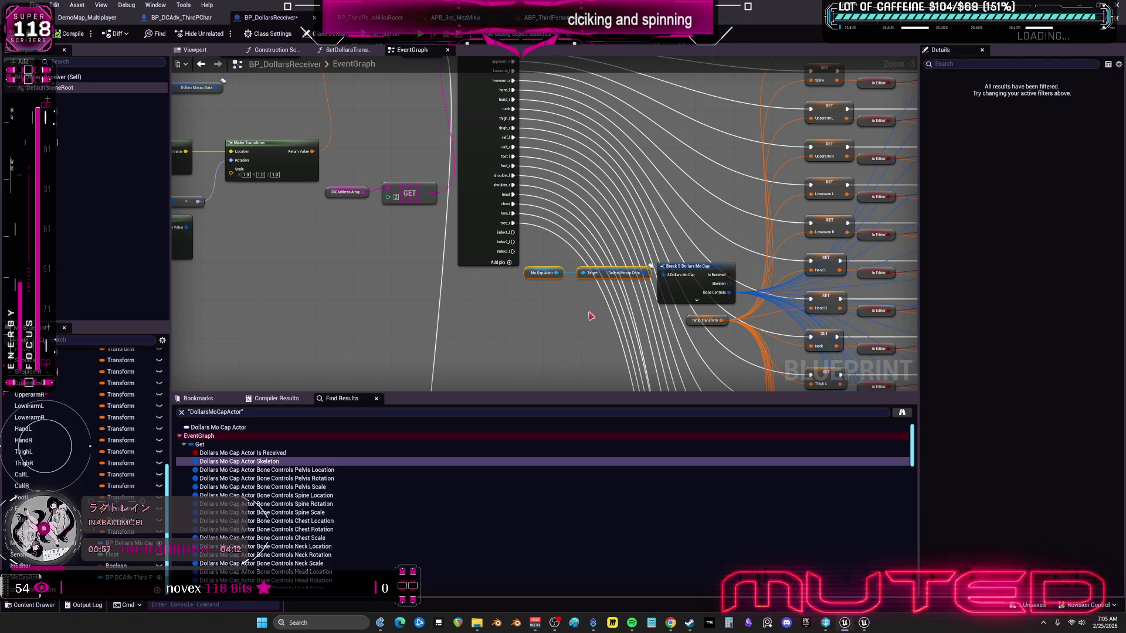
Step: Pan around the Bone Control group to review its Lerp and Make Transform nodes
scroll(605, 300, "down", 4)
scroll(610, 232, "up", 3)
scroll(634, 229, "down", 2)
mouse_move(643, 227)
left_mouse_down()
mouse_move(687, 365)
mouse_move(617, 254)
left_mouse_up()
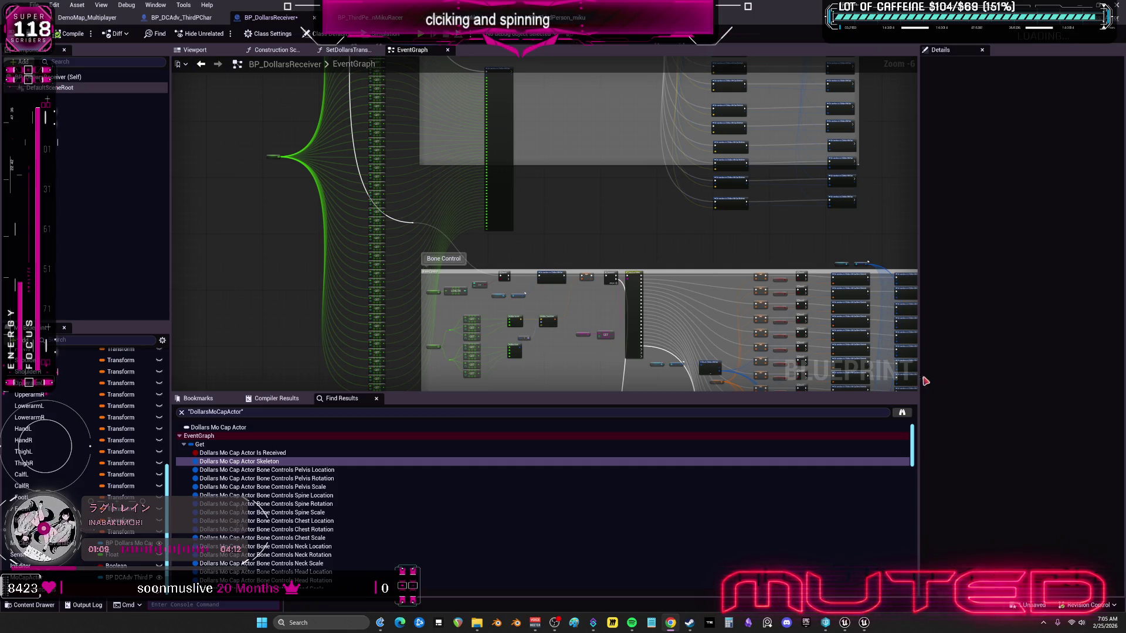
scroll(671, 257, "down", 2)
scroll(463, 213, "up", 2)
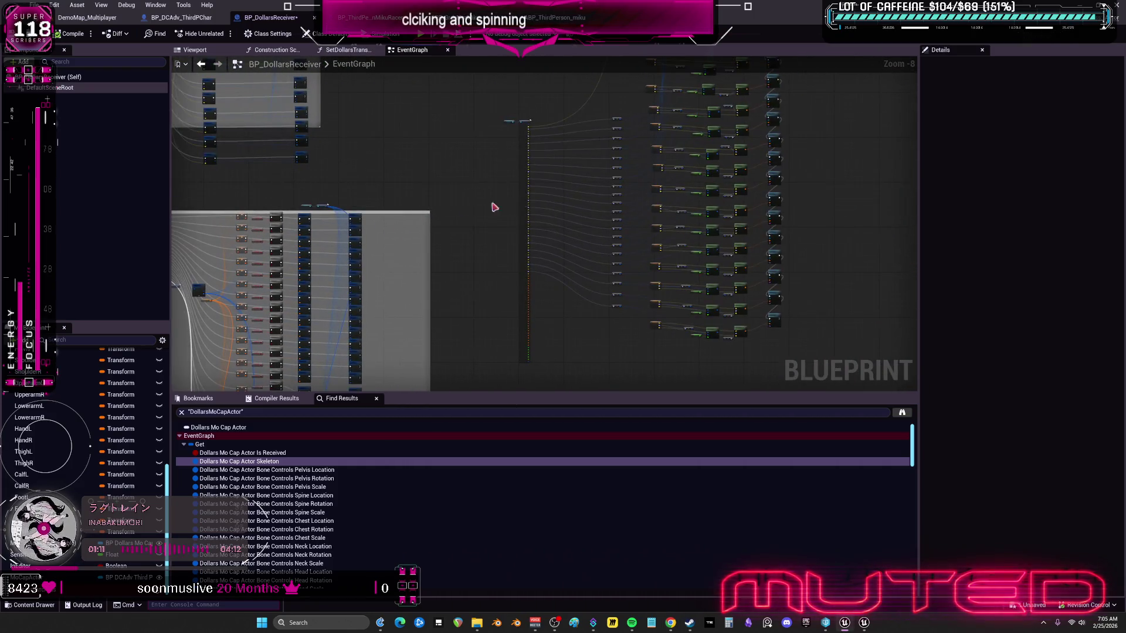
scroll(602, 264, "up", 1)
mouse_move(666, 174)
left_mouse_down()
mouse_move(547, 271)
mouse_move(649, 285)
mouse_move(711, 345)
mouse_move(716, 314)
mouse_move(572, 294)
mouse_move(621, 334)
mouse_move(689, 319)
mouse_move(696, 276)
mouse_move(560, 275)
mouse_move(655, 280)
mouse_move(683, 302)
mouse_move(872, 259)
mouse_move(648, 312)
mouse_move(610, 301)
mouse_move(692, 265)
mouse_move(573, 302)
mouse_move(641, 322)
mouse_move(627, 178)
left_mouse_up()
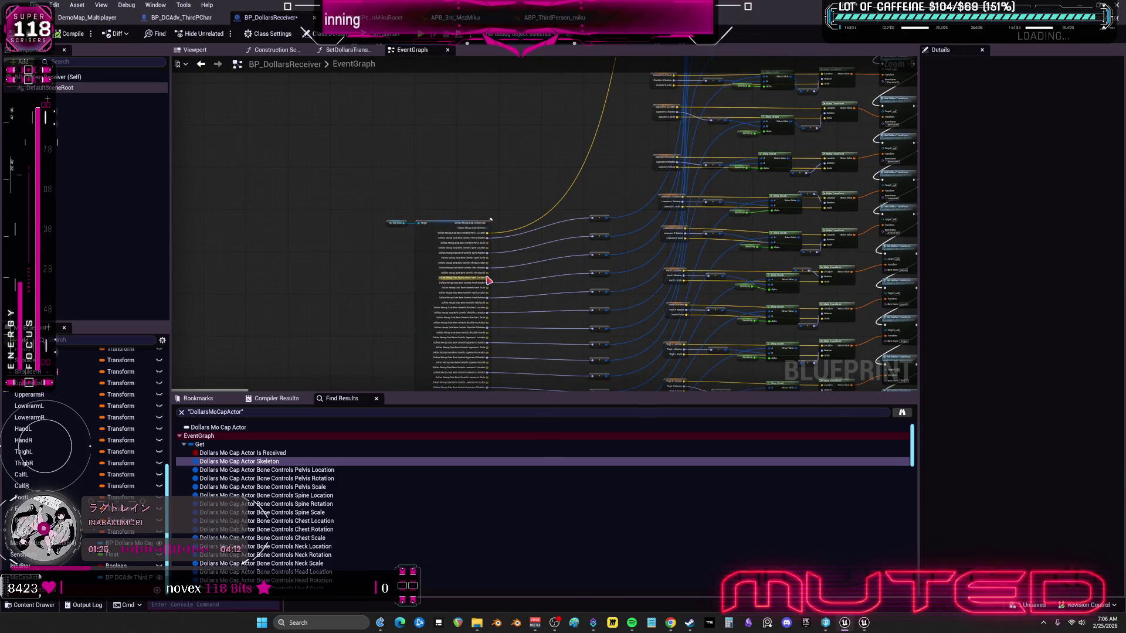
scroll(533, 324, "up", 3)
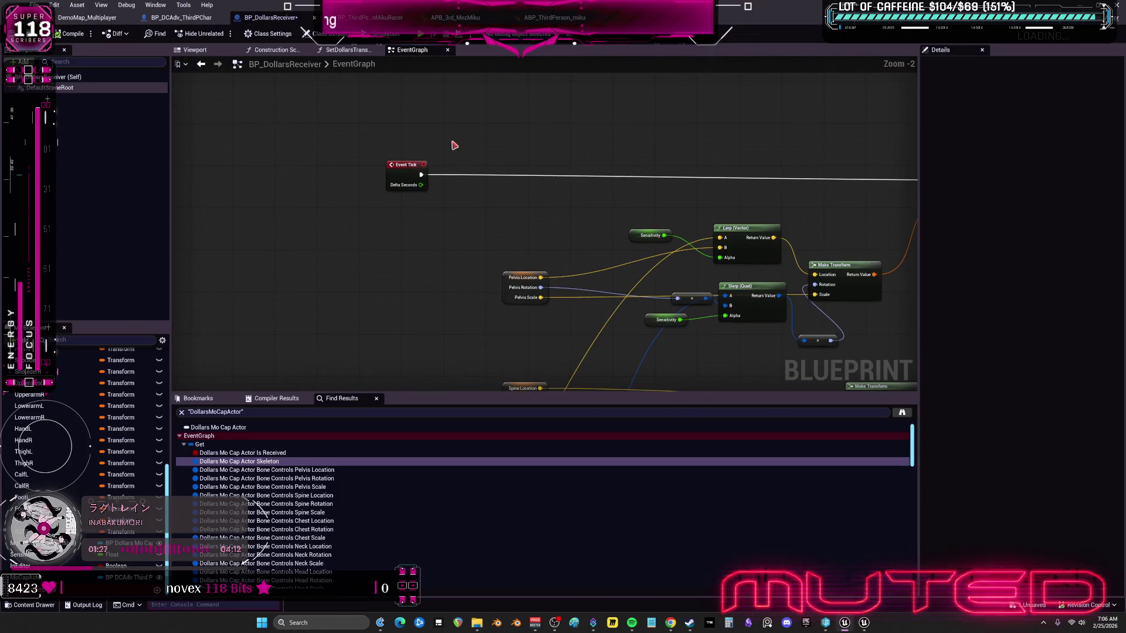
mouse_move(657, 167)
left_mouse_down()
mouse_move(305, 166)
mouse_move(426, 168)
mouse_move(403, 183)
mouse_move(389, 176)
left_mouse_up()
left_click(374, 238)
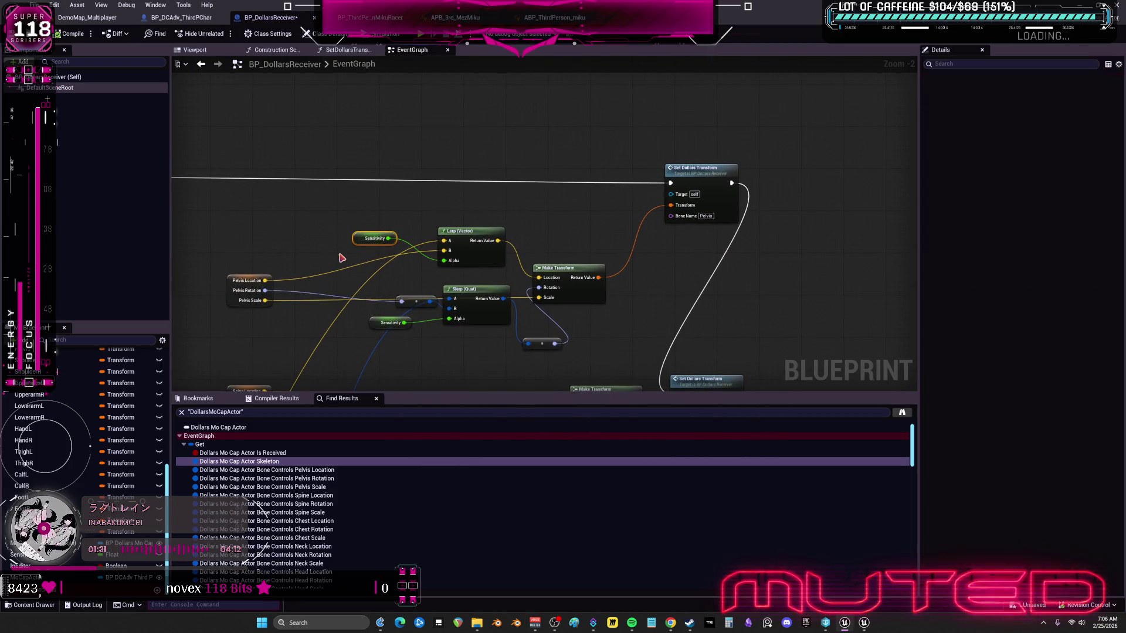
left_click_drag(379, 318, 460, 143)
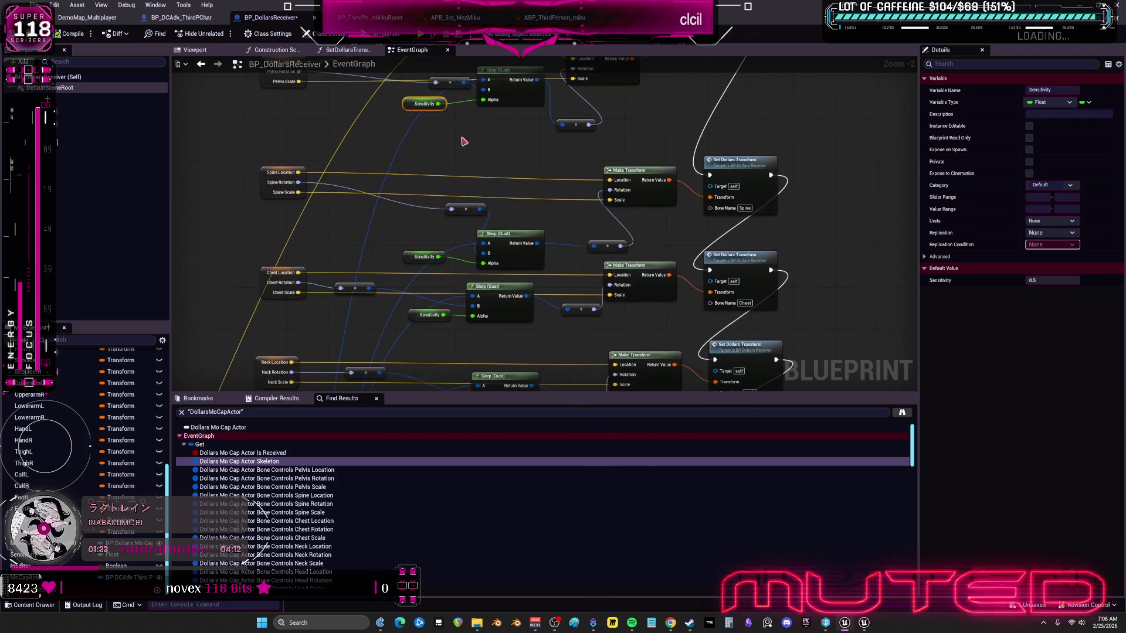
left_click_drag(420, 337, 455, 221)
left_click(452, 269)
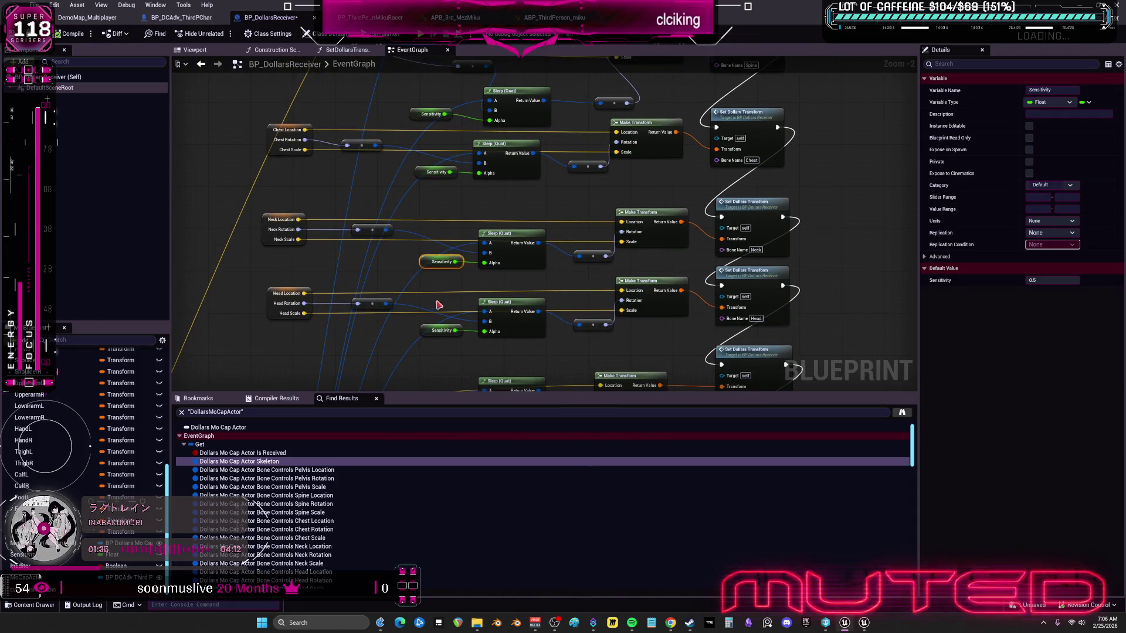
left_click_drag(437, 299, 475, 217)
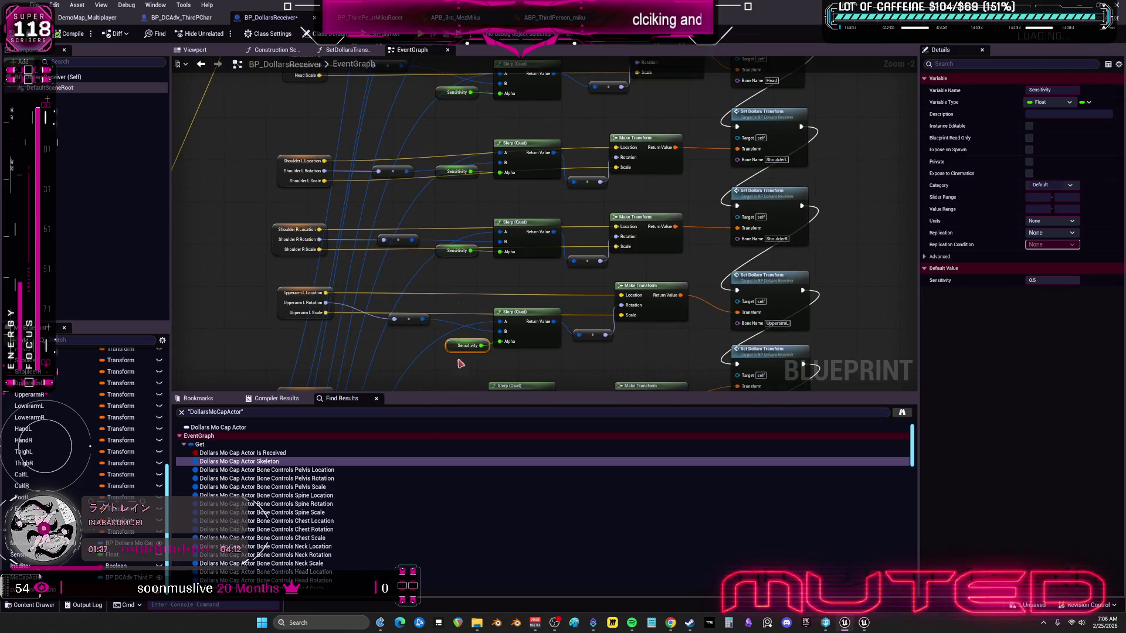
scroll(504, 297, "down", 3)
scroll(605, 220, "up", 3)
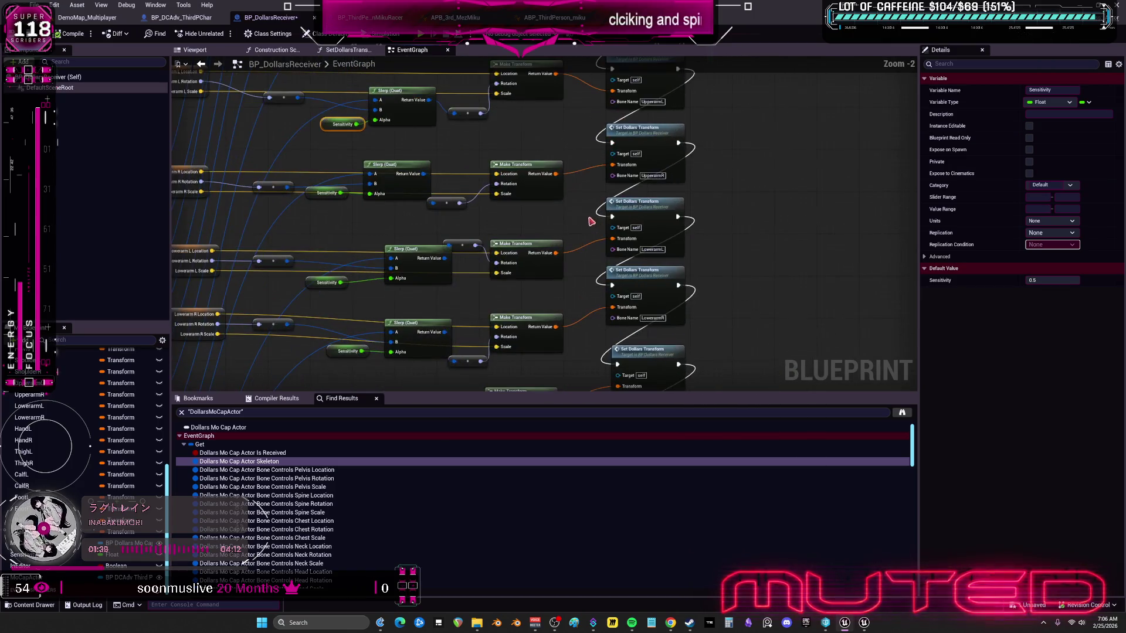
mouse_move(706, 228)
left_mouse_down()
mouse_move(744, 239)
mouse_move(774, 224)
mouse_move(698, 251)
mouse_move(754, 266)
left_mouse_up()
mouse_move(671, 248)
left_mouse_down()
mouse_move(716, 262)
mouse_move(742, 244)
mouse_move(799, 244)
mouse_move(791, 257)
mouse_move(715, 234)
left_mouse_up()
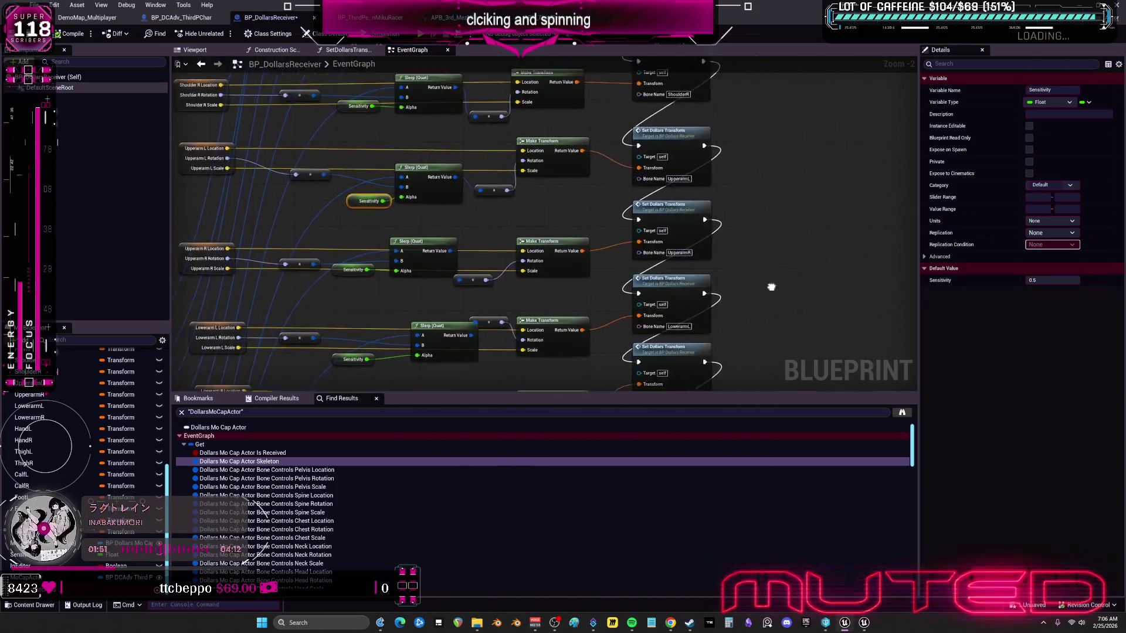
mouse_move(819, 255)
left_mouse_down()
mouse_move(736, 270)
mouse_move(862, 273)
mouse_move(762, 266)
left_mouse_up()
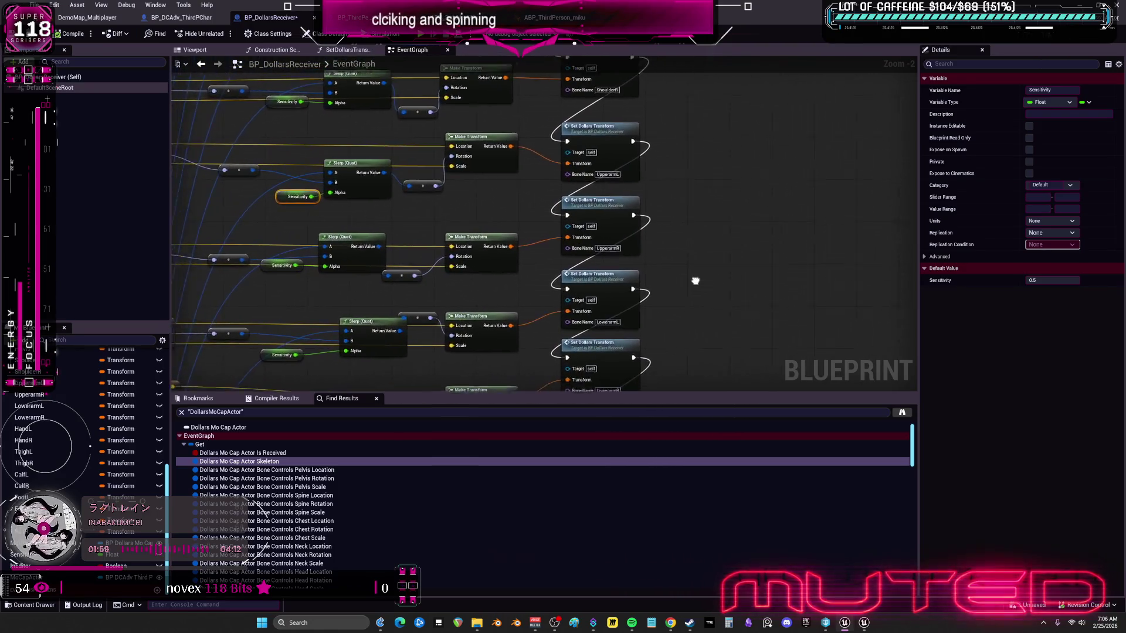
scroll(733, 281, "down", 4)
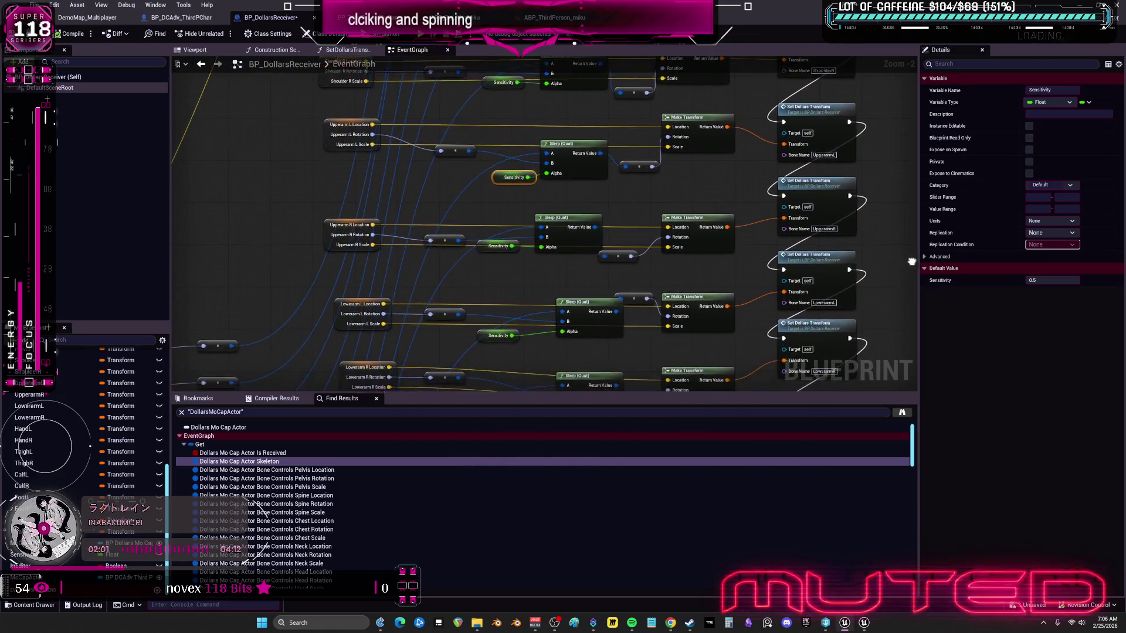
scroll(678, 216, "up", 3)
scroll(596, 246, "up", 1)
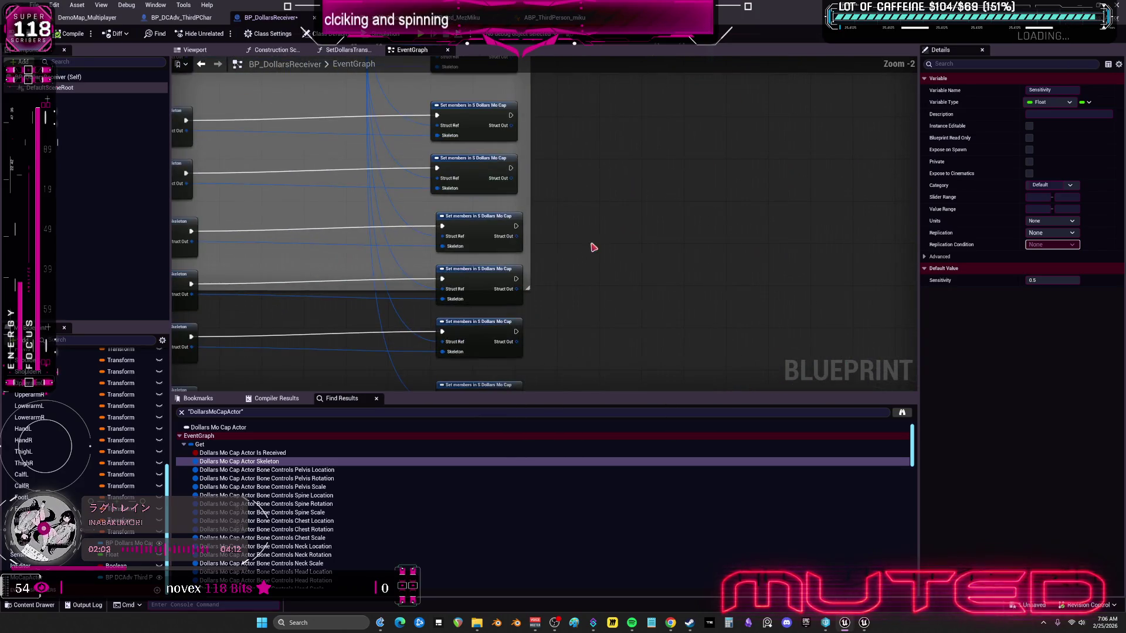
scroll(490, 226, "down", 1)
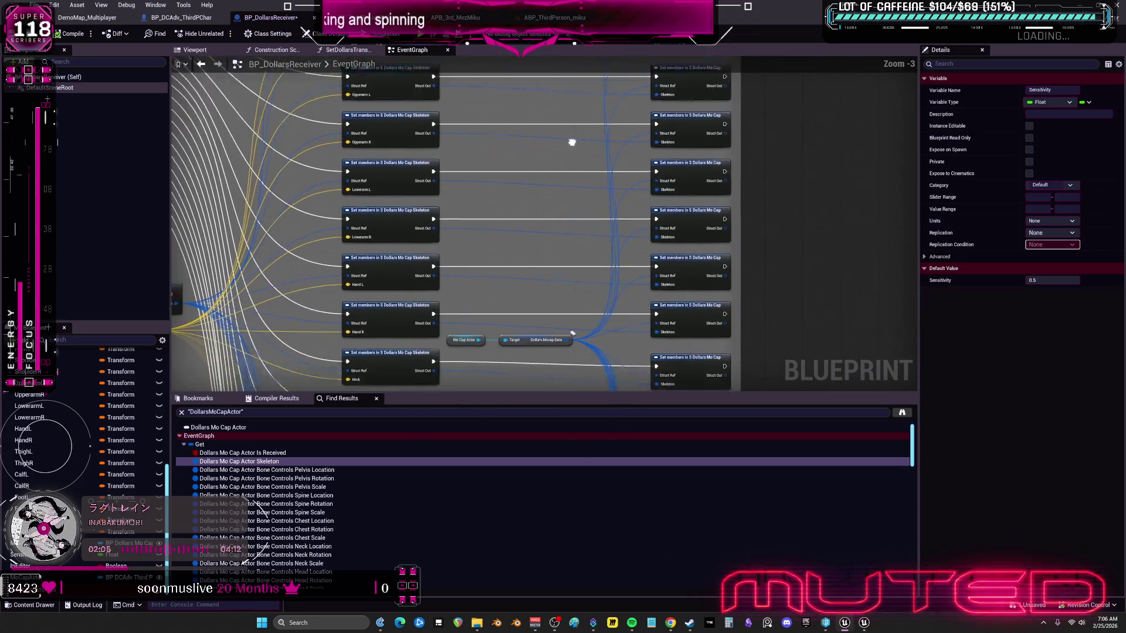
left_click_drag(597, 223, 590, 147)
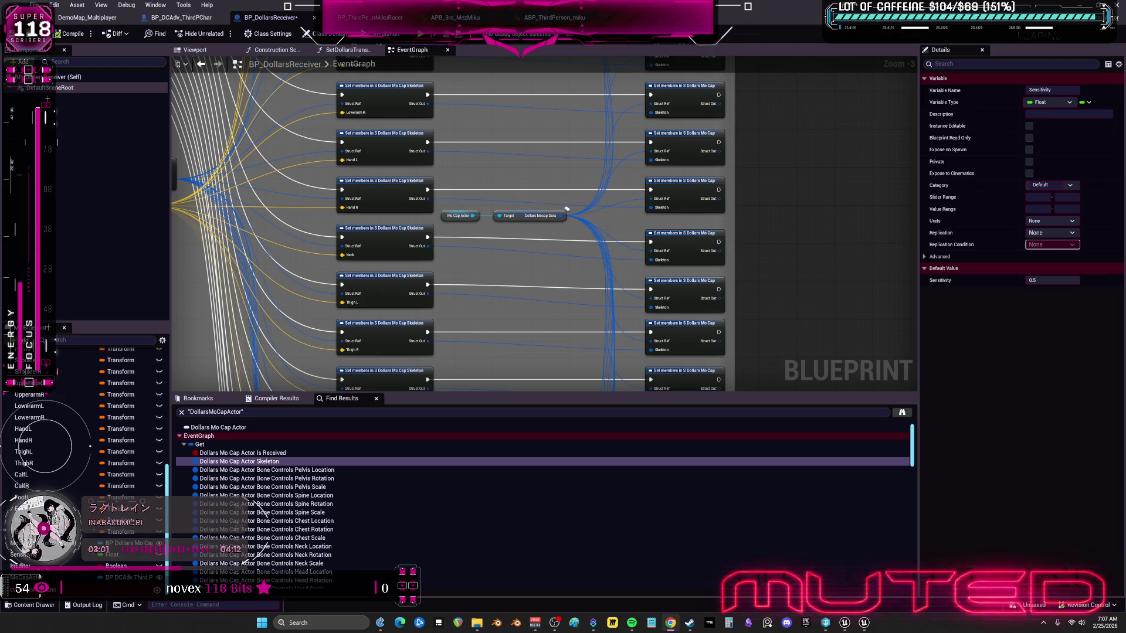
scroll(568, 206, "down", 4)
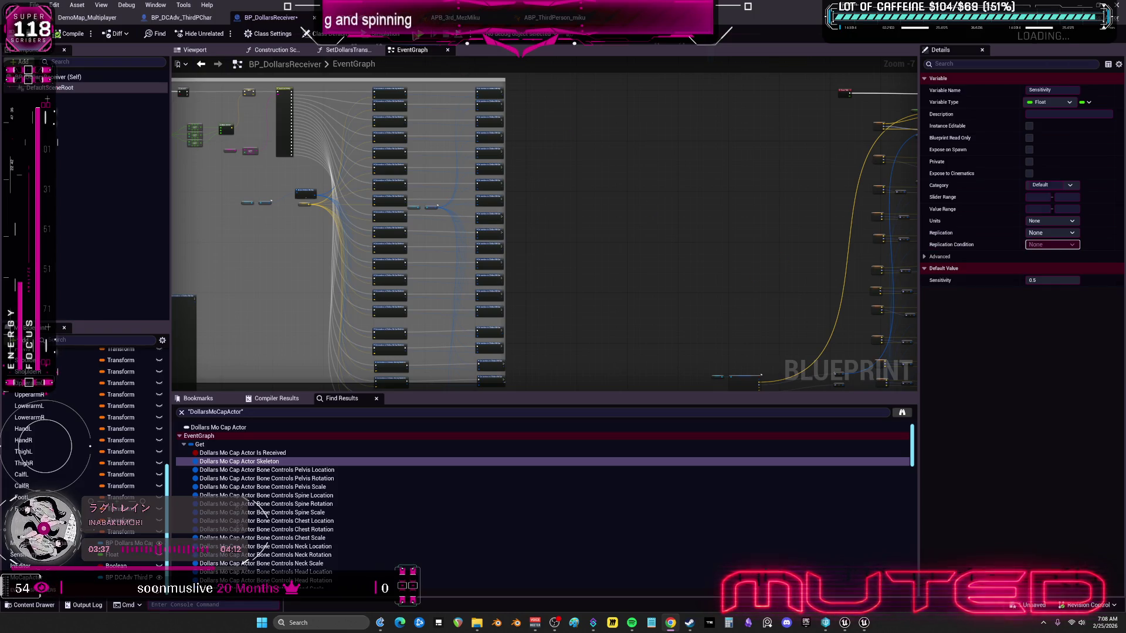
key("ctrl+Tab")
Step: Cycle past the MezMiku anim blueprint and DemoMap_Multiplayer, then bring the other project's editor forward
scroll(554, 156, "down", 2)
scroll(554, 156, "up", 2)
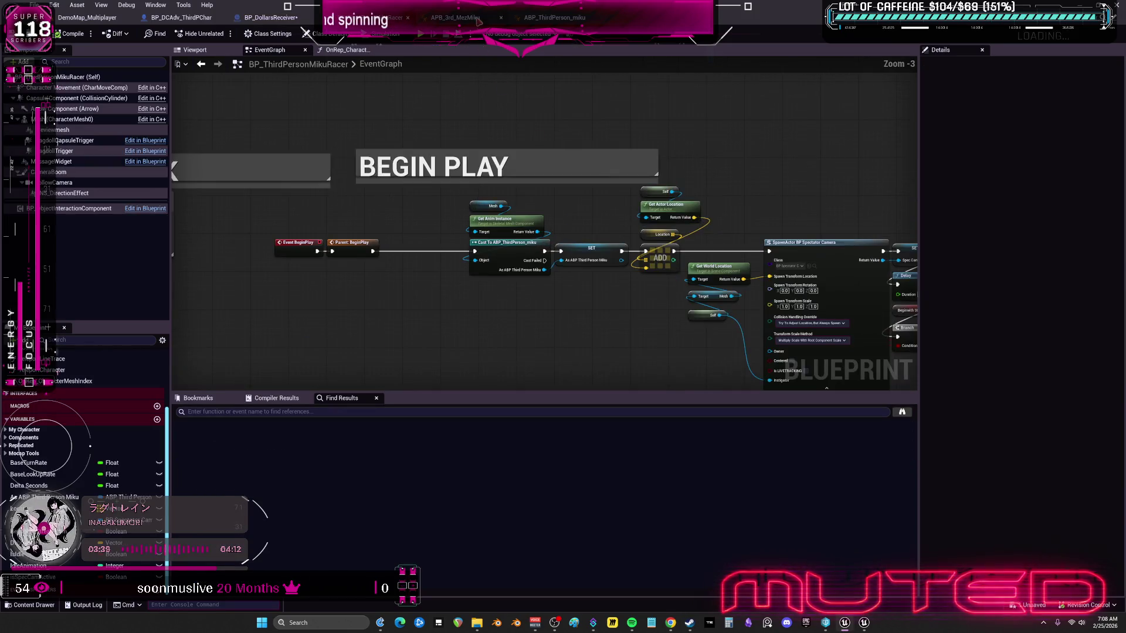
key("ctrl+Tab")
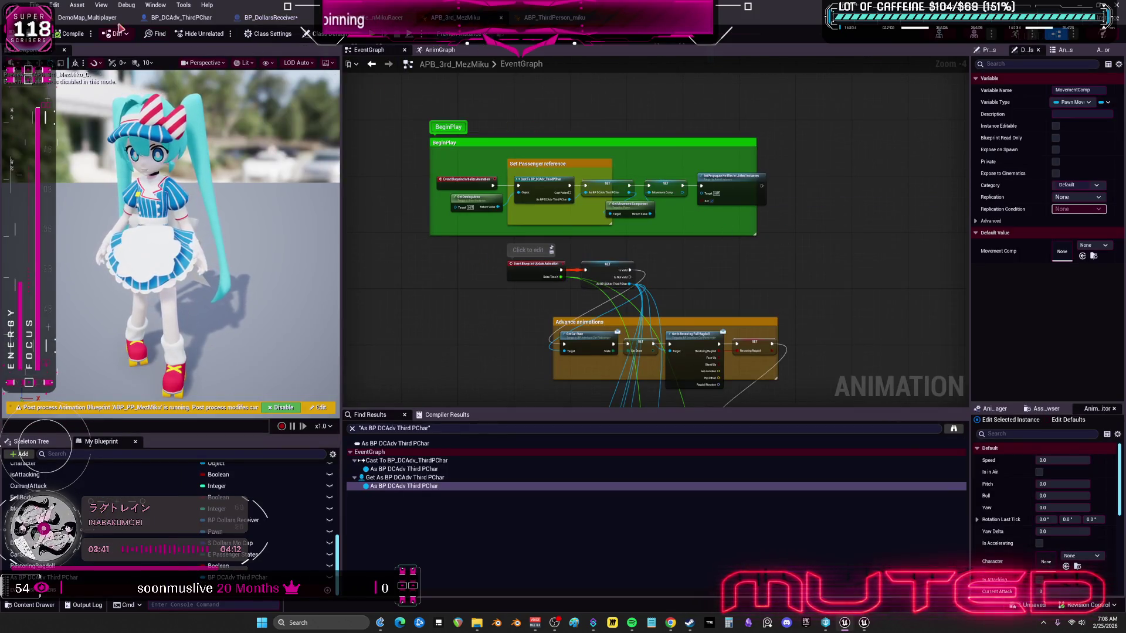
key("ctrl+Tab")
key("ctrl+Tab")
key("ctrl+Tab")
key("ctrl+Tab")
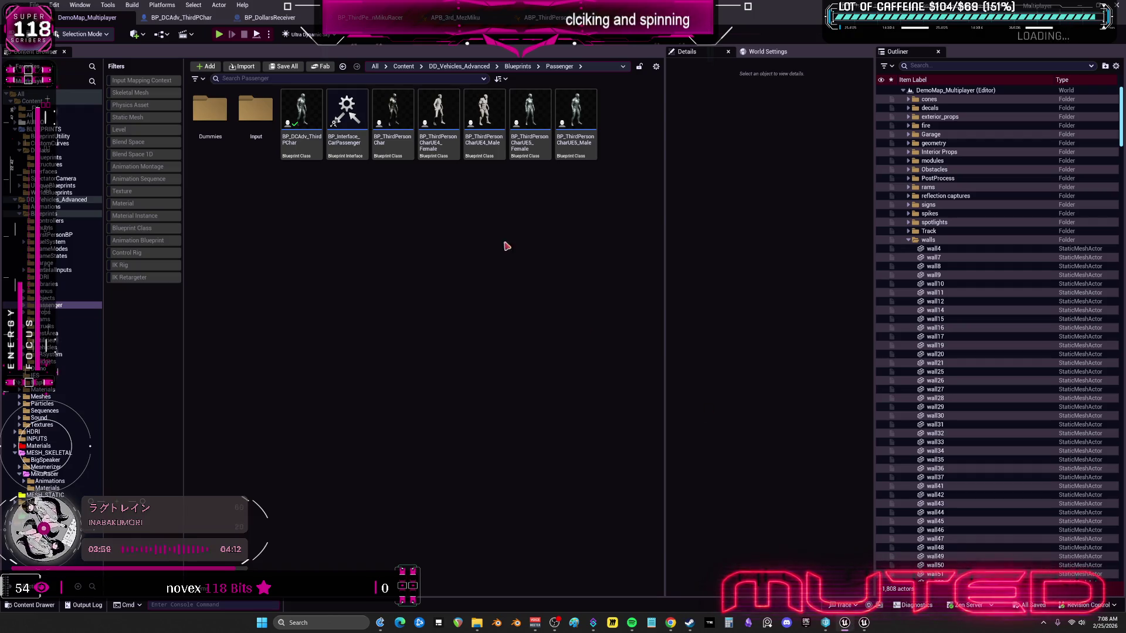
left_click(866, 622)
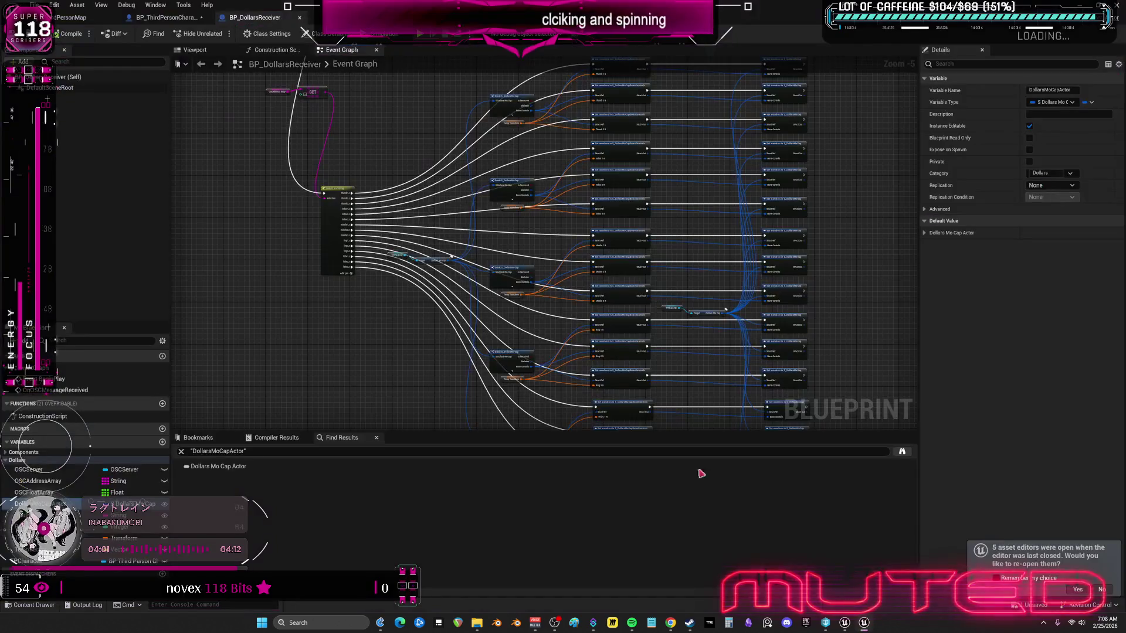
Step: Inspect the TPCharacter setter node, then check the BP_DollarsReceiver and ThirdPersonMap tabs
scroll(499, 264, "up", 2)
scroll(546, 179, "up", 2)
scroll(550, 174, "up", 3)
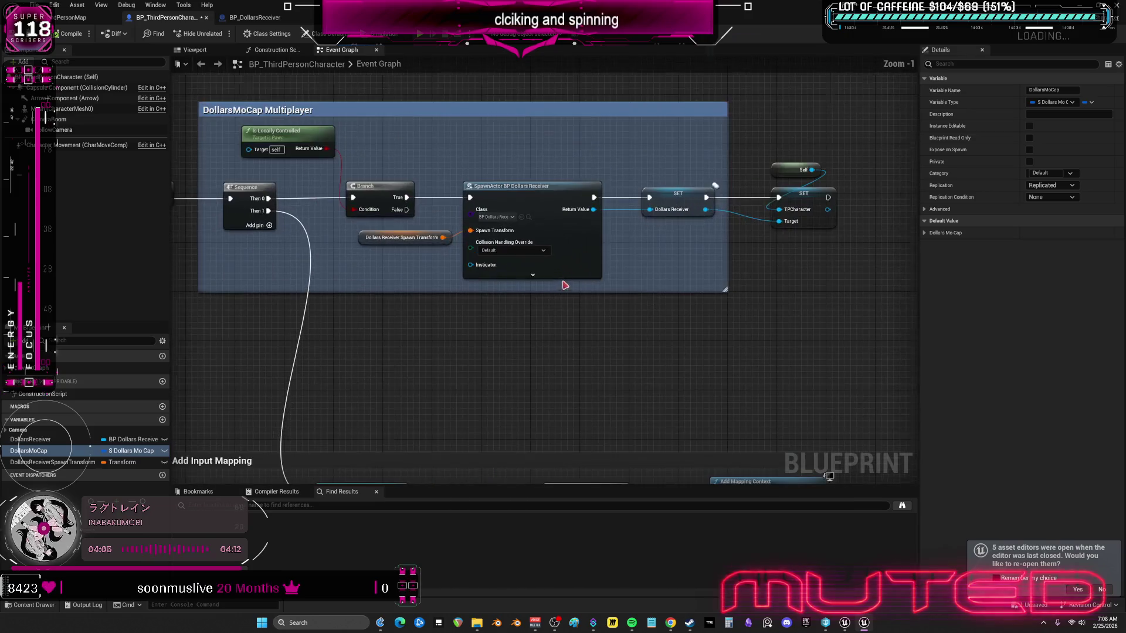
left_click(715, 205)
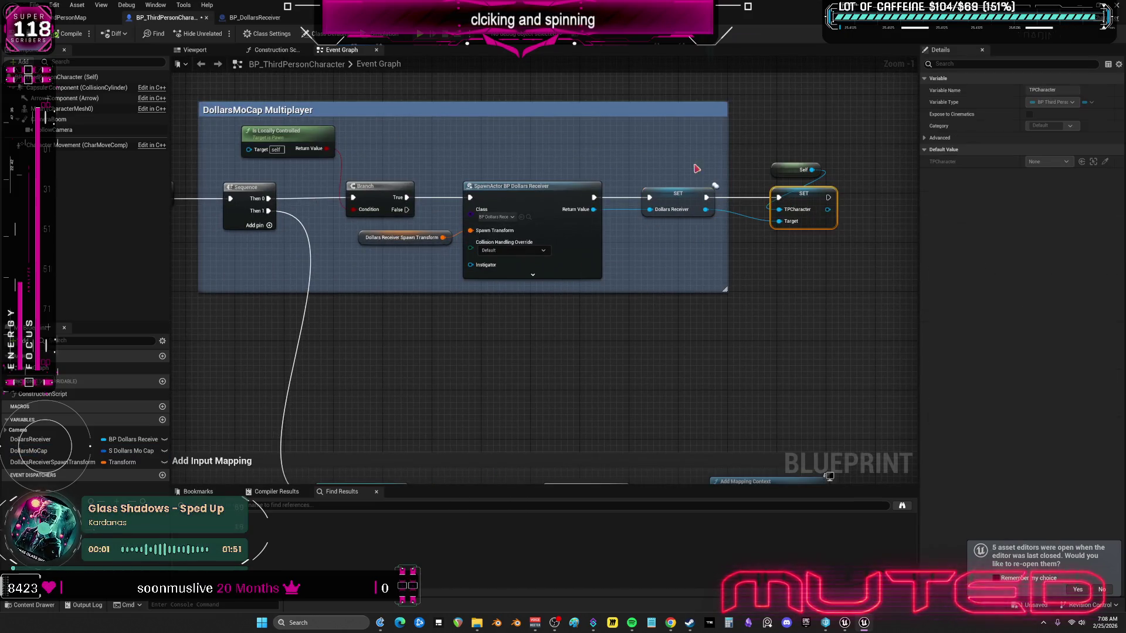
left_click(255, 18)
left_click(76, 18)
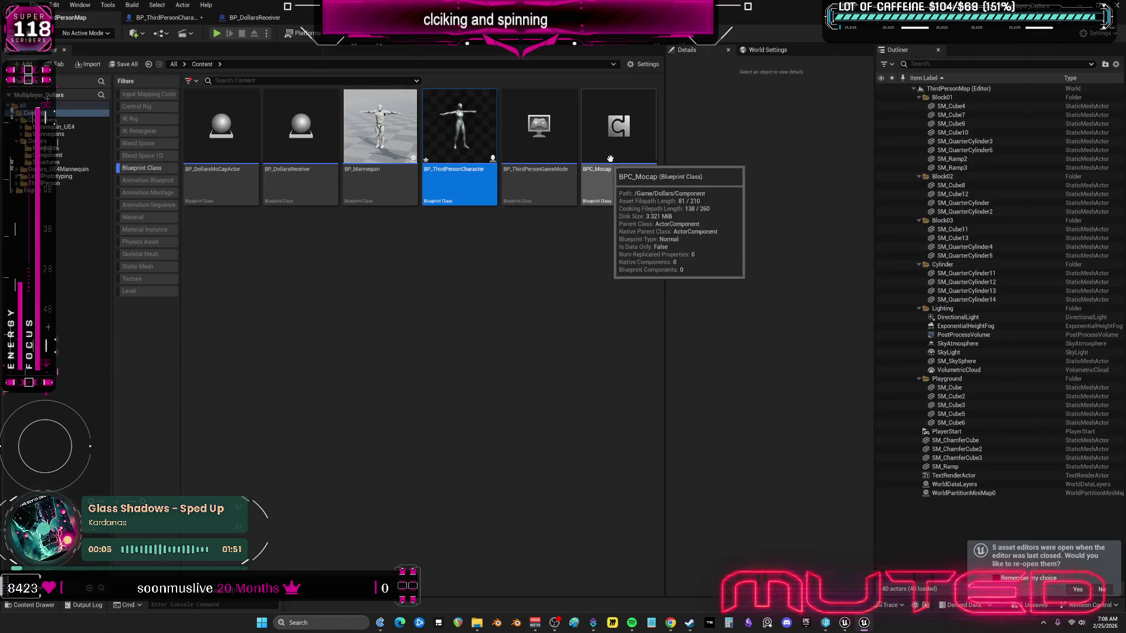
Step: Open BPC_Mocap, review its Body Parameter, GET nodes and OSC Server section, then return to ThirdPersonMap
double_click(610, 176)
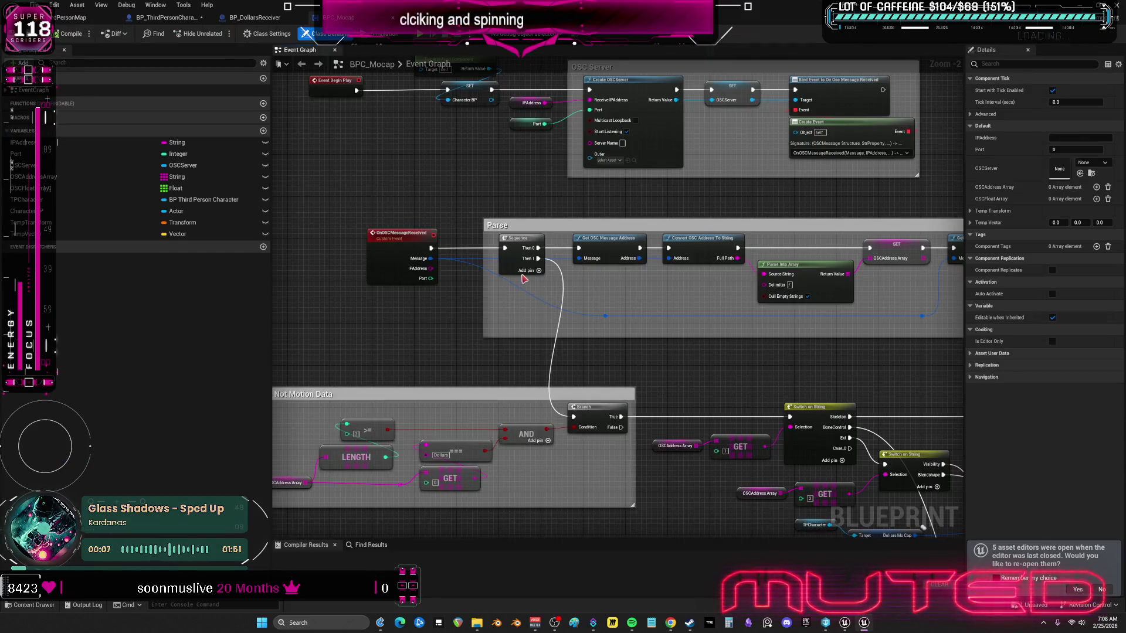
scroll(527, 286, "down", 2)
mouse_move(499, 257)
left_mouse_down()
mouse_move(475, 271)
mouse_move(464, 207)
mouse_move(236, 125)
left_mouse_up()
mouse_move(528, 352)
left_mouse_down()
mouse_move(470, 264)
mouse_move(293, 205)
mouse_move(532, 121)
left_mouse_up()
scroll(666, 256, "down", 8)
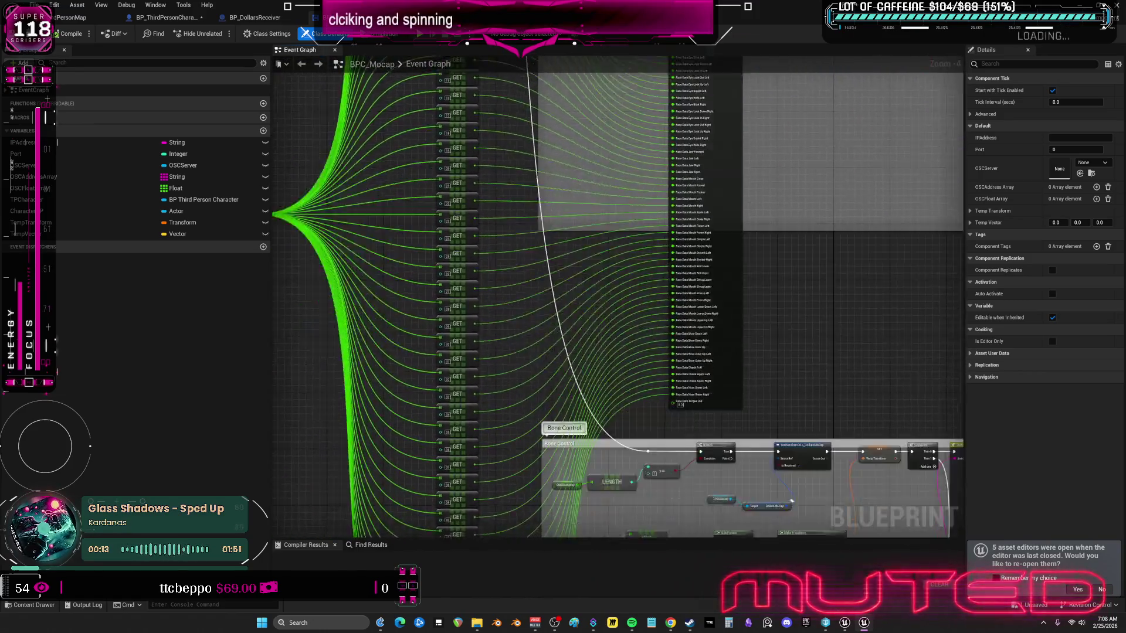
mouse_move(694, 364)
left_mouse_down()
mouse_move(679, 254)
mouse_move(681, 126)
mouse_move(698, 401)
left_mouse_up()
double_click(33, 90)
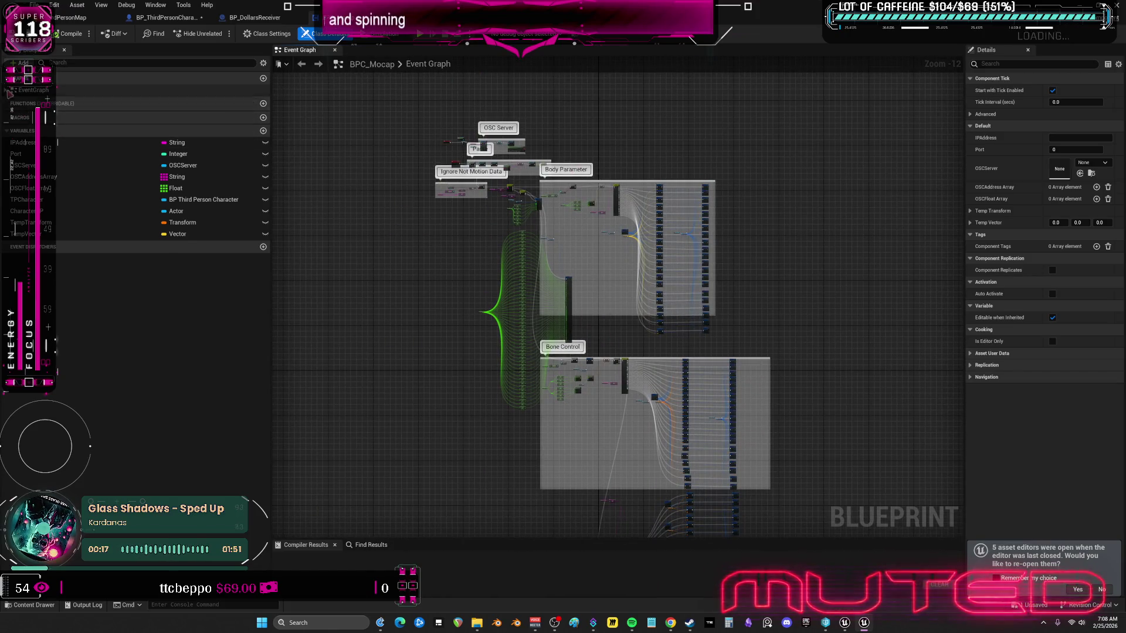
scroll(475, 252, "up", 9)
scroll(460, 290, "down", 3)
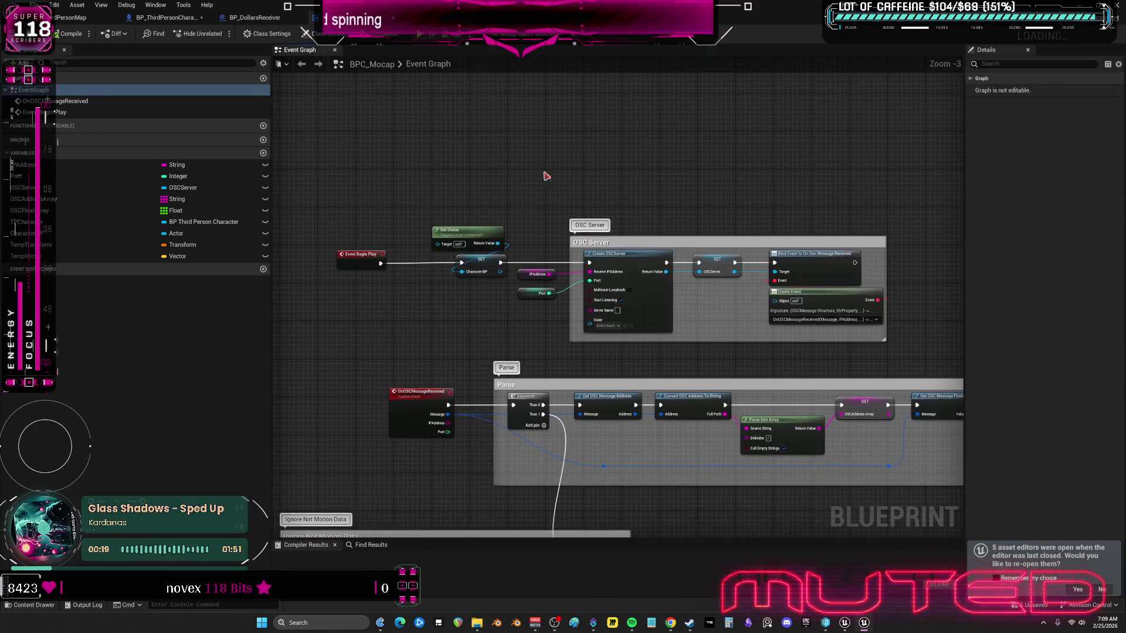
left_click(70, 17)
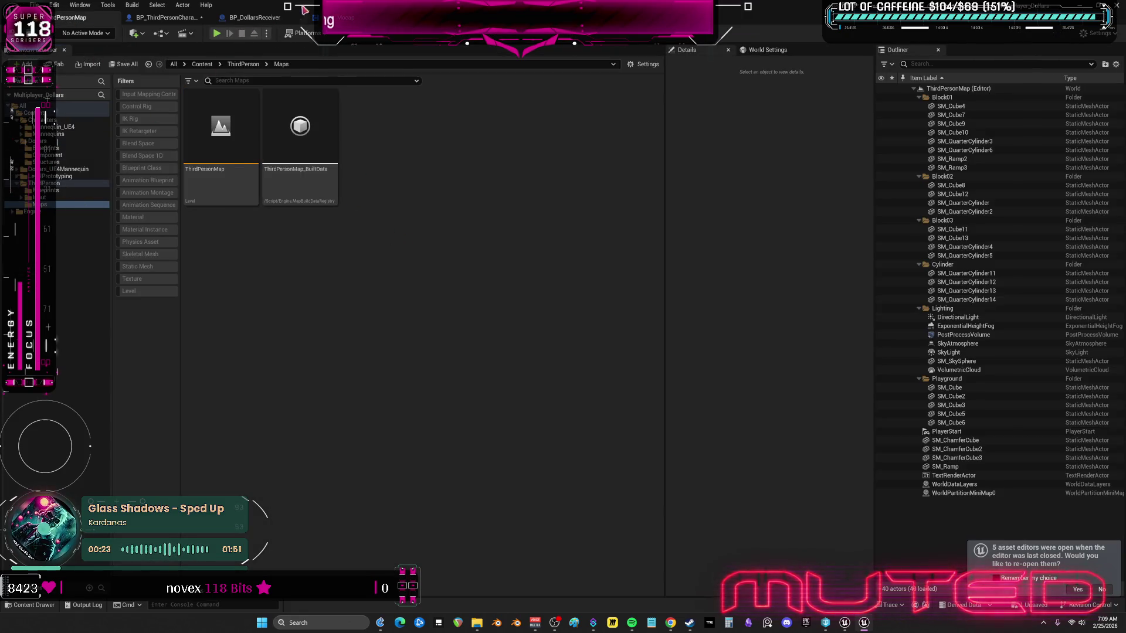
Step: Delete the BPC_Mocap asset from the Dollars Component folder
left_click(331, 17)
left_click(74, 18)
left_click(275, 141)
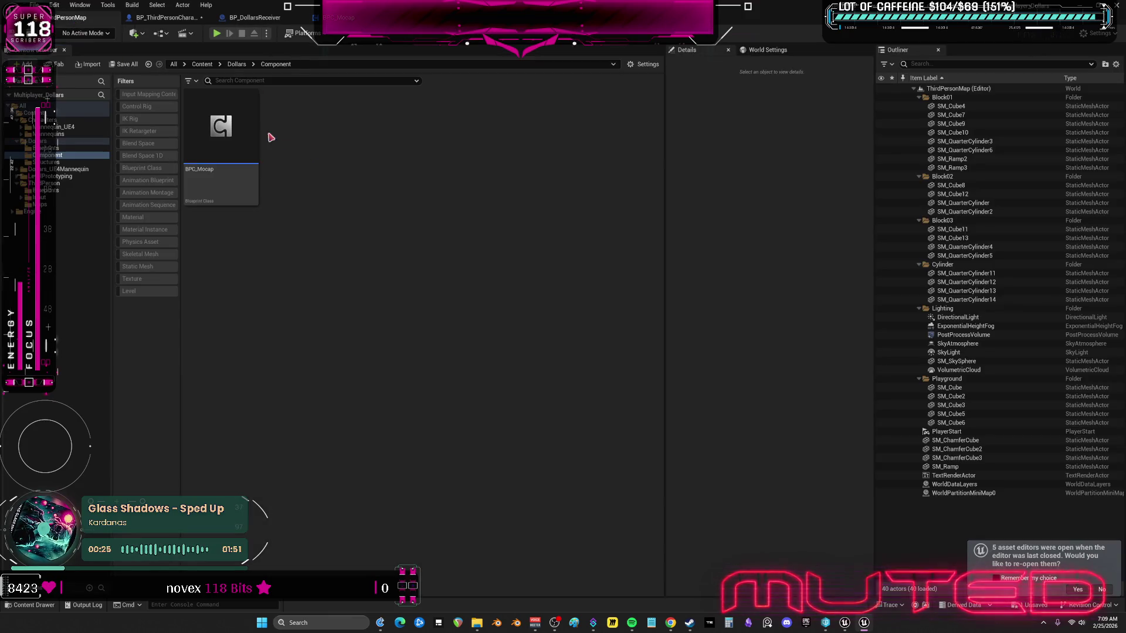
left_click(221, 176)
key("Delete")
left_click(497, 452)
Step: Save all assets and close the ThirdPersonMap editor window
left_click(35, 5)
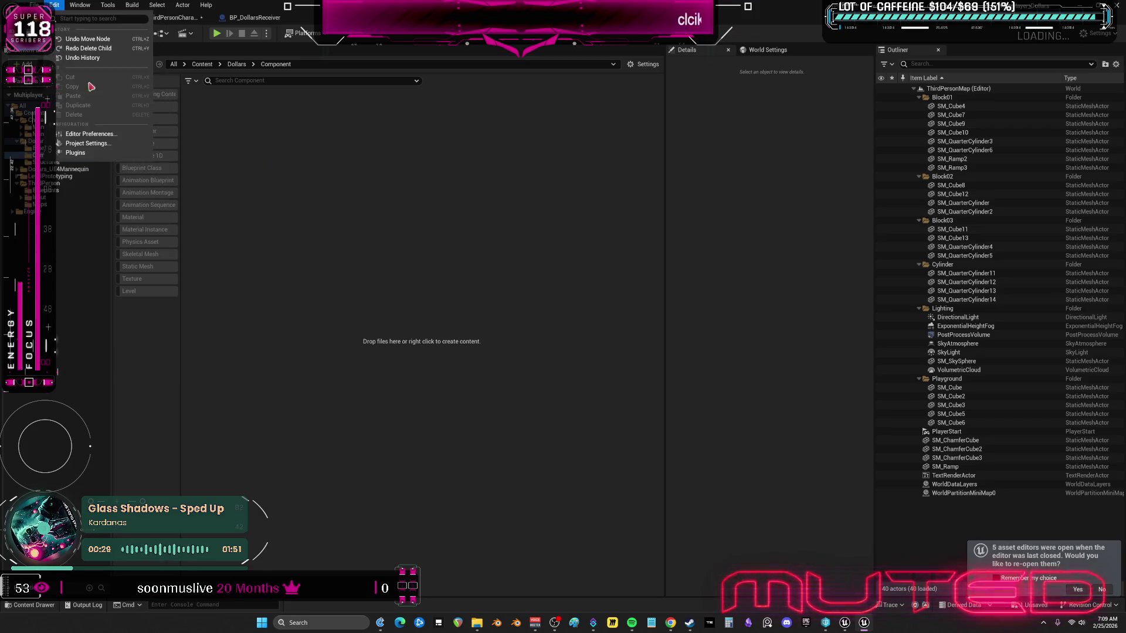
left_click(60, 111)
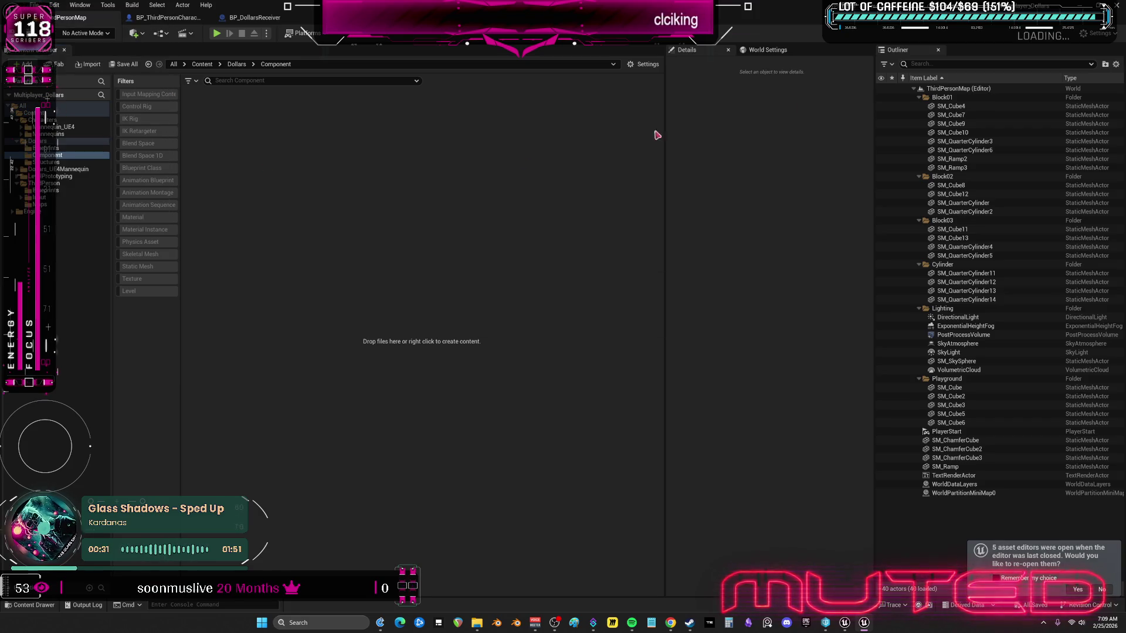
left_click(1117, 12)
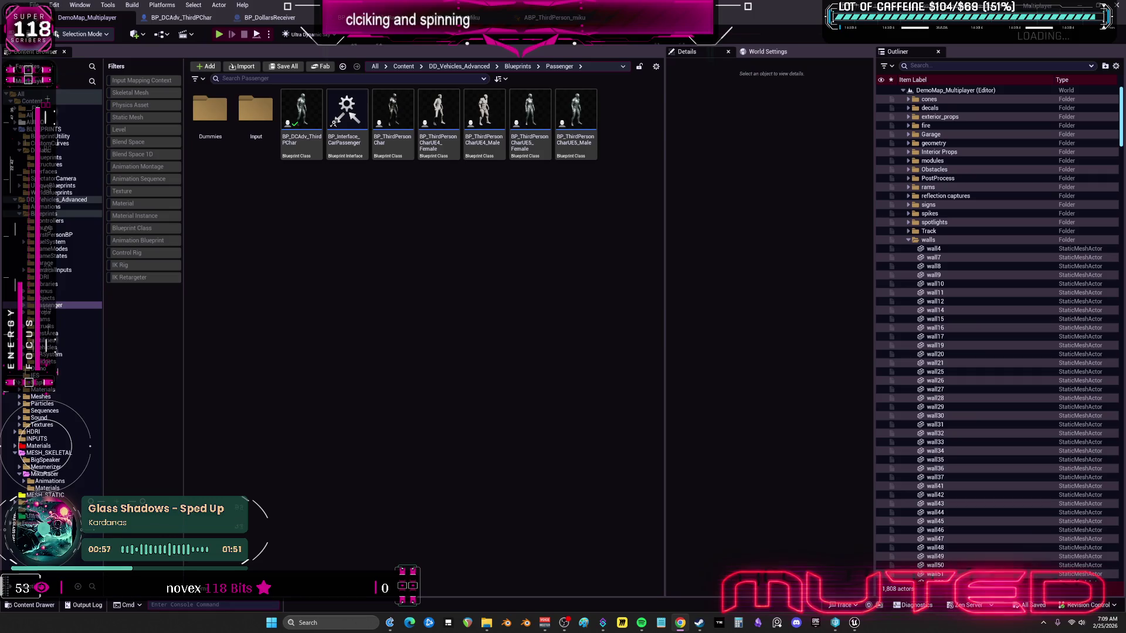
Step: Submit the seven-file default changelist described as 'Added multiplayer replicated blueprint updates'
left_click(852, 622)
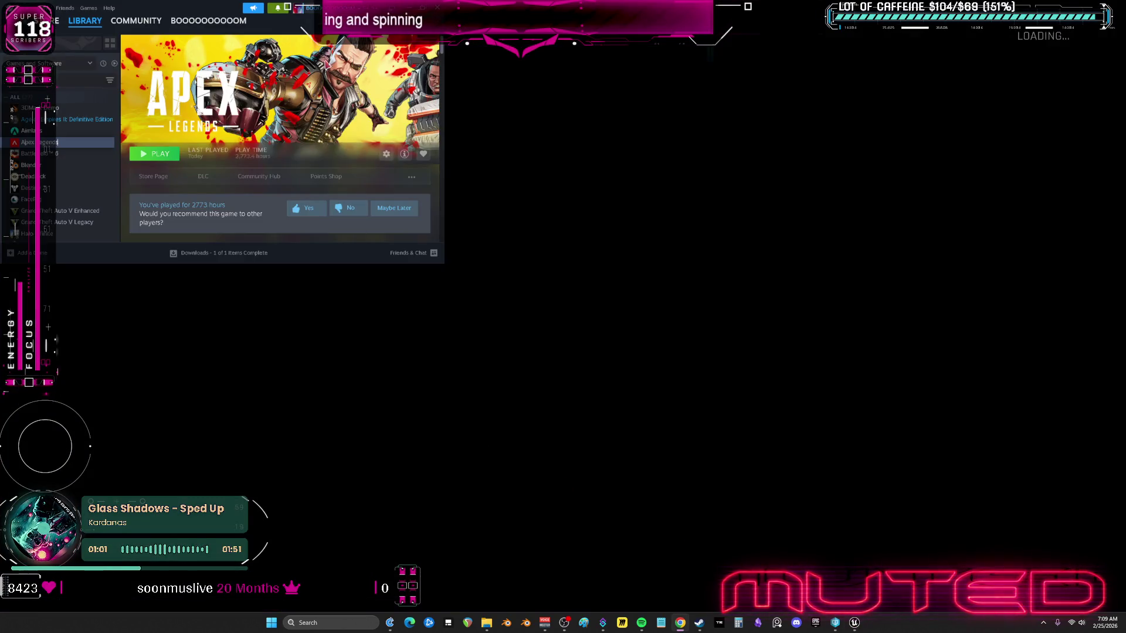
left_click(858, 626)
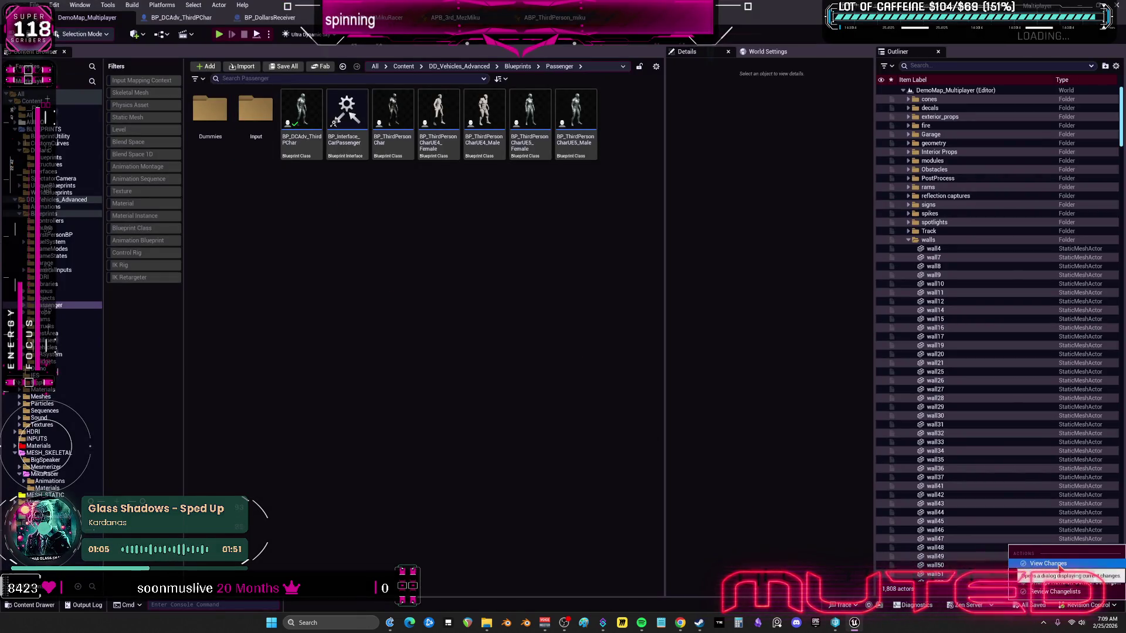
left_click(258, 121)
right_click(265, 122)
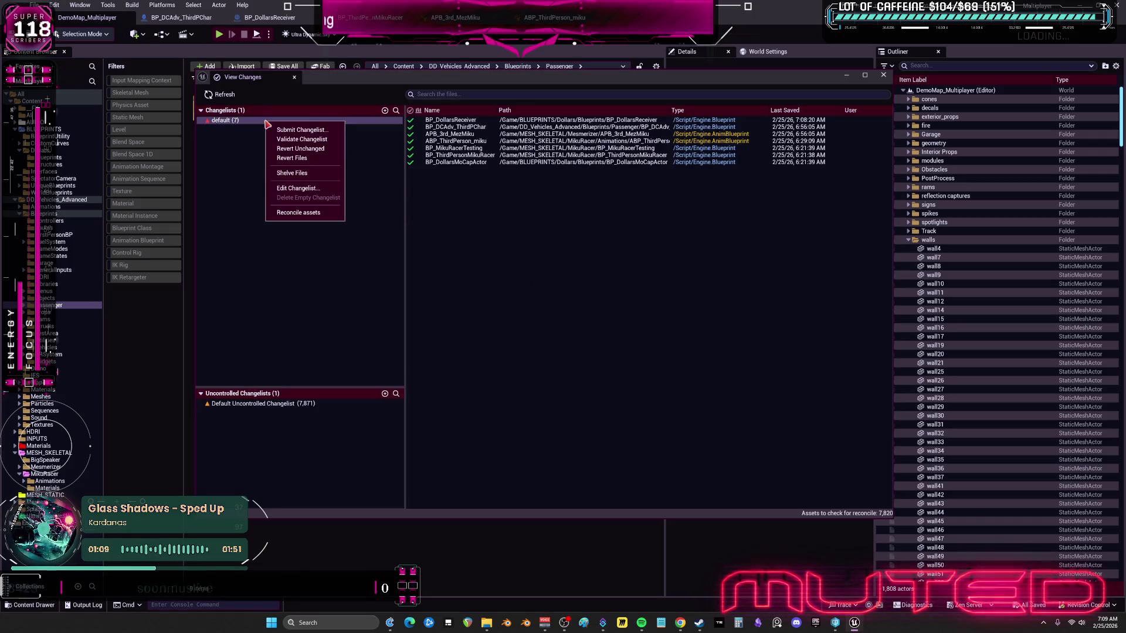
left_click(302, 131)
type("Added multiplayer replicated")
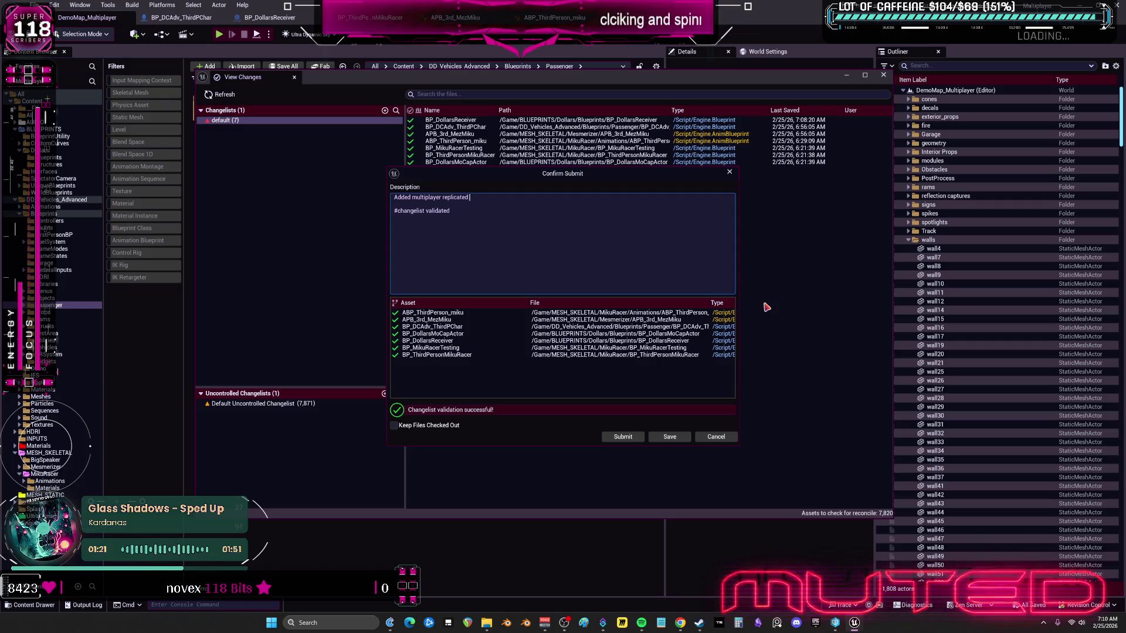
type("blueprint updates")
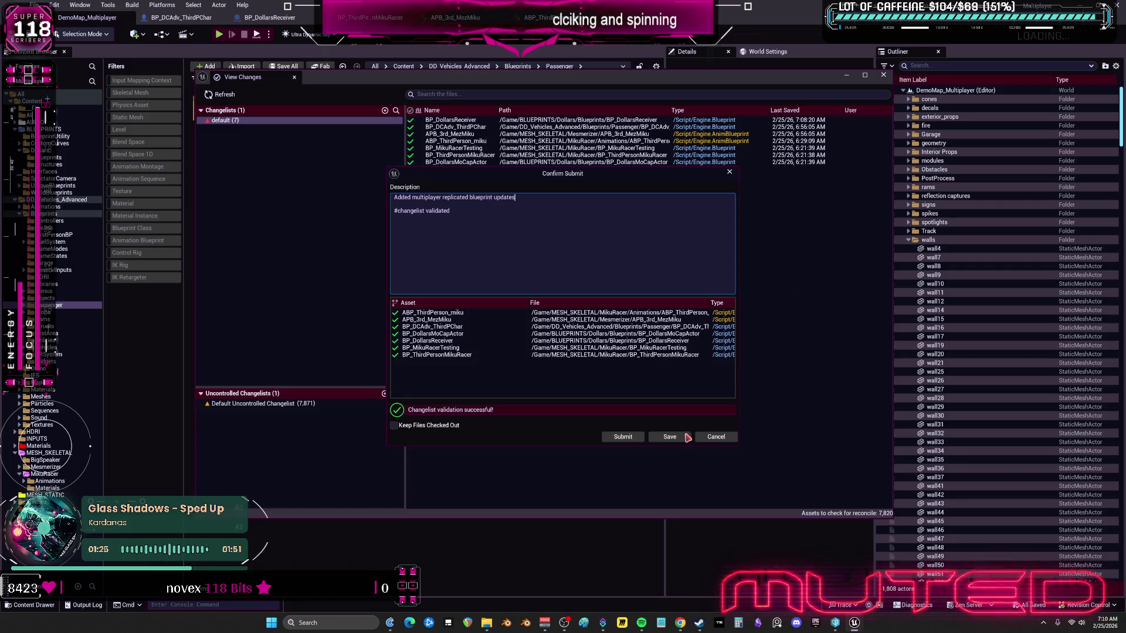
left_click(623, 437)
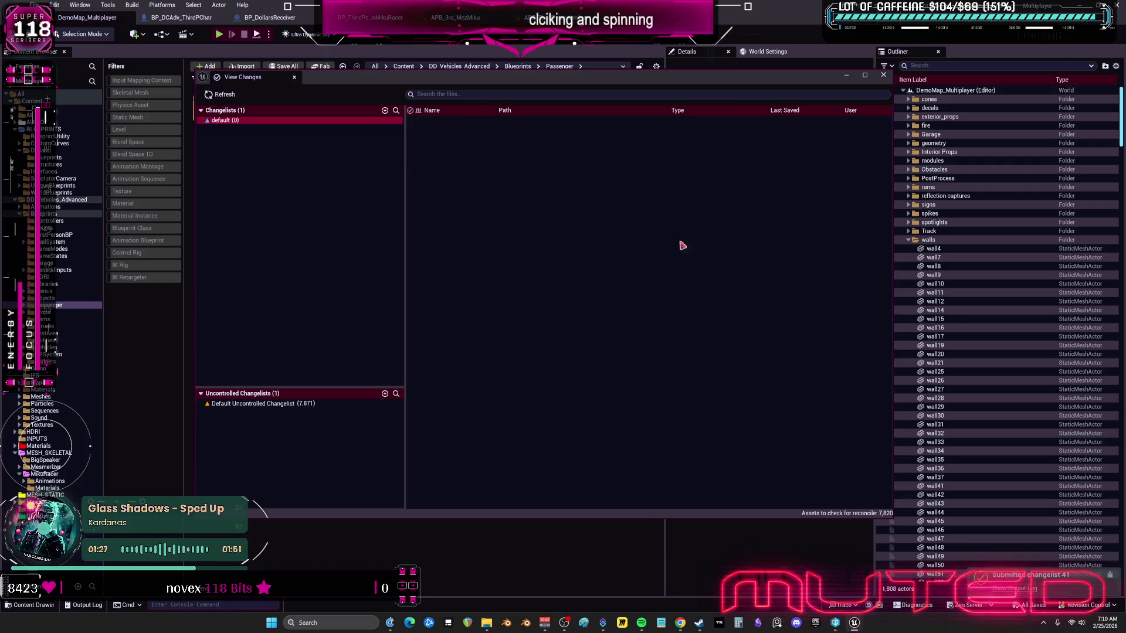
Step: Close the pending changes window and dismiss the File menu
left_click(885, 77)
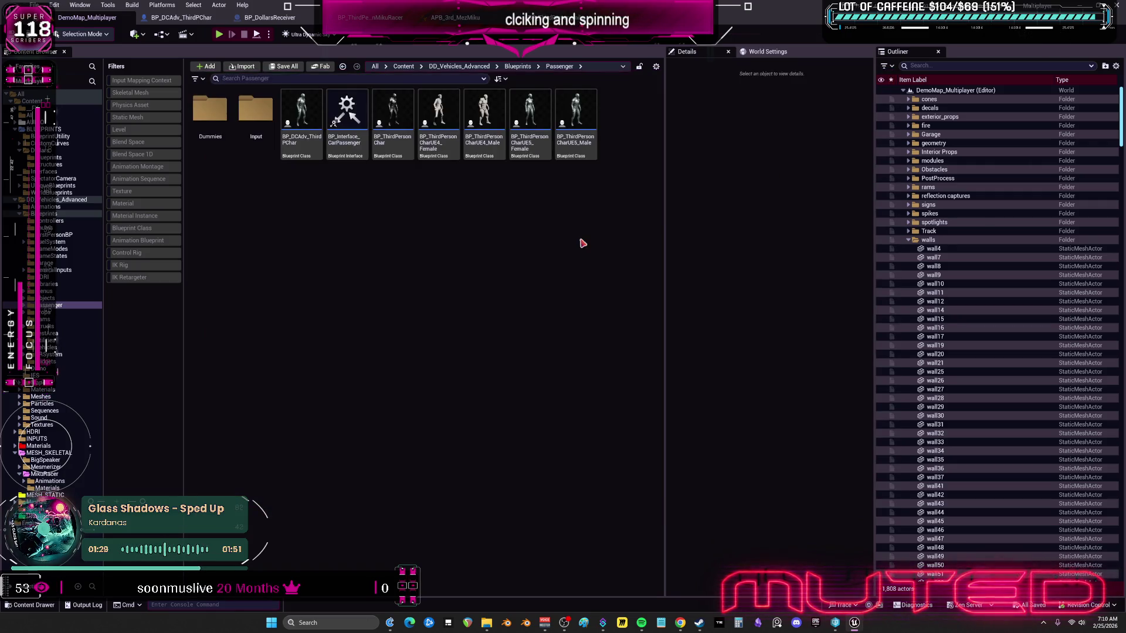
left_click(35, 5)
left_click(64, 131)
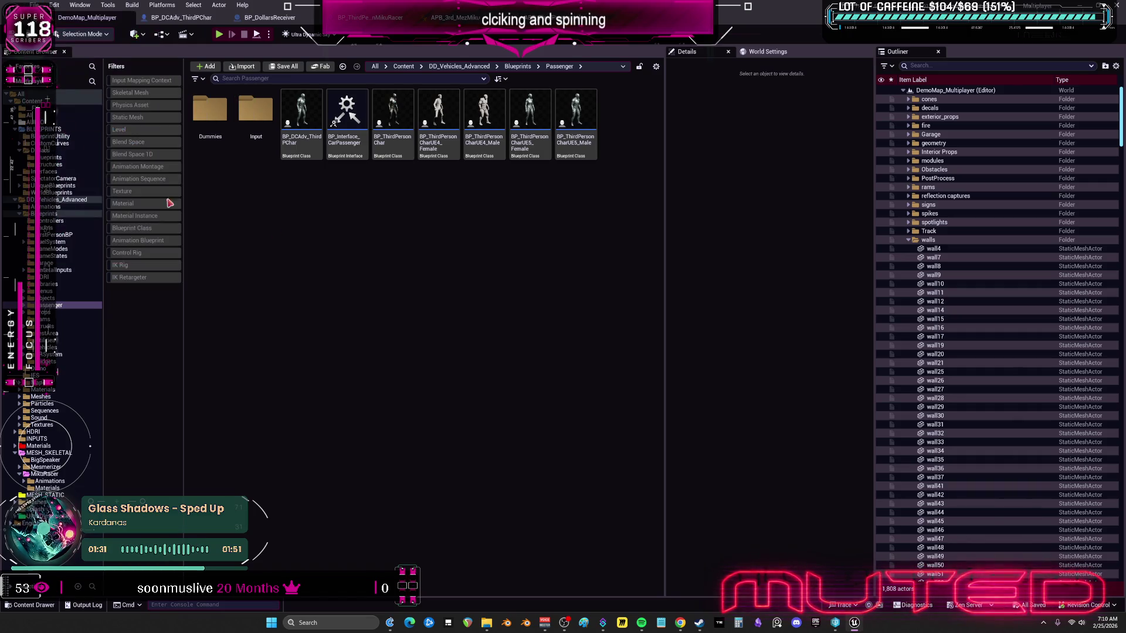
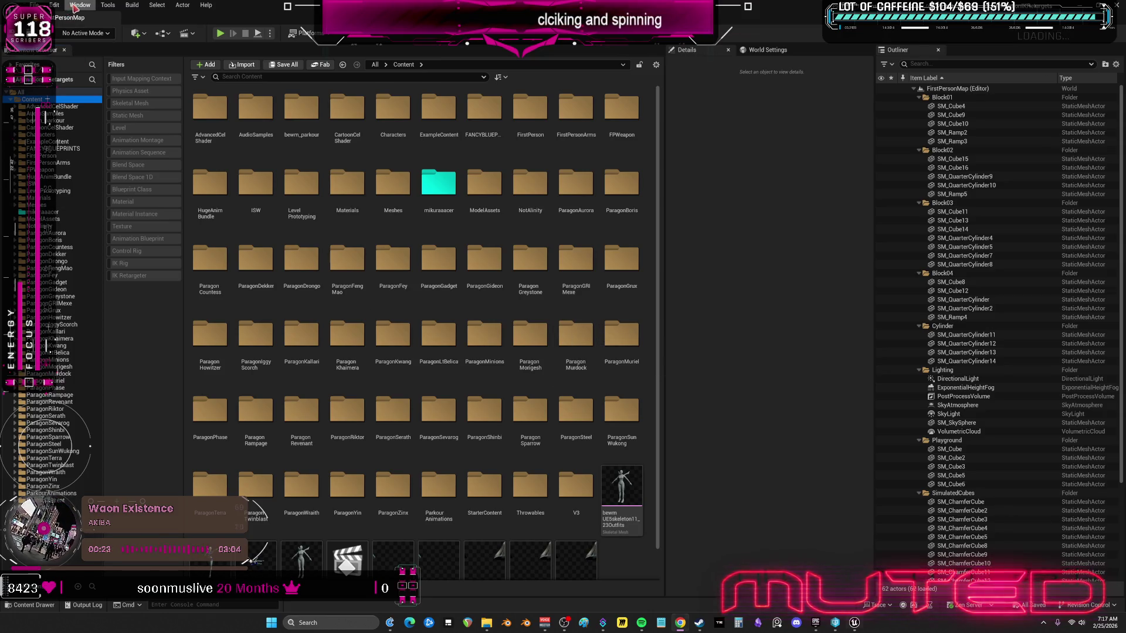
Step: Dock the floating Viewport 1 into the main editor and enlarge it with the splitters
left_click(75, 8)
left_click(235, 97)
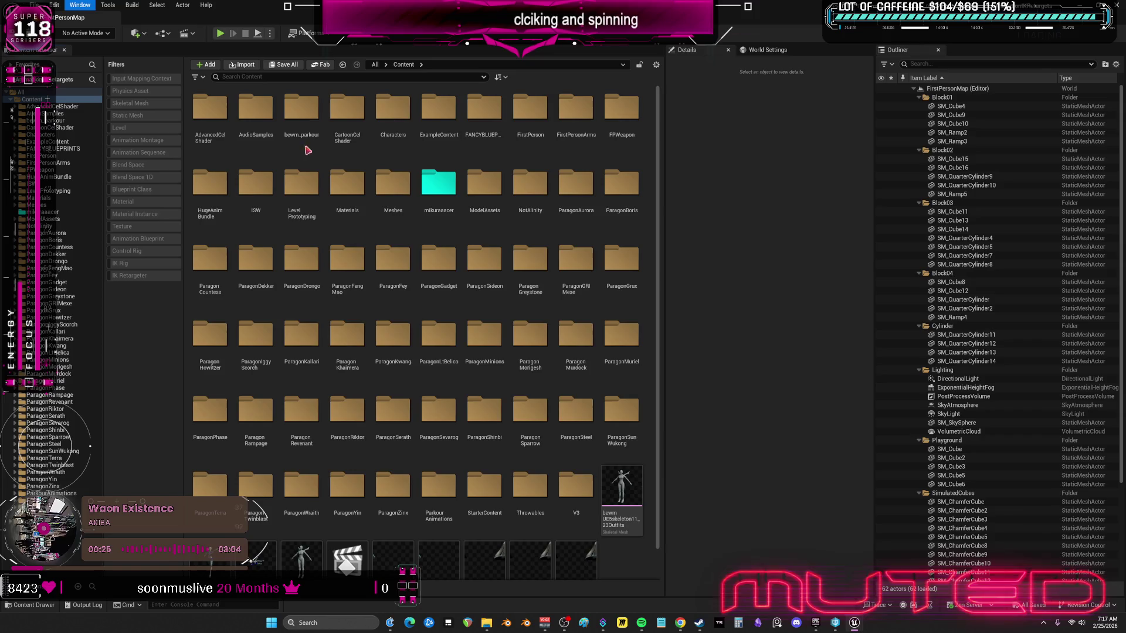
mouse_move(365, 211)
left_mouse_down()
mouse_move(246, 106)
mouse_move(305, 88)
left_mouse_up()
left_click_drag(590, 329, 589, 441)
left_click_drag(666, 346, 728, 347)
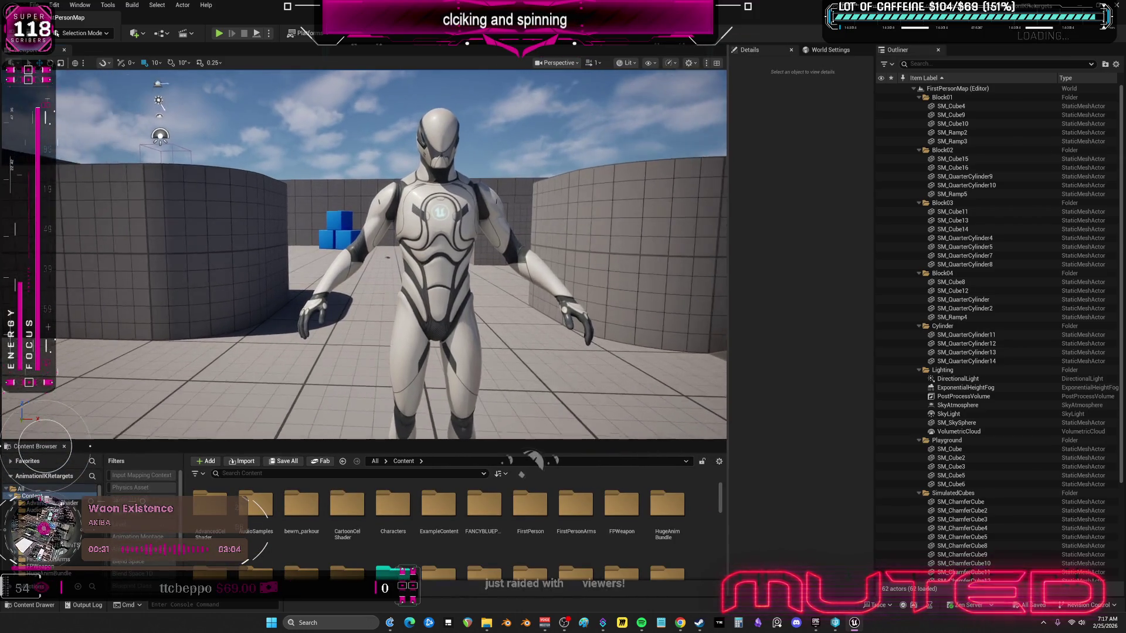
left_click_drag(586, 340, 598, 319)
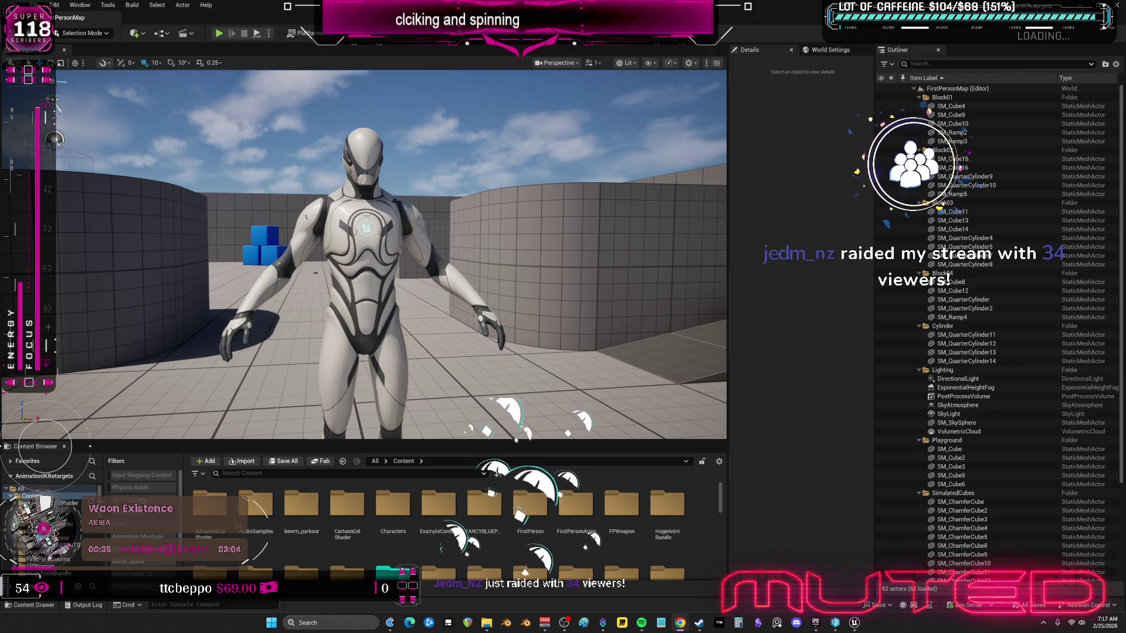
Step: Scroll the Content Browser folder tree down to the Threepeat Anim Tools (Tatools) plugin folder and open it
scroll(47, 528, "down", 5)
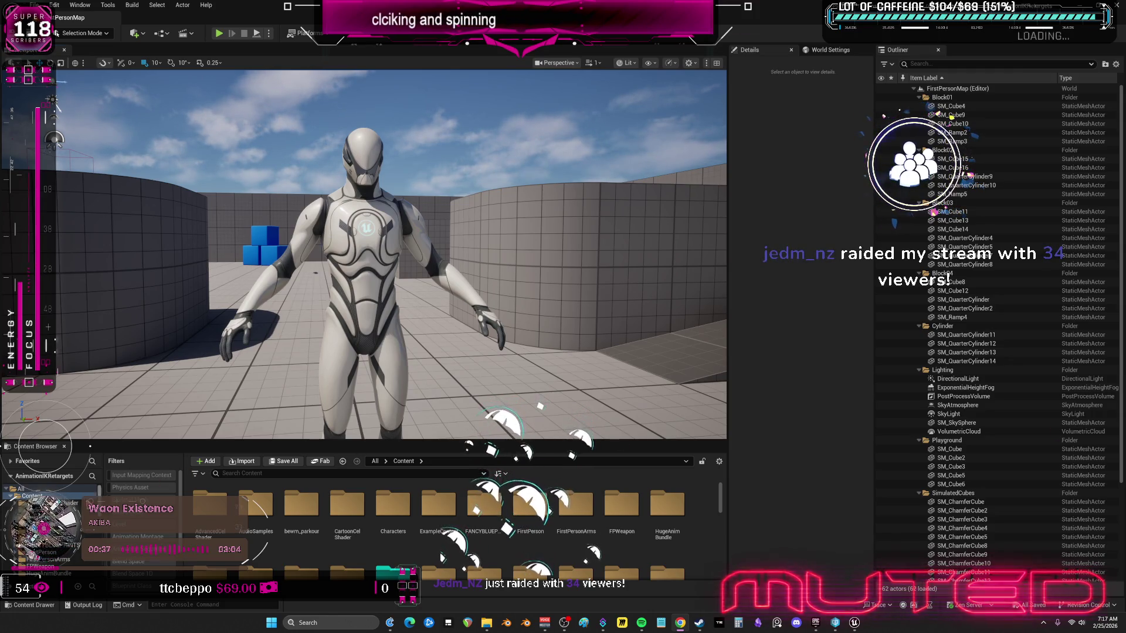
scroll(46, 528, "down", 3)
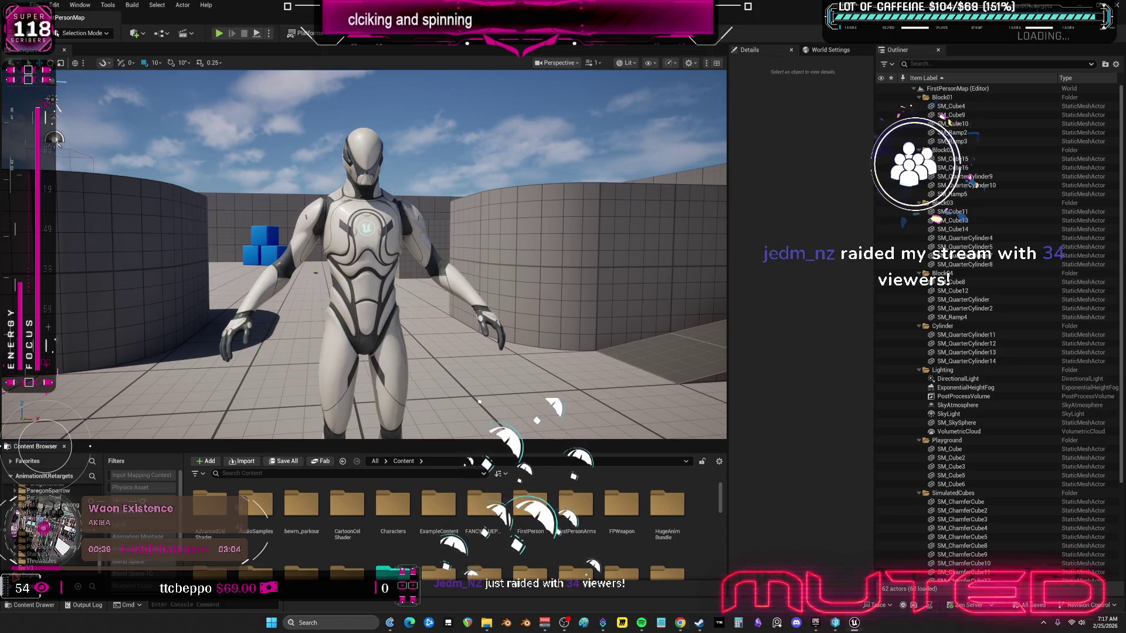
scroll(47, 528, "down", 3)
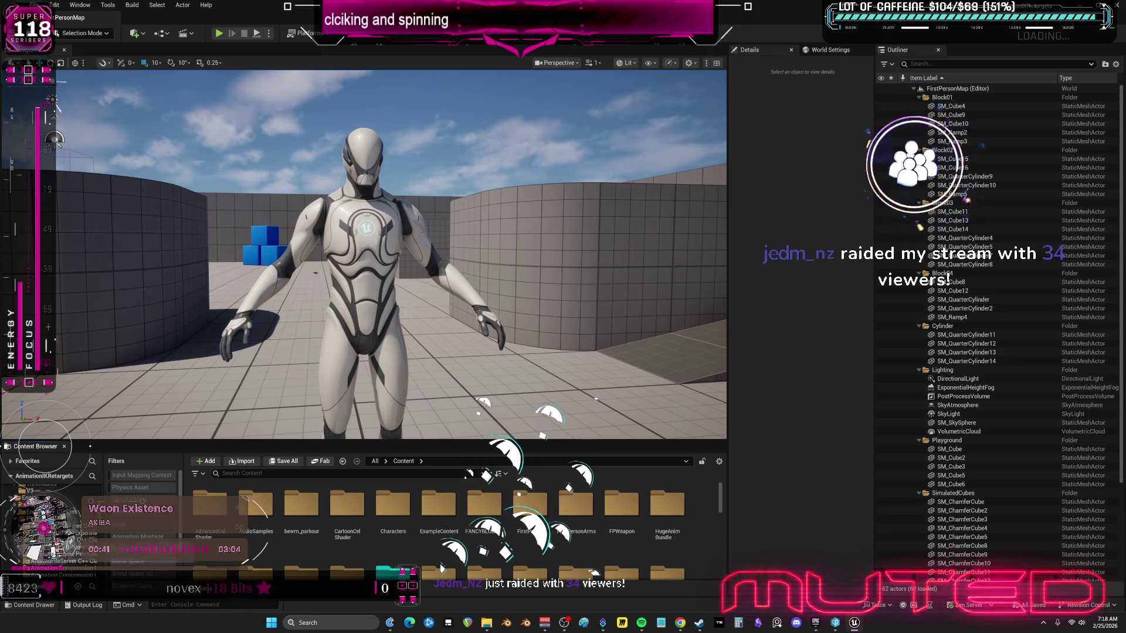
scroll(47, 528, "down", 2)
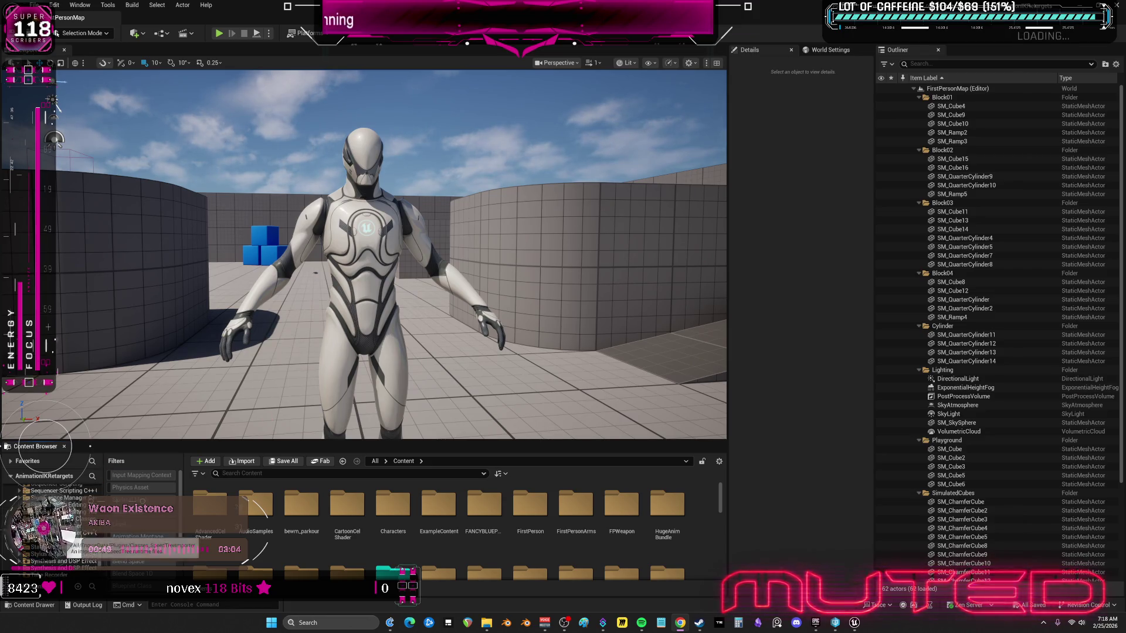
scroll(82, 535, "down", 5)
scroll(82, 536, "down", 3)
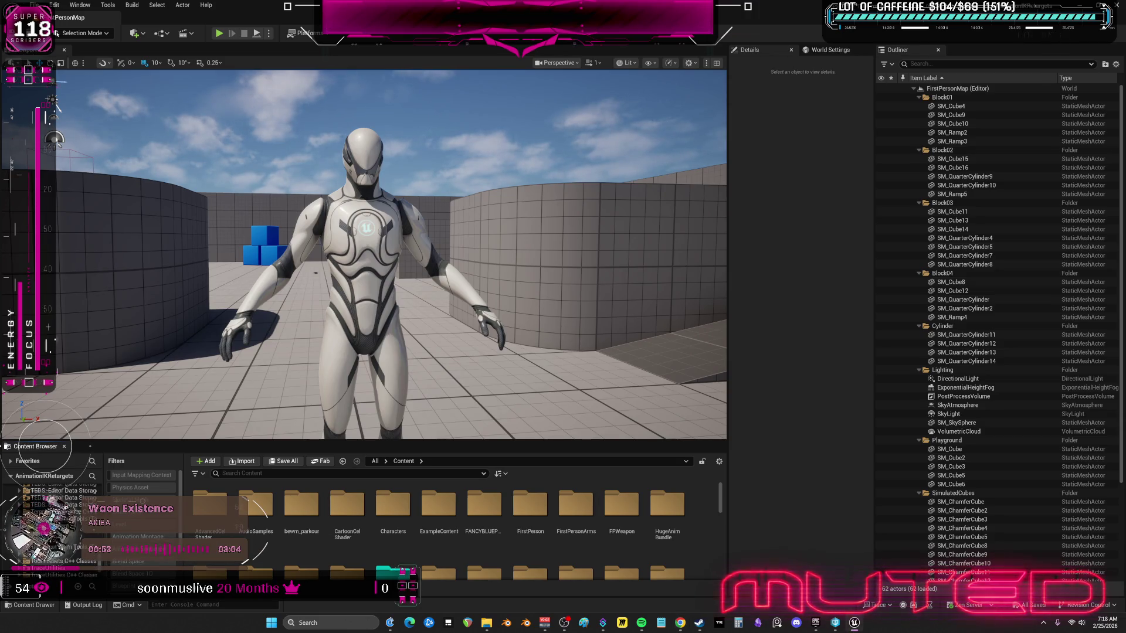
left_click(77, 519)
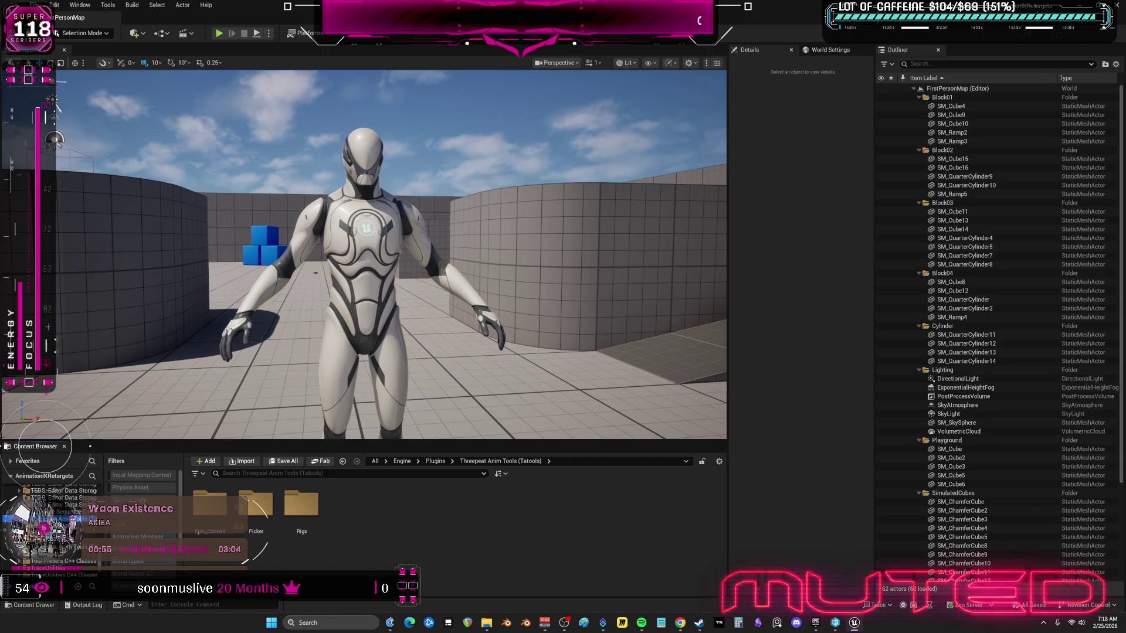
Step: Open the Picker folder and run ThreepeatAnimTools_CR_Picker as an Editor Utility Widget
left_click(64, 547)
left_click(76, 519)
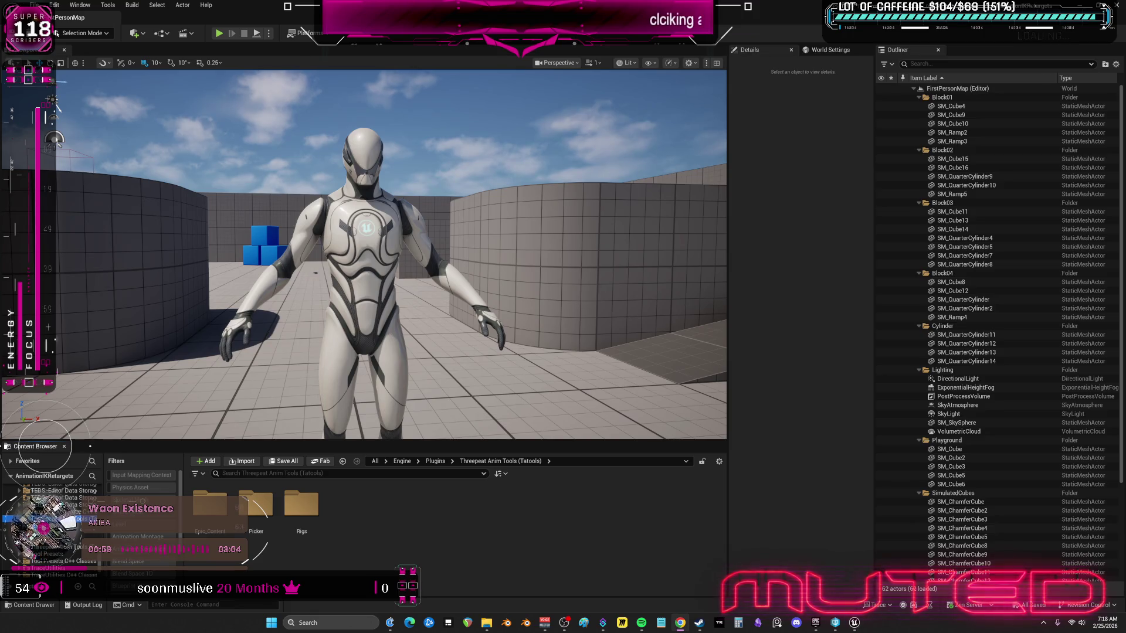
double_click(255, 503)
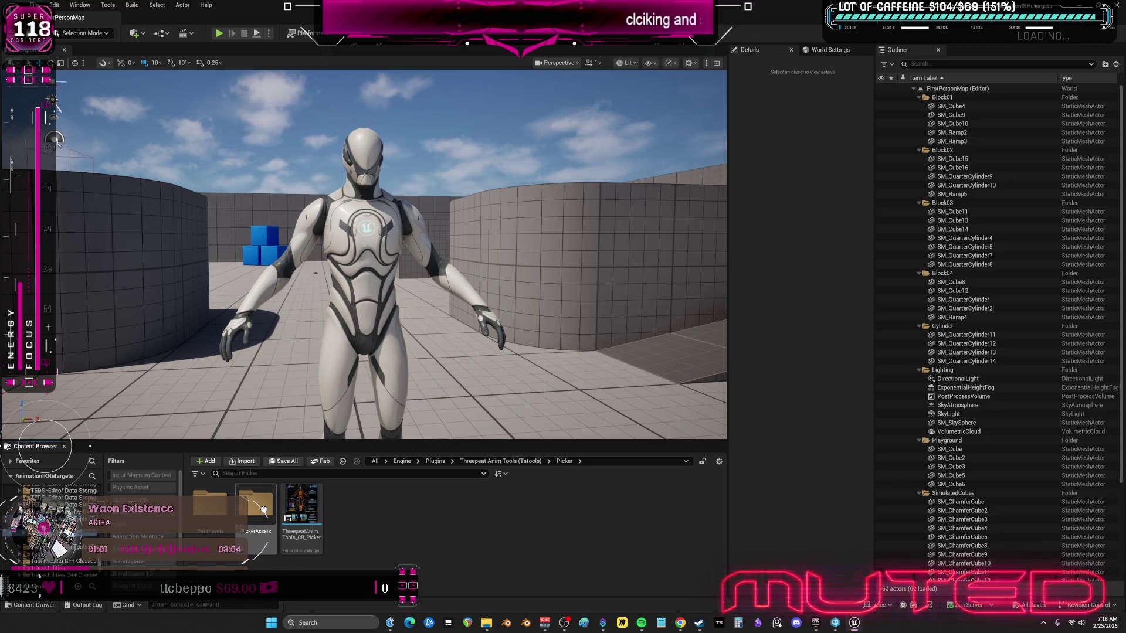
right_click(315, 500)
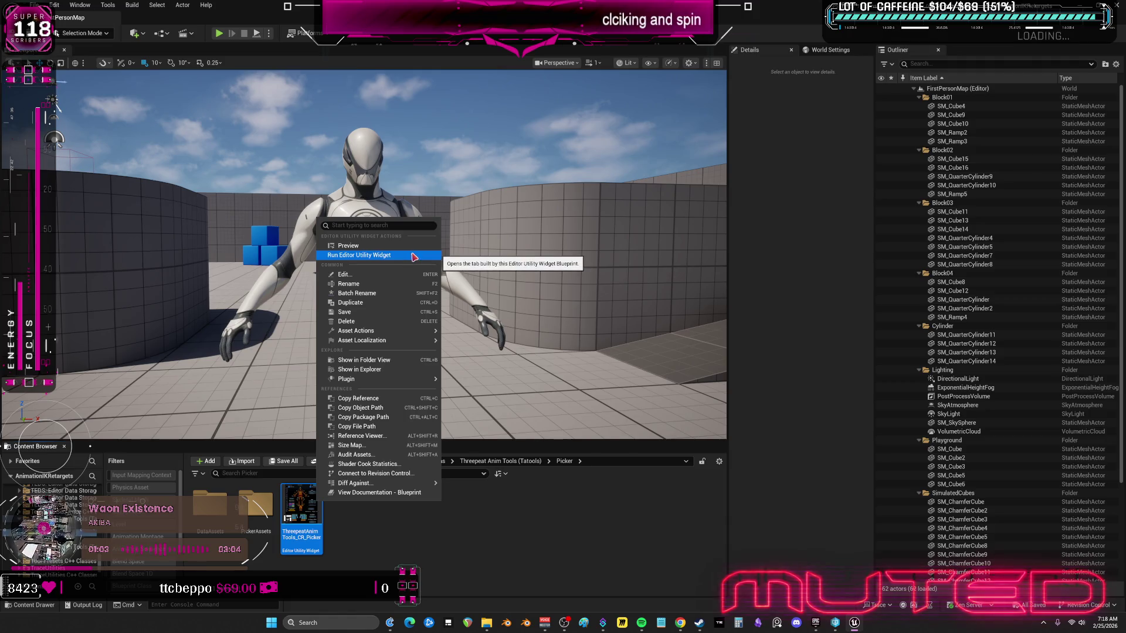
left_click(420, 256)
Step: Dock the picker window beside the level viewport and resize the picker, outliner and viewport panels
mouse_move(412, 193)
left_mouse_down()
mouse_move(461, 159)
mouse_move(801, 118)
left_mouse_up()
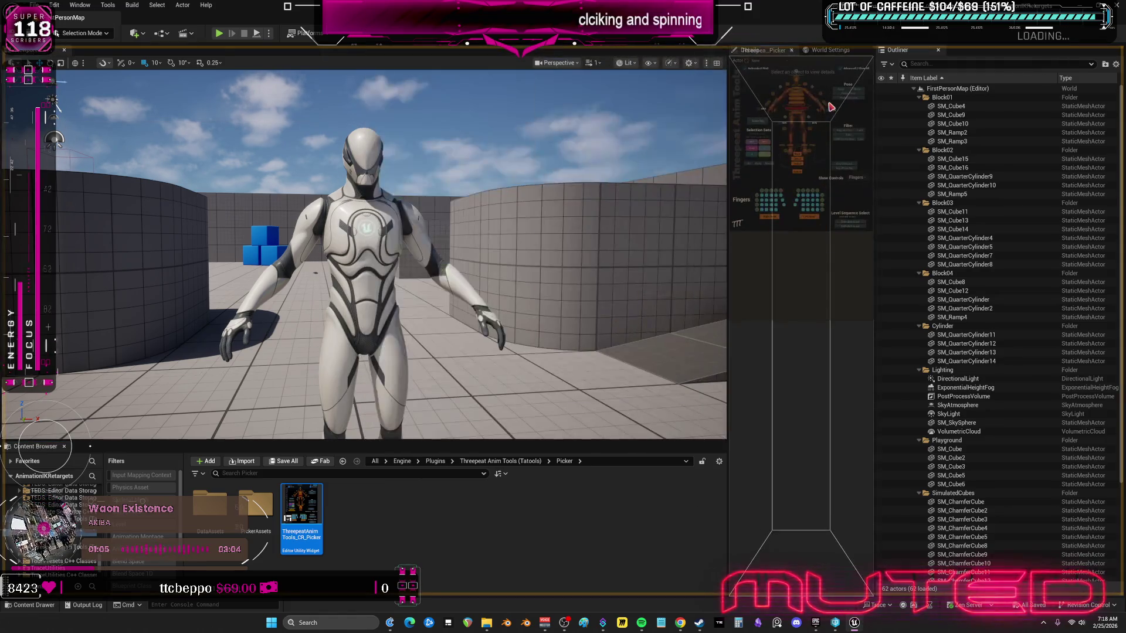
left_click_drag(727, 234, 633, 235)
left_click_drag(766, 327, 772, 355)
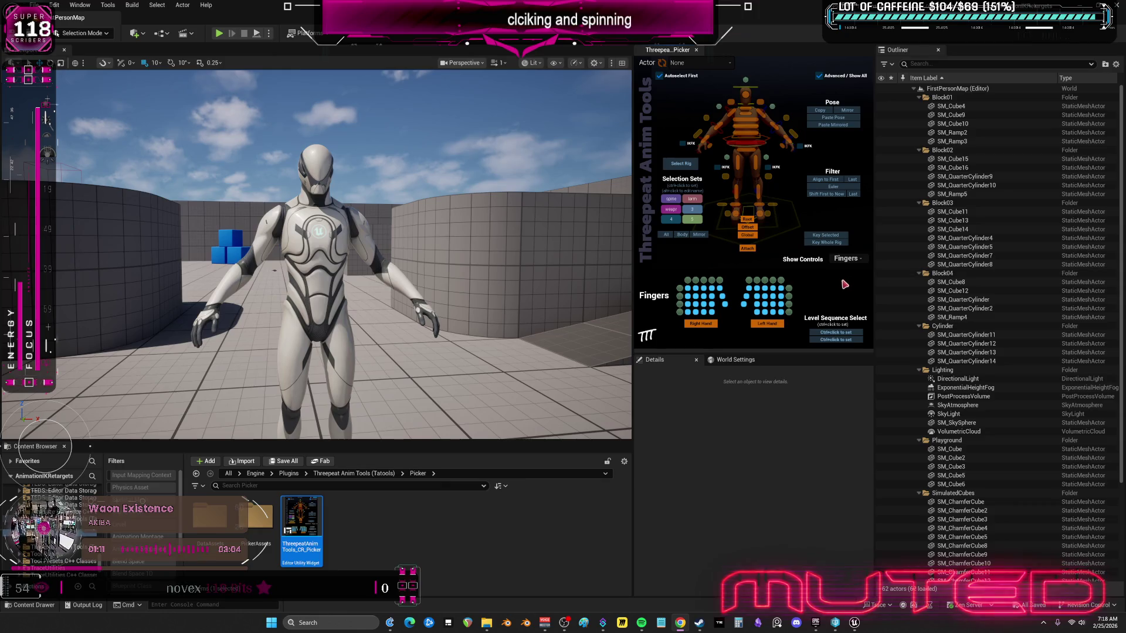
left_click_drag(874, 282, 1004, 273)
mouse_move(635, 276)
left_mouse_down()
mouse_move(824, 271)
mouse_move(761, 273)
left_mouse_up()
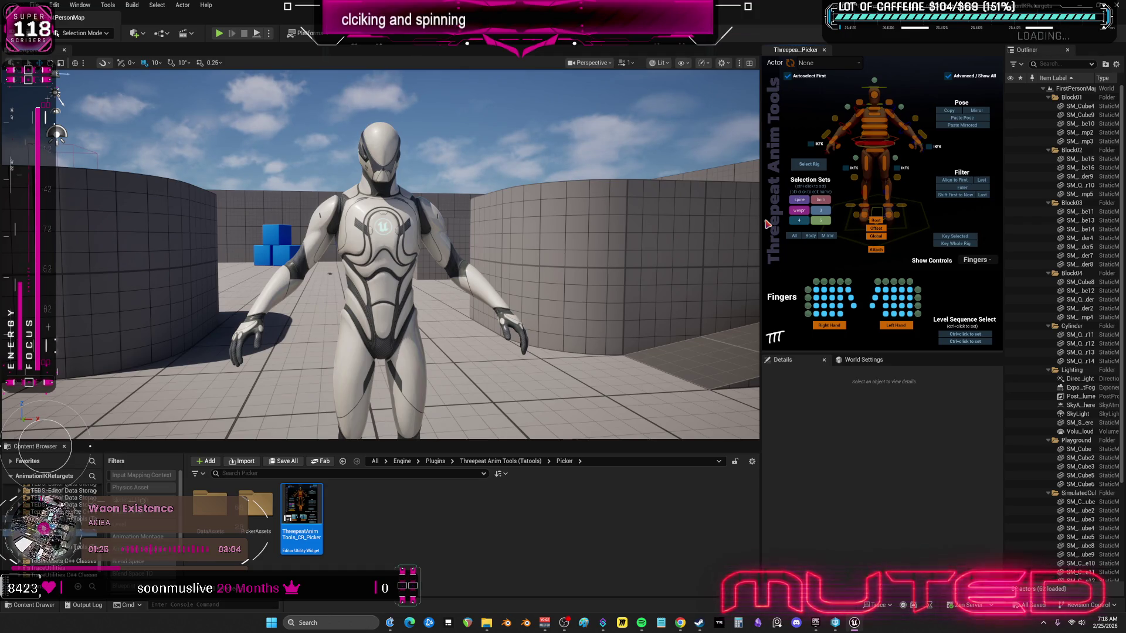
Step: Switch to Animation Mode, collapse the lower animation panels, and select the mannequin's control rig
left_click(85, 33)
left_click(85, 114)
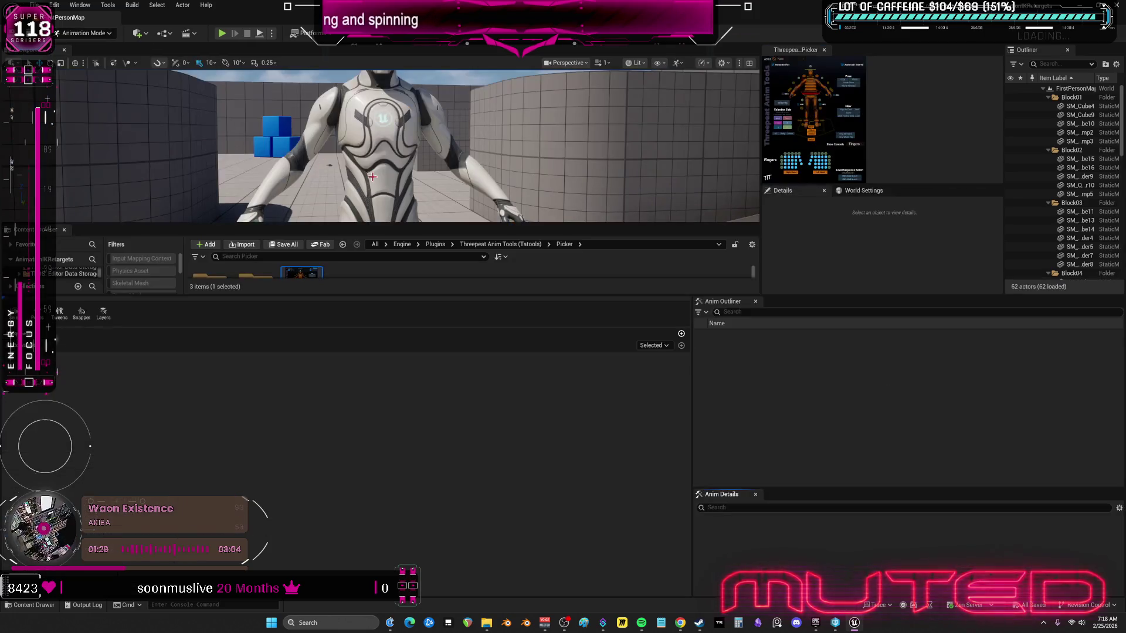
left_click_drag(387, 297, 388, 565)
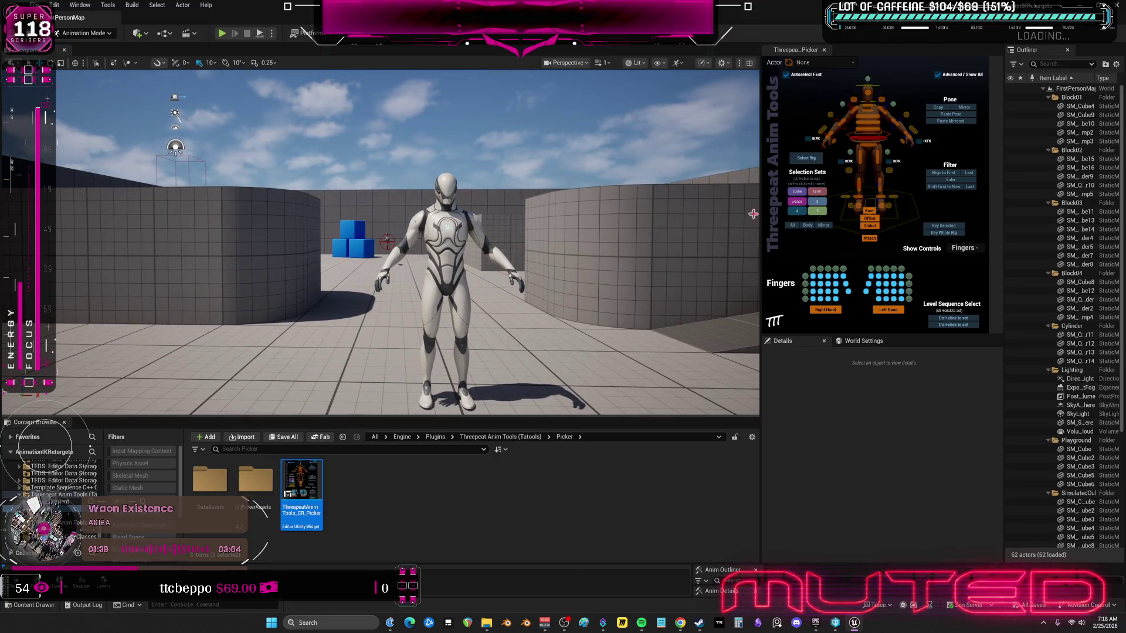
left_click(455, 258)
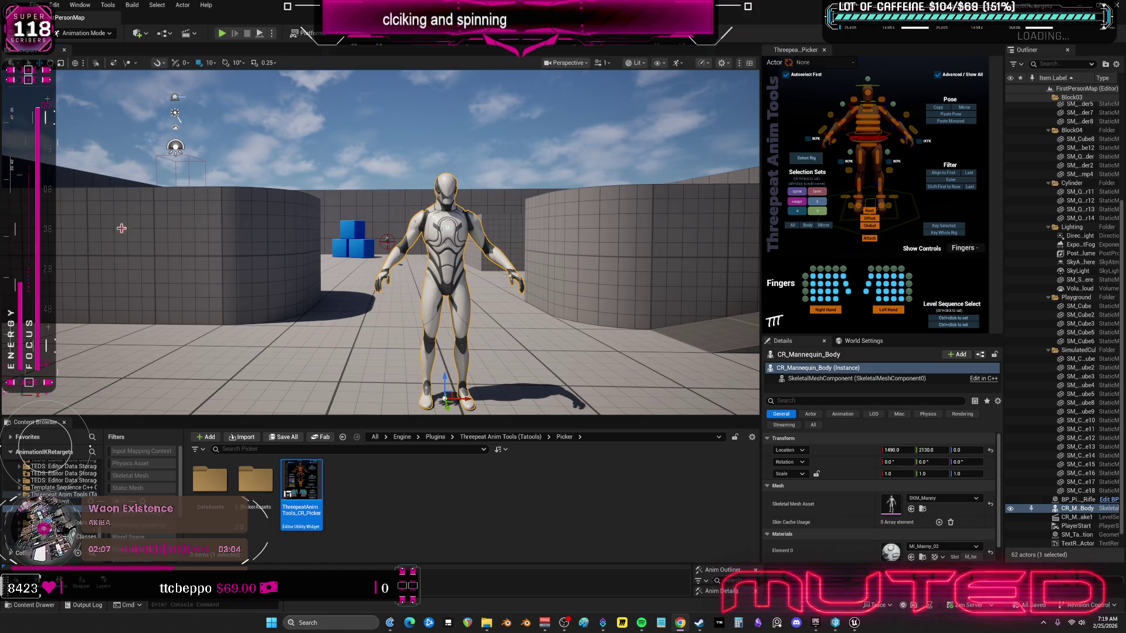
left_click_drag(486, 239, 452, 230)
left_click(487, 243)
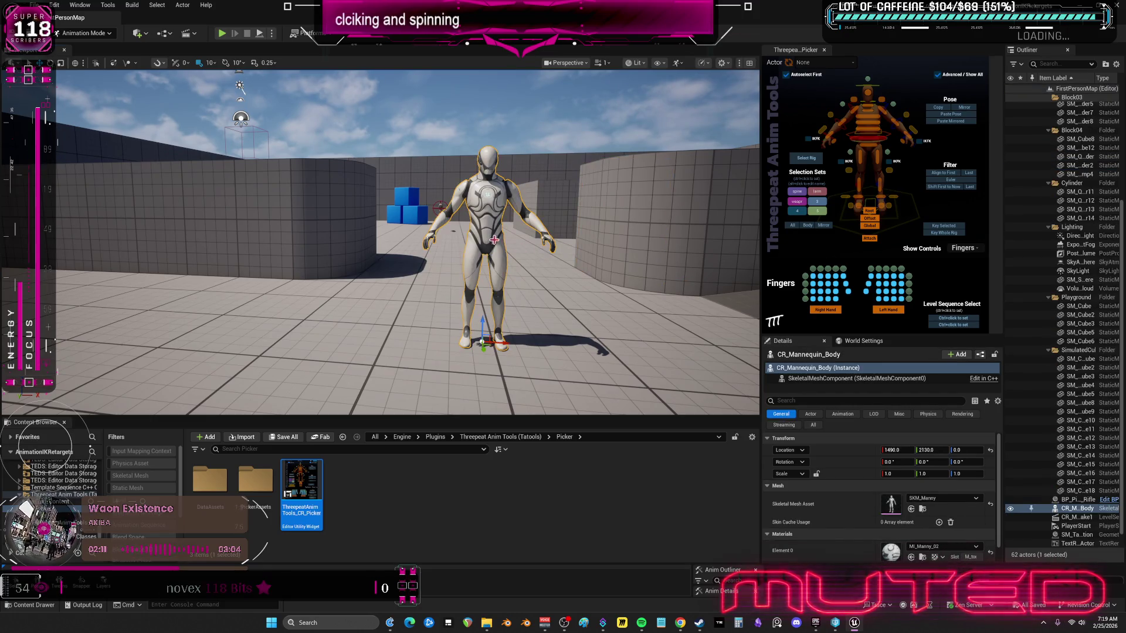
key("Delete")
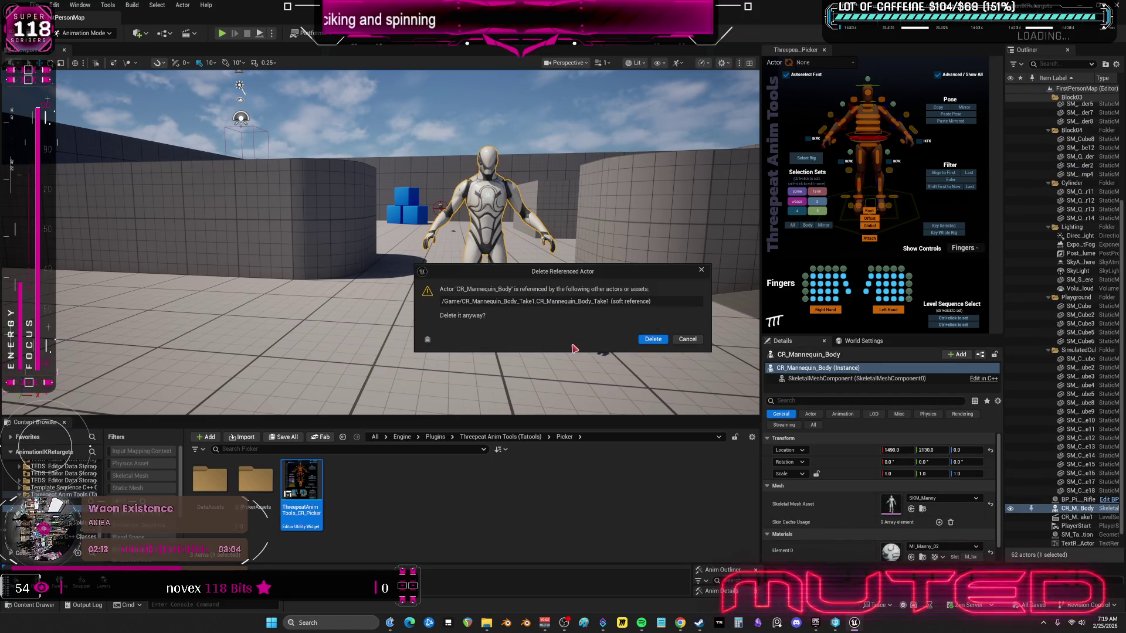
left_click(690, 340)
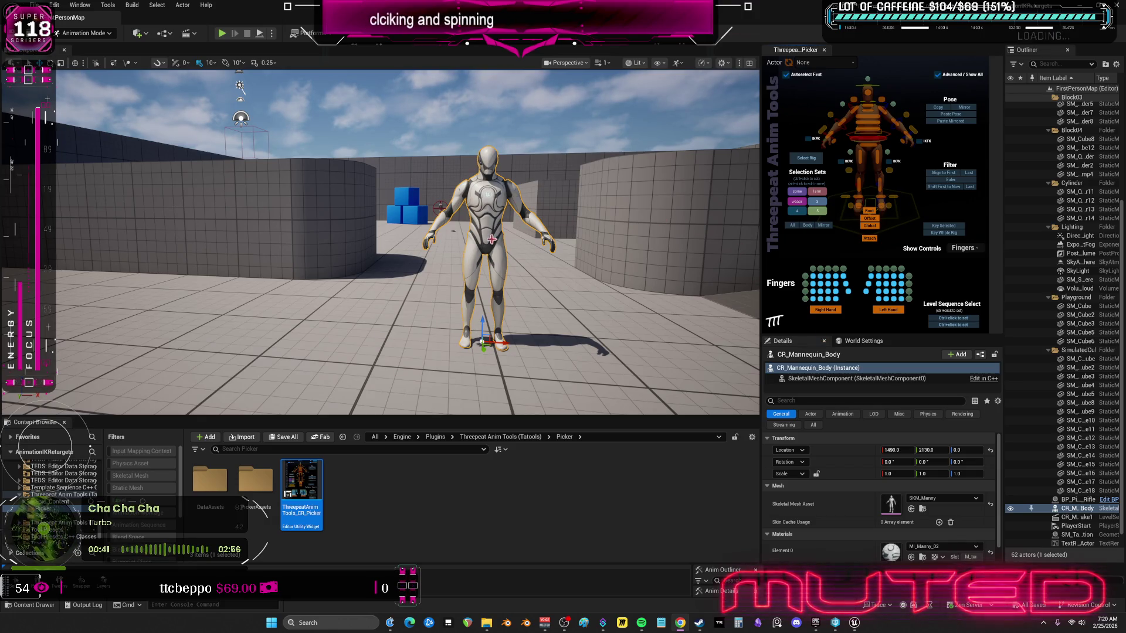
mouse_move(507, 251)
left_mouse_down()
mouse_move(528, 252)
mouse_move(516, 252)
left_mouse_up()
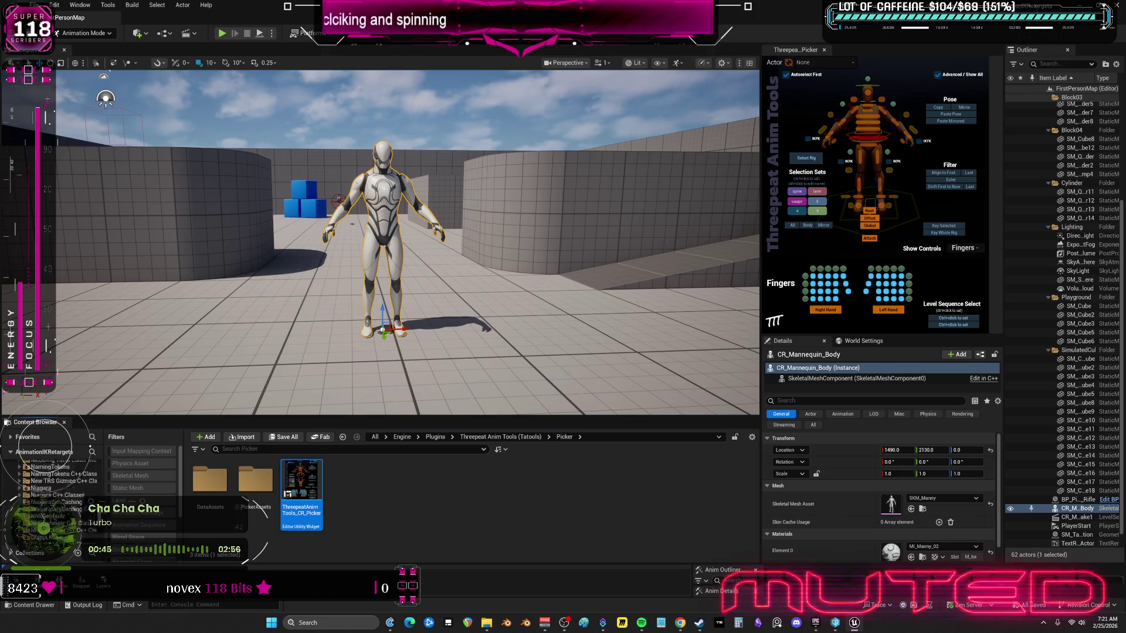
Step: Filter the Content folder to show only Control Rig assets and widen the outliner
left_click(66, 473)
scroll(152, 487, "down", 3)
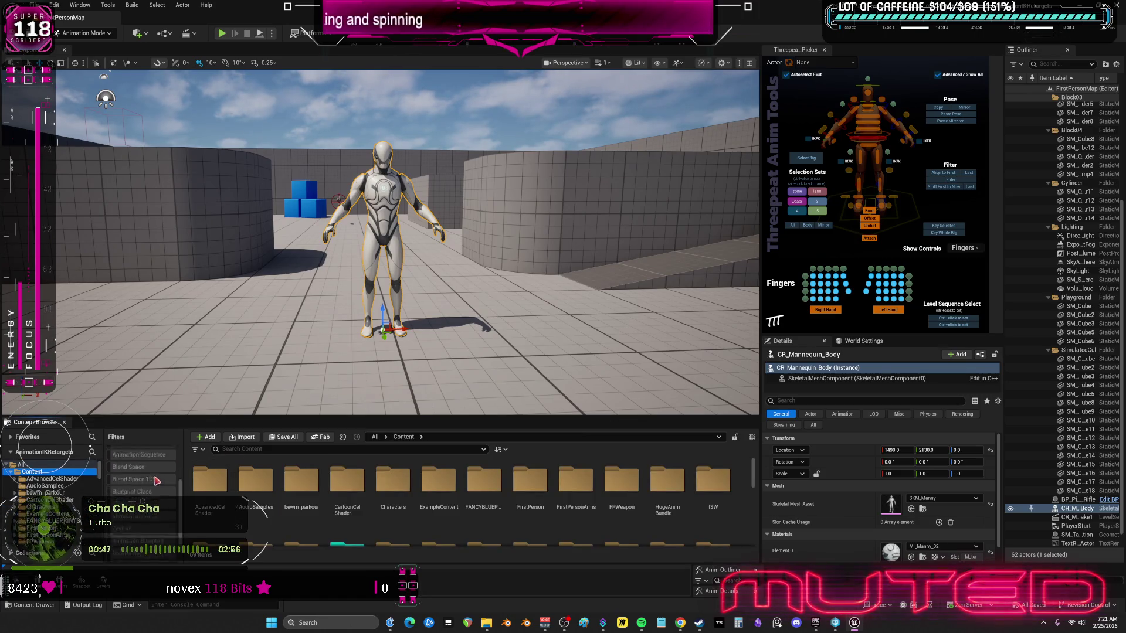
left_click(139, 535)
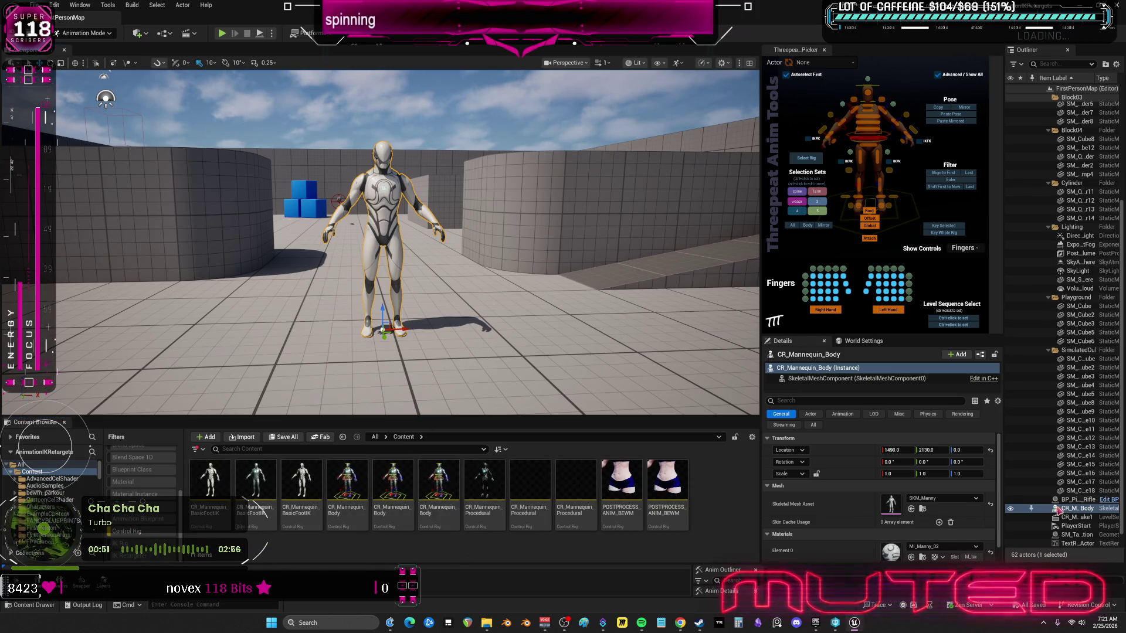
mouse_move(1005, 505)
left_mouse_down()
mouse_move(910, 492)
mouse_move(905, 482)
mouse_move(928, 465)
left_mouse_up()
Step: Return to Selection Mode, delete the mannequin and its Take1 sequence, then select CR_Mannequin_Body
left_click(84, 33)
left_click(82, 40)
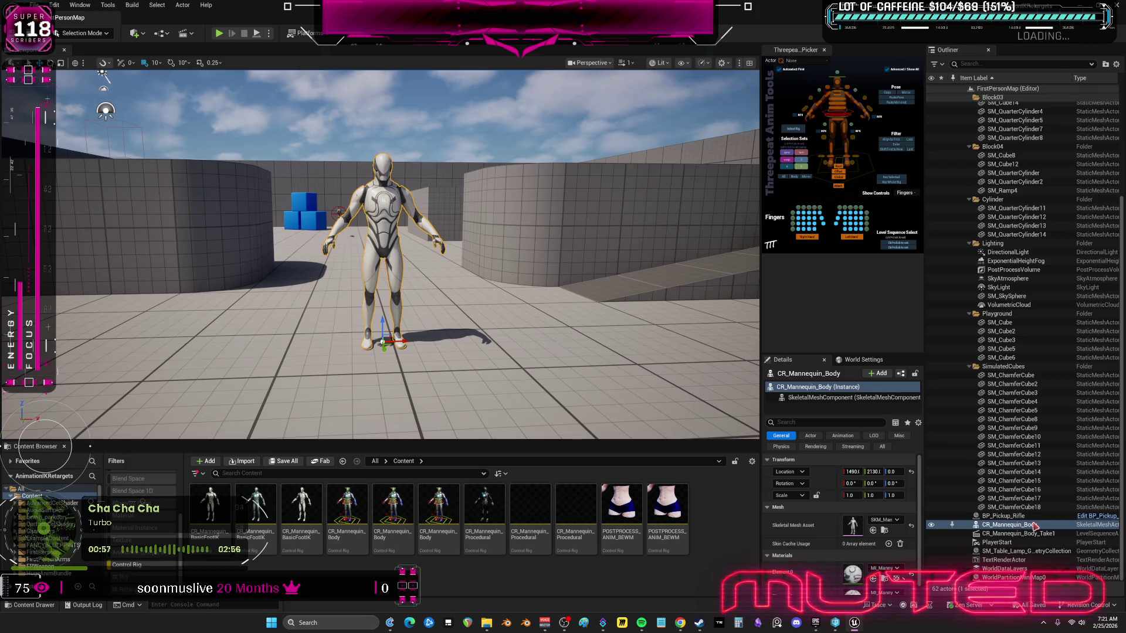
left_click(1032, 534, "shift")
key("Delete")
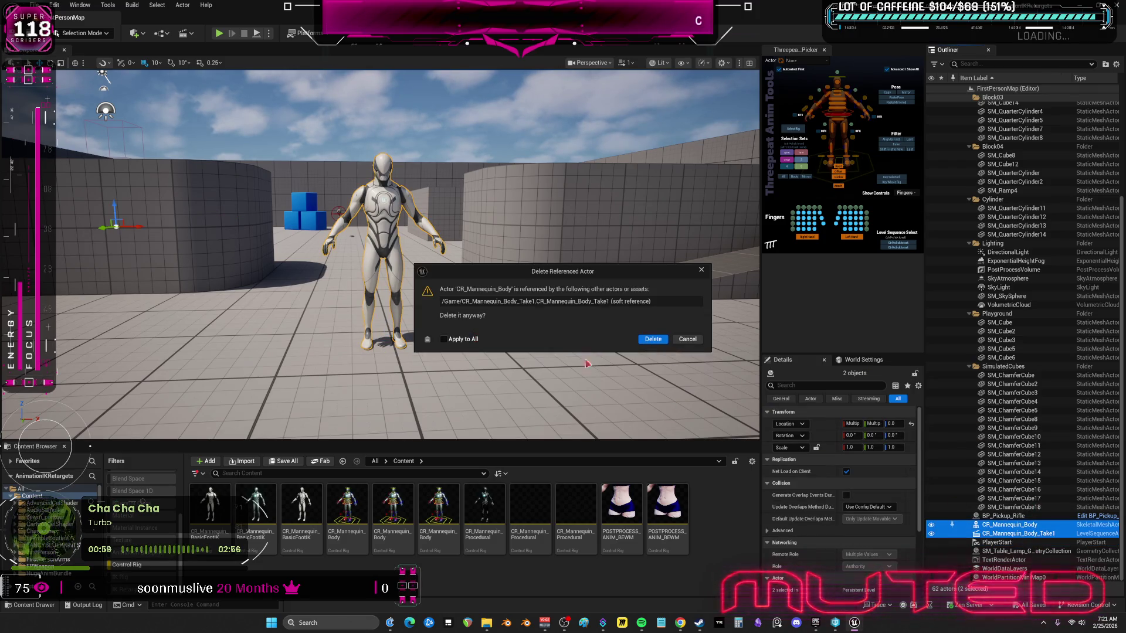
left_click(653, 339)
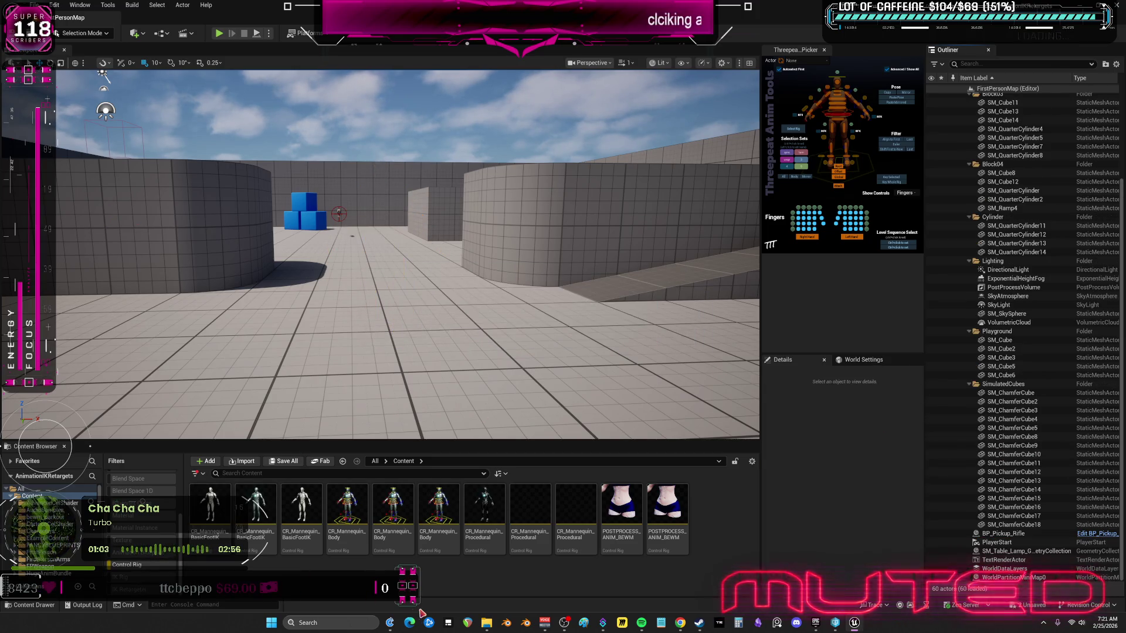
mouse_move(449, 542)
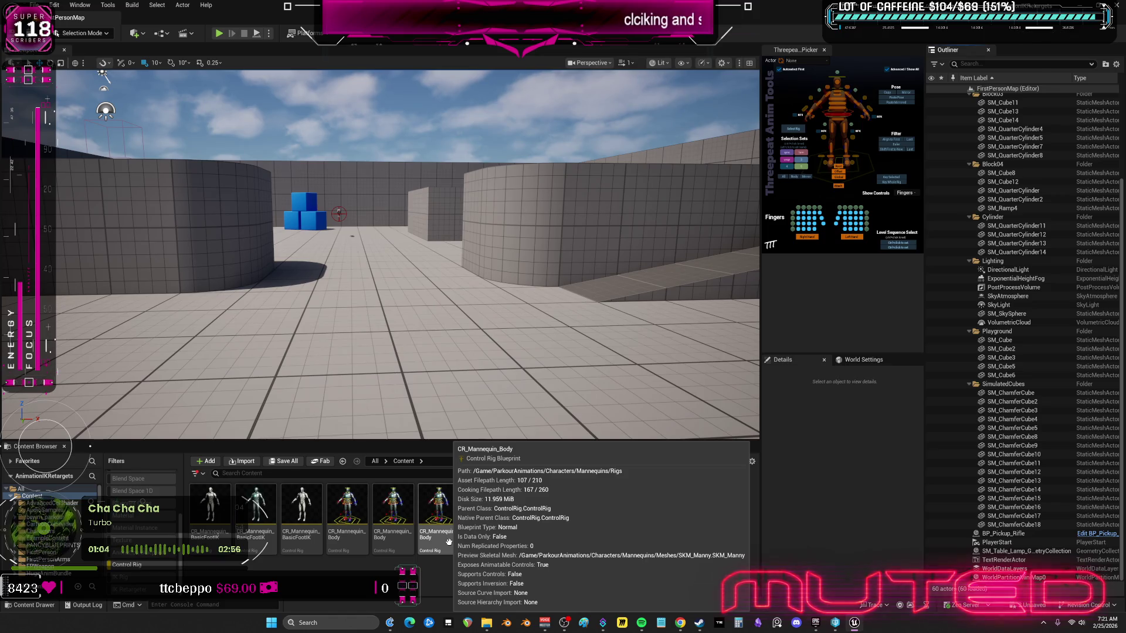
left_click(446, 507)
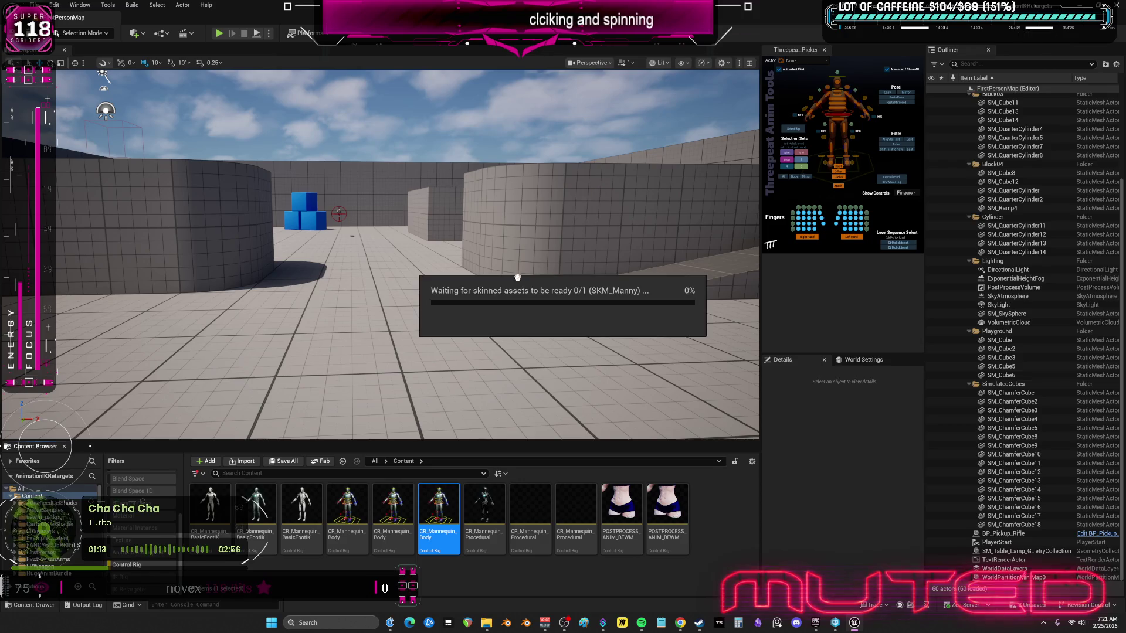
Step: Drag CR_Mannequin_Body into the level and dock the Anim Layers panel beneath the Threepeat picker
mouse_move(663, 192)
left_mouse_down()
mouse_move(379, 347)
mouse_move(403, 350)
mouse_move(386, 348)
left_mouse_up()
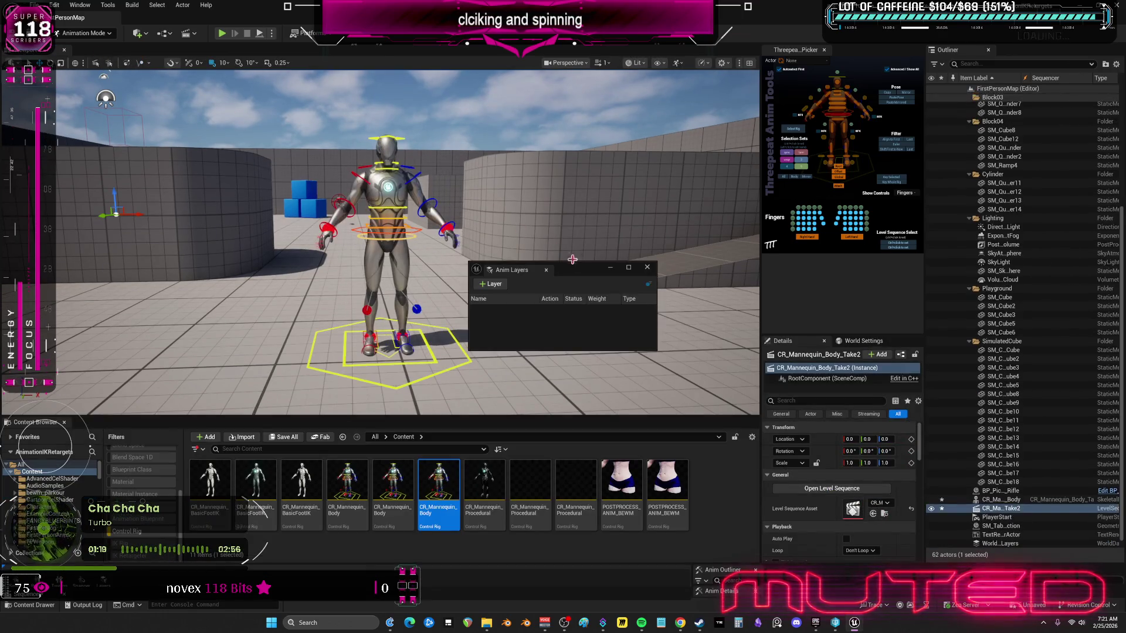
left_click_drag(548, 272, 868, 213)
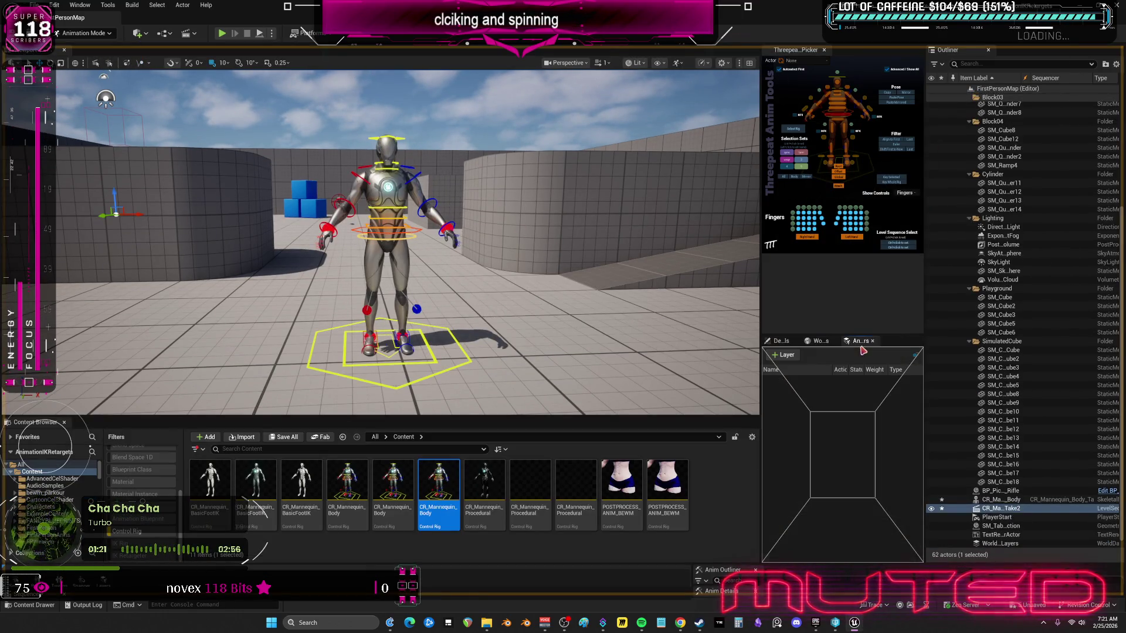
left_click_drag(906, 130, 819, 334)
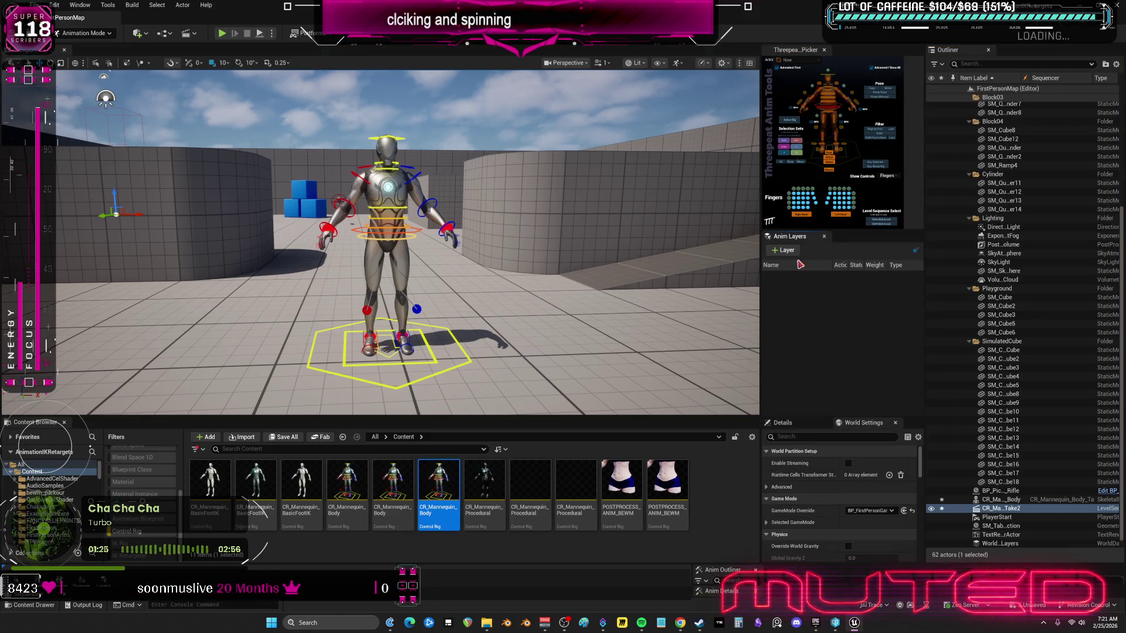
left_click_drag(839, 231, 839, 279)
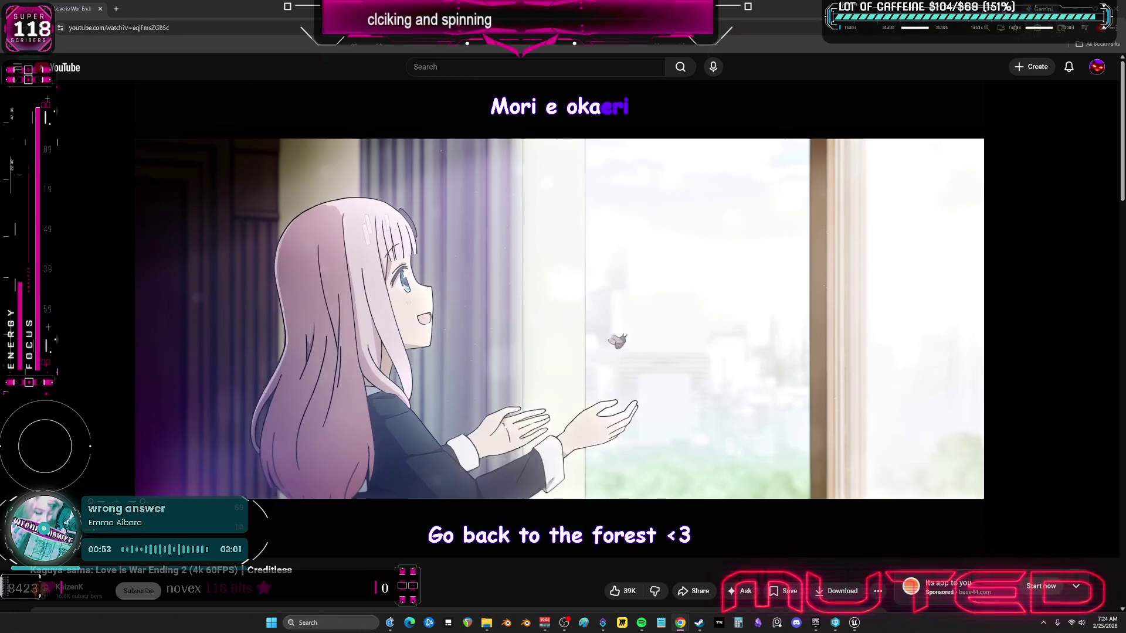
key("alt+Tab")
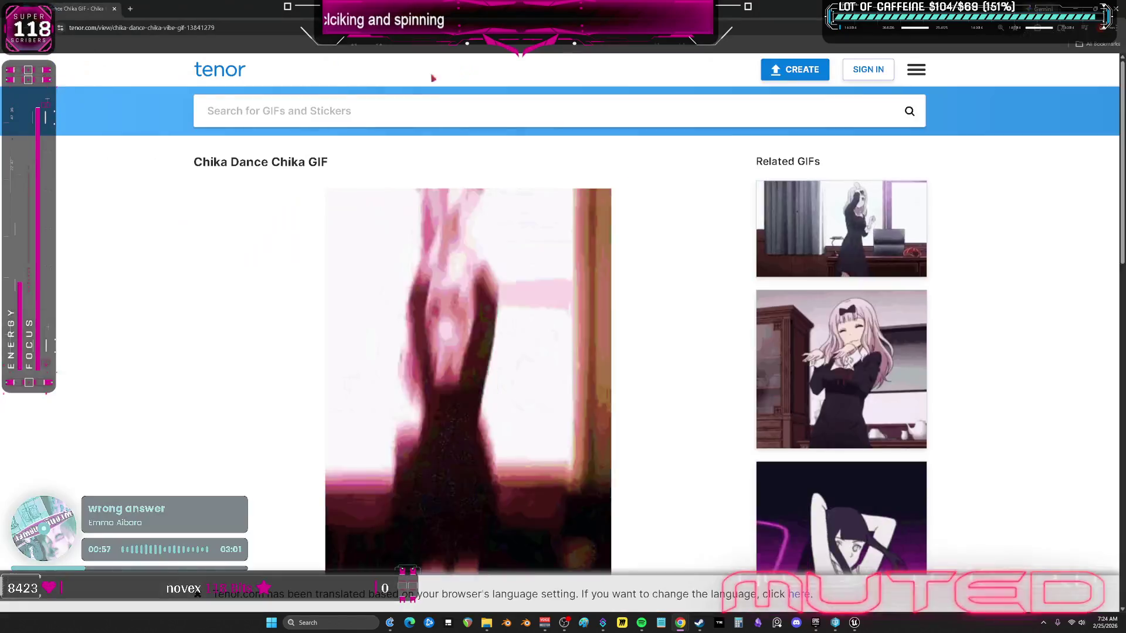
Step: Switch to the Tenor Chika Dance GIF page in Chrome, then back to Unreal Engine
key("alt+Tab")
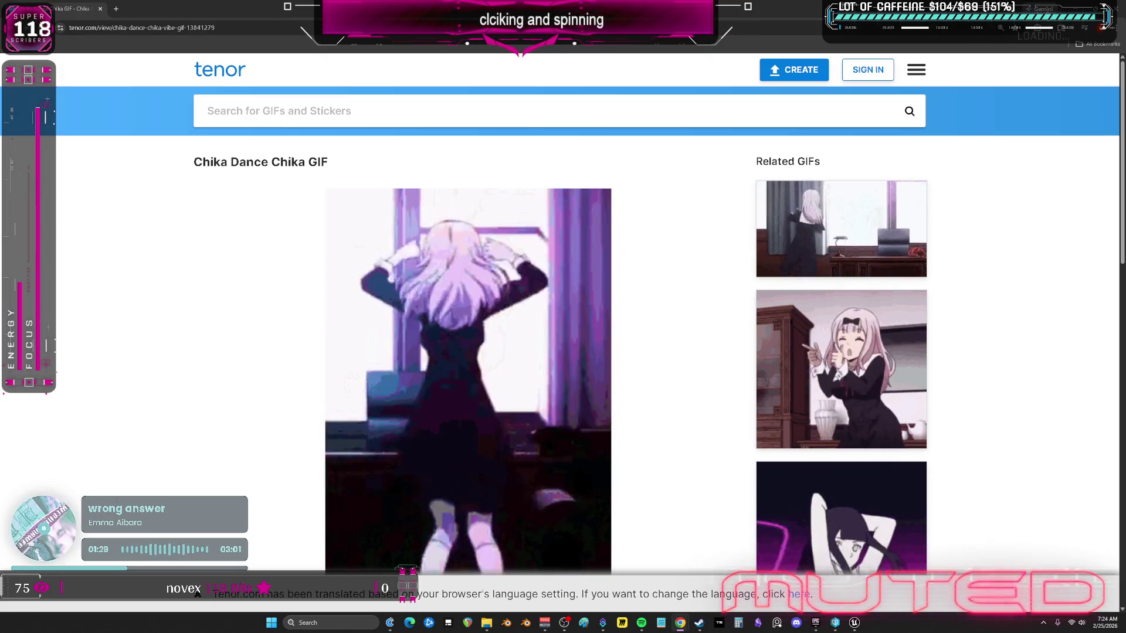
key("alt+Tab")
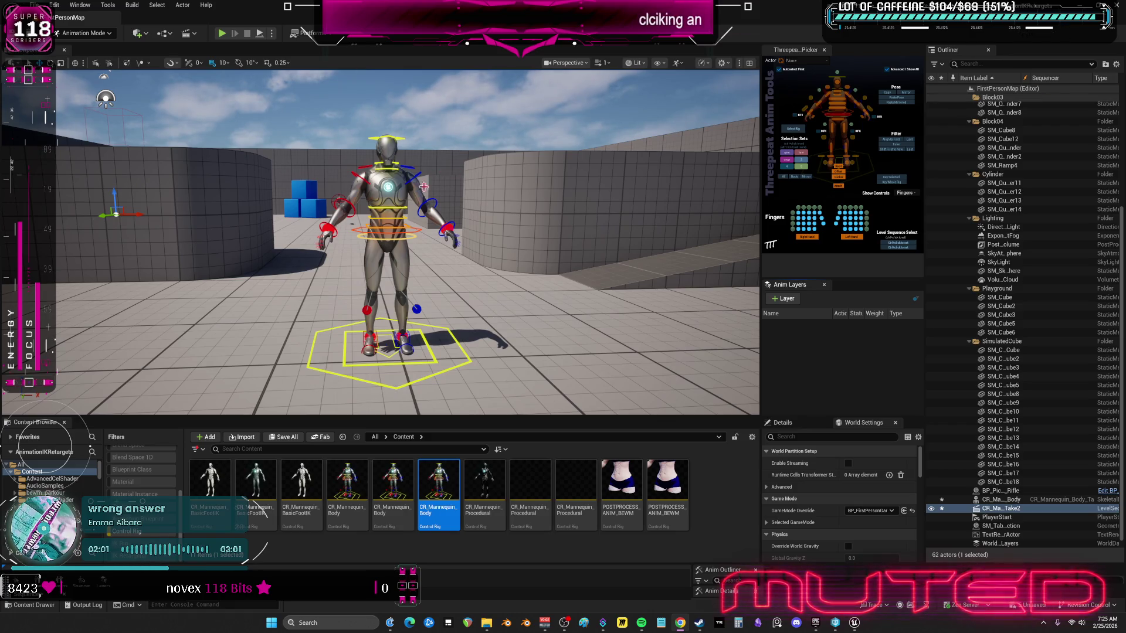
Step: Select the root control at the mannequin's feet and open the Edit menu
left_click(434, 349)
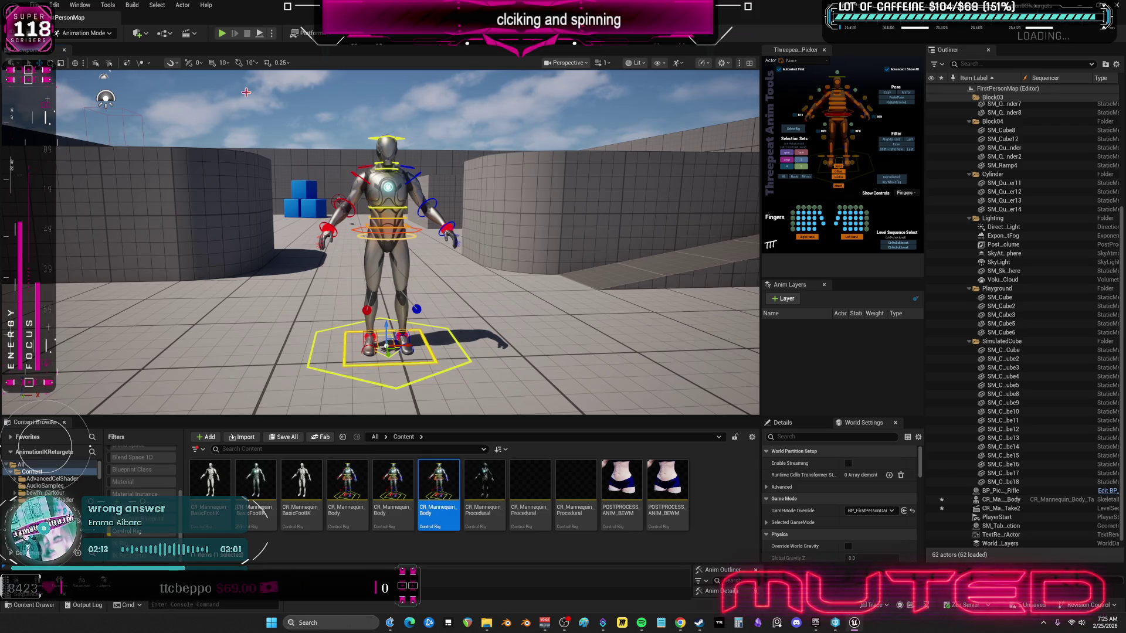
left_click(77, 6)
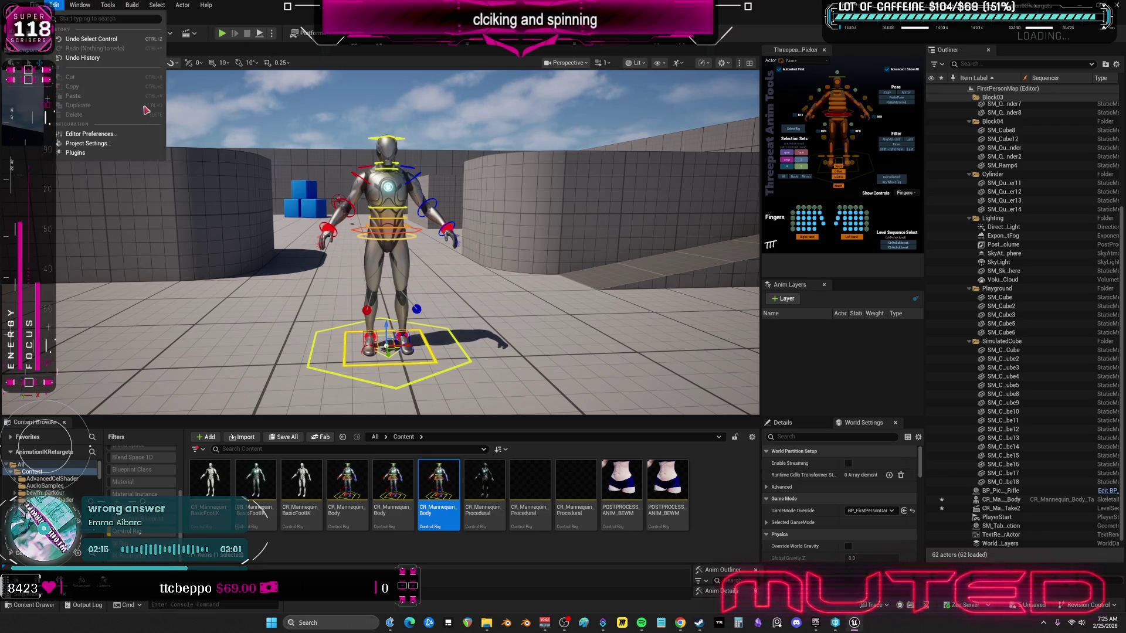
Step: Search the Plugins list for 'trs', verify New TRS Gizmos is enabled, and close it
left_click(88, 159)
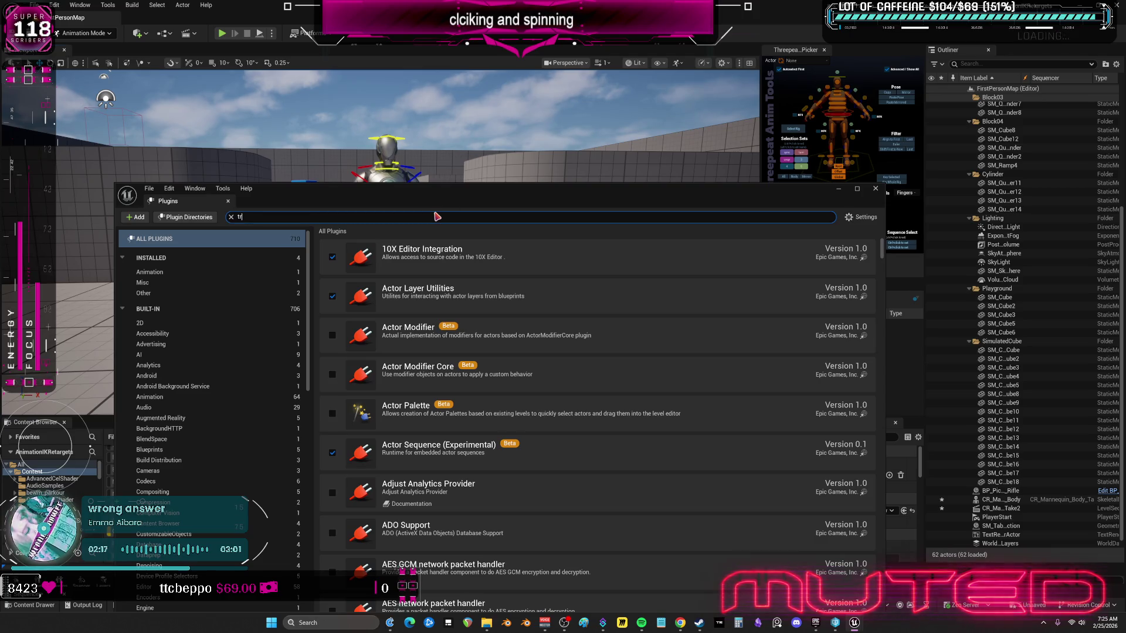
type("trs")
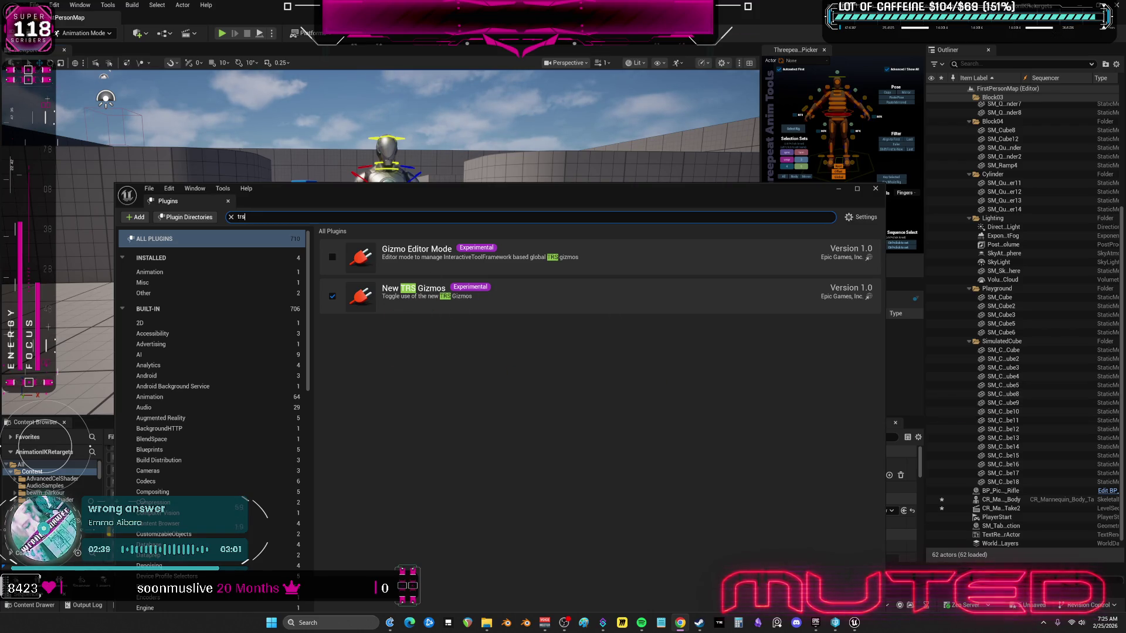
left_click(876, 189)
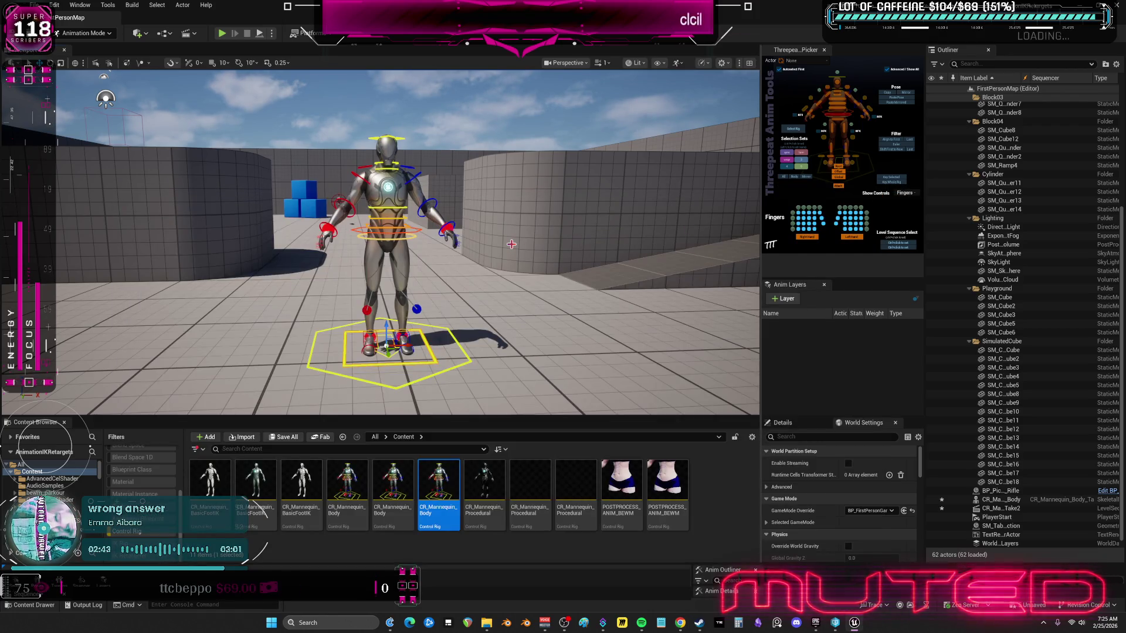
Step: Select the mannequin rig and its upper-arm control, and set the gizmo to local orientation
scroll(511, 244, "up", 10)
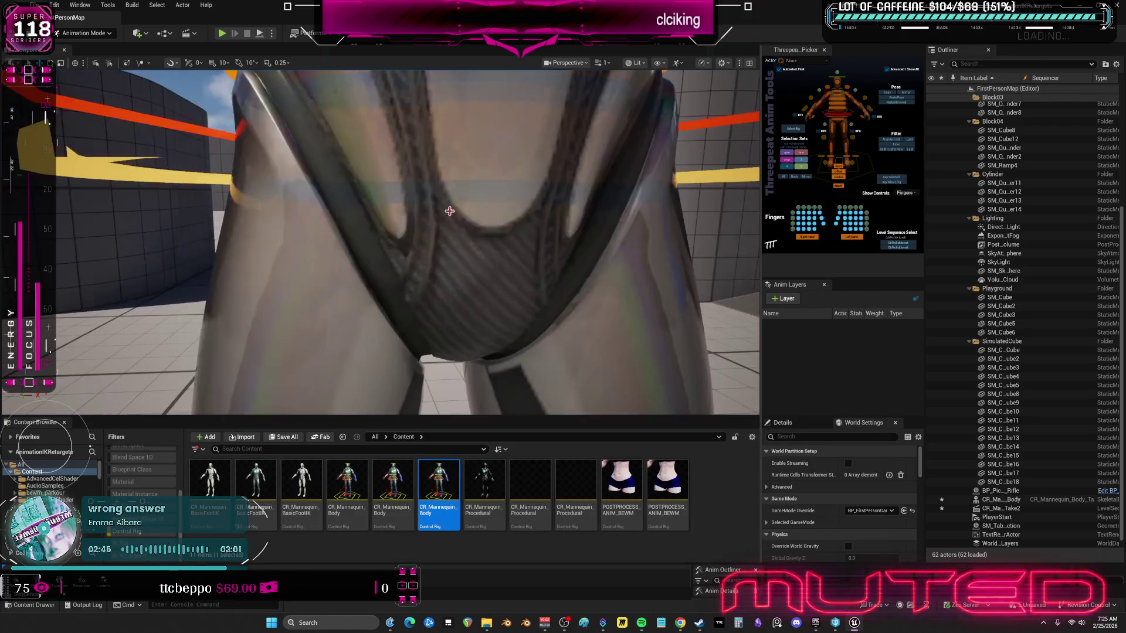
scroll(511, 244, "down", 5)
left_click(1009, 500)
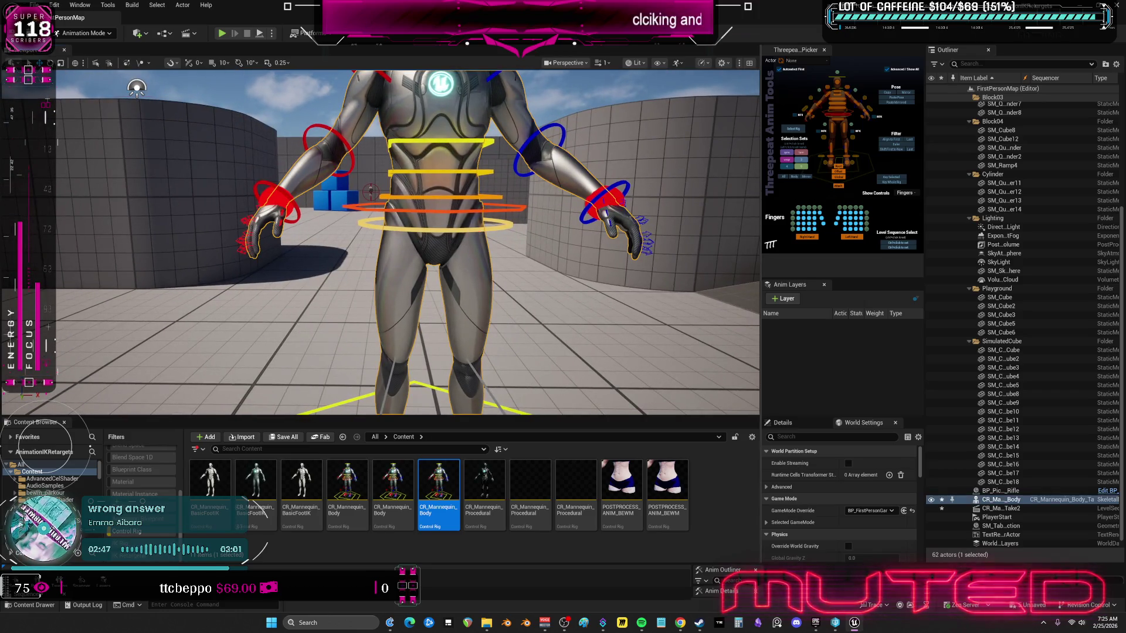
scroll(498, 220, "down", 3)
left_click(507, 201)
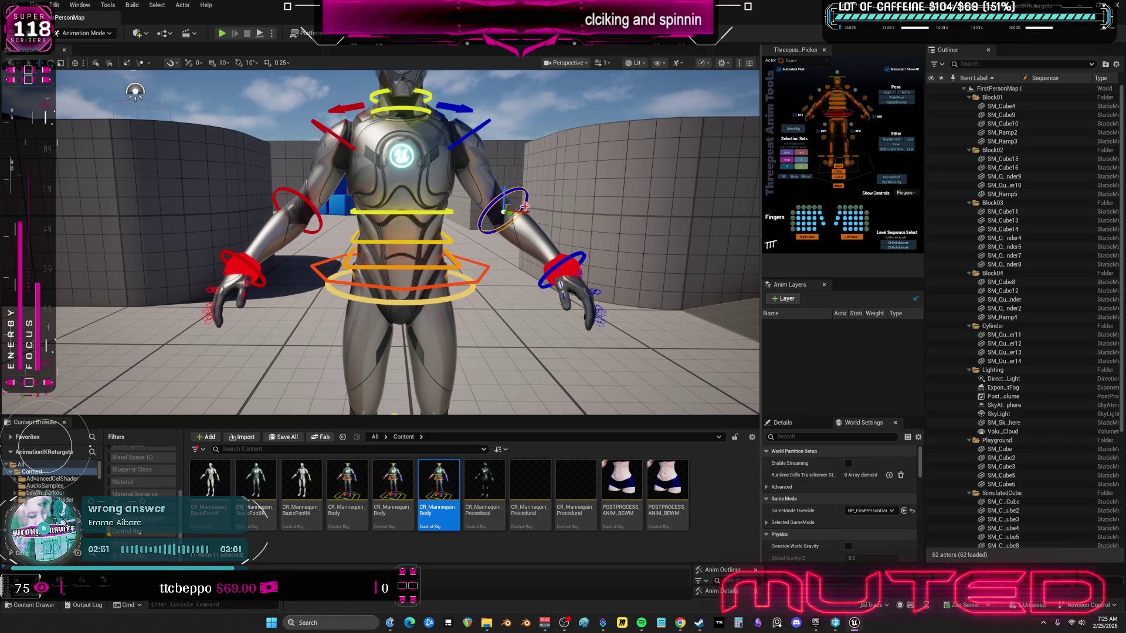
key("ctrl+grave")
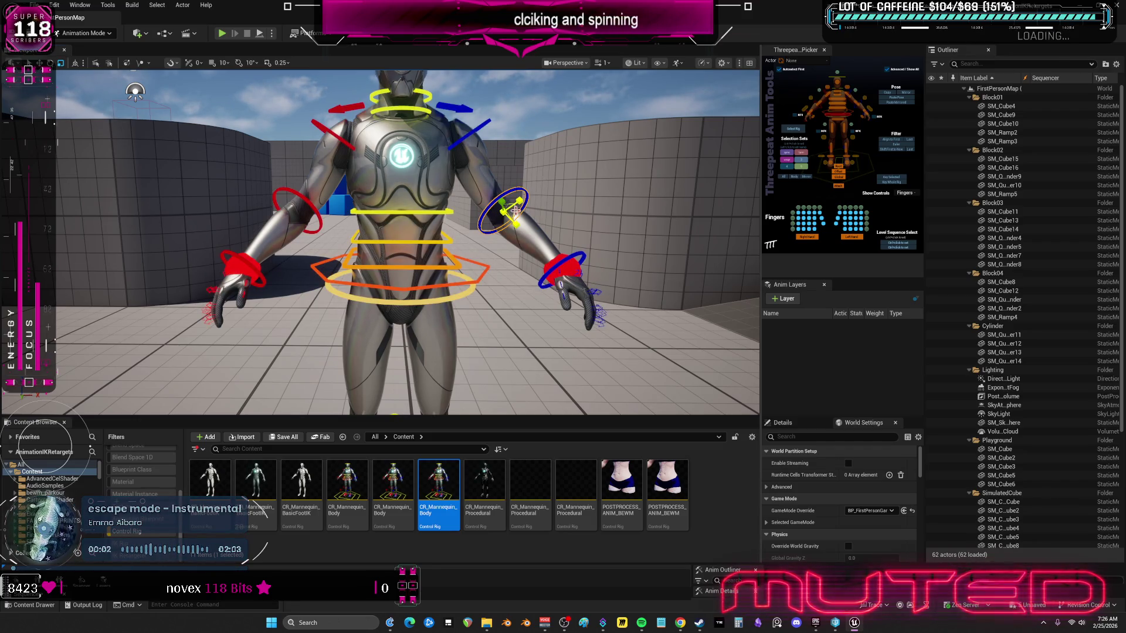
Step: Reselect the arm control and rotate it to bend the left forearm up at the elbow
mouse_move(510, 217)
left_mouse_down()
mouse_move(495, 266)
mouse_move(556, 249)
left_mouse_up()
left_click(495, 265)
left_click(494, 238)
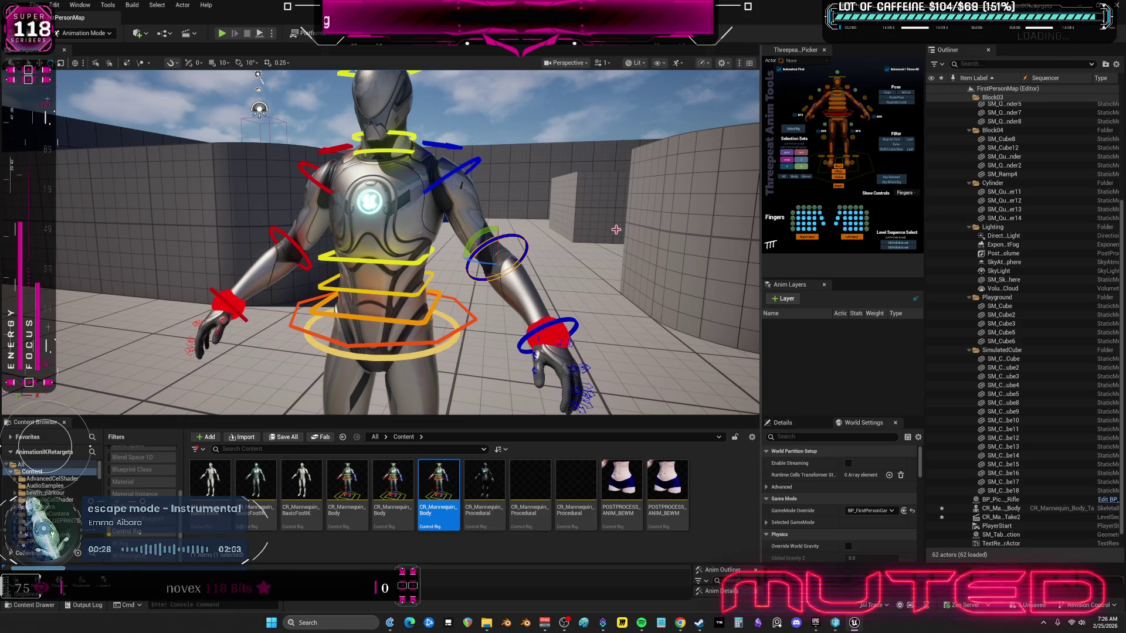
mouse_move(488, 230)
left_mouse_down()
mouse_move(469, 291)
mouse_move(508, 245)
mouse_move(482, 258)
mouse_move(594, 259)
left_mouse_up()
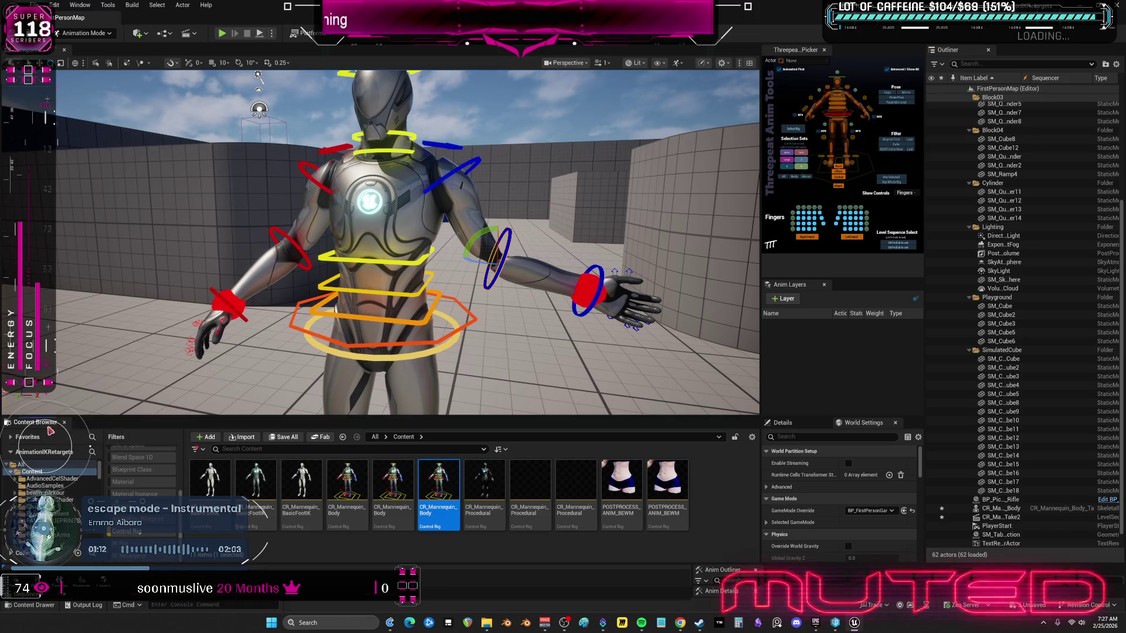
Step: Collapse the Content Browser to widen the viewport, then raise the Sequencer splitter to show more tracks
key("ctrl+space")
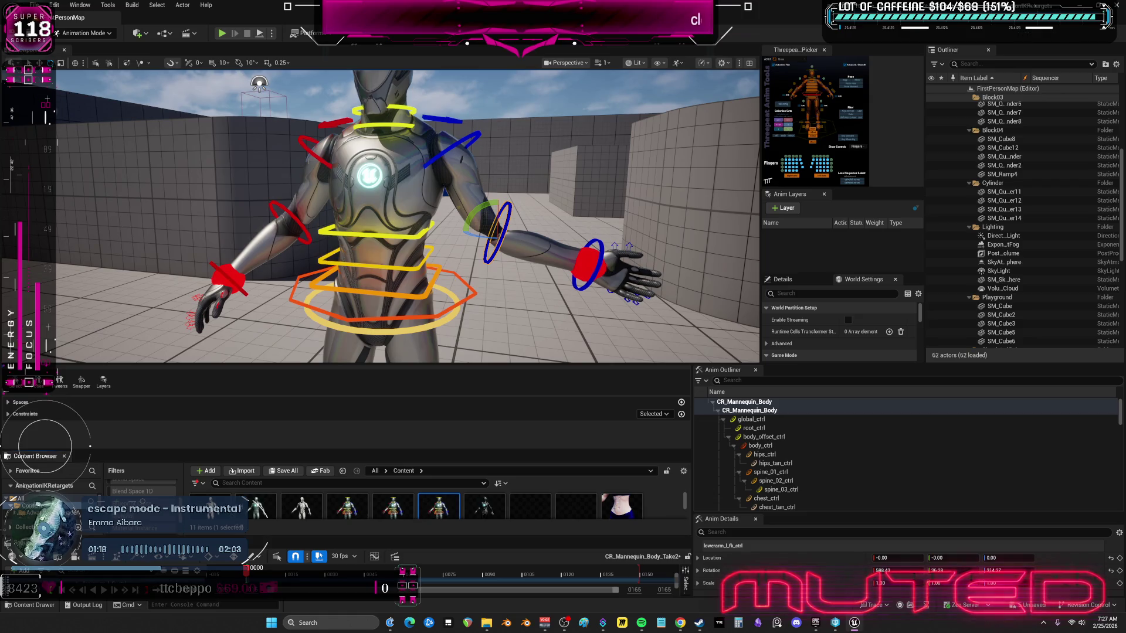
left_click_drag(49, 460, 6, 252)
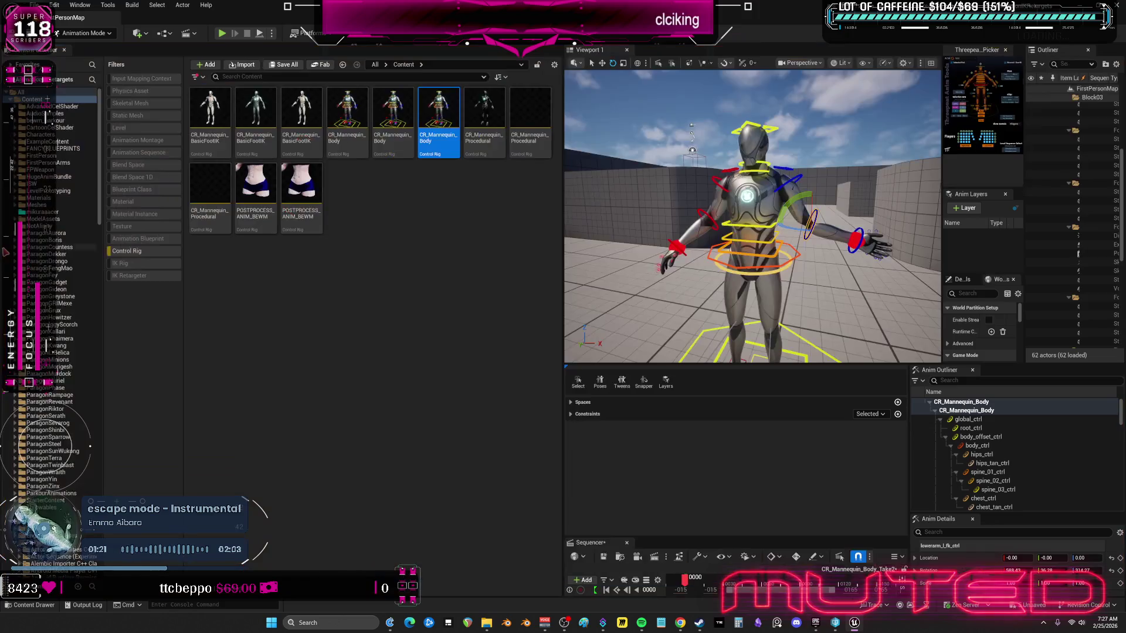
left_click(561, 255)
left_click_drag(561, 255, 62, 255)
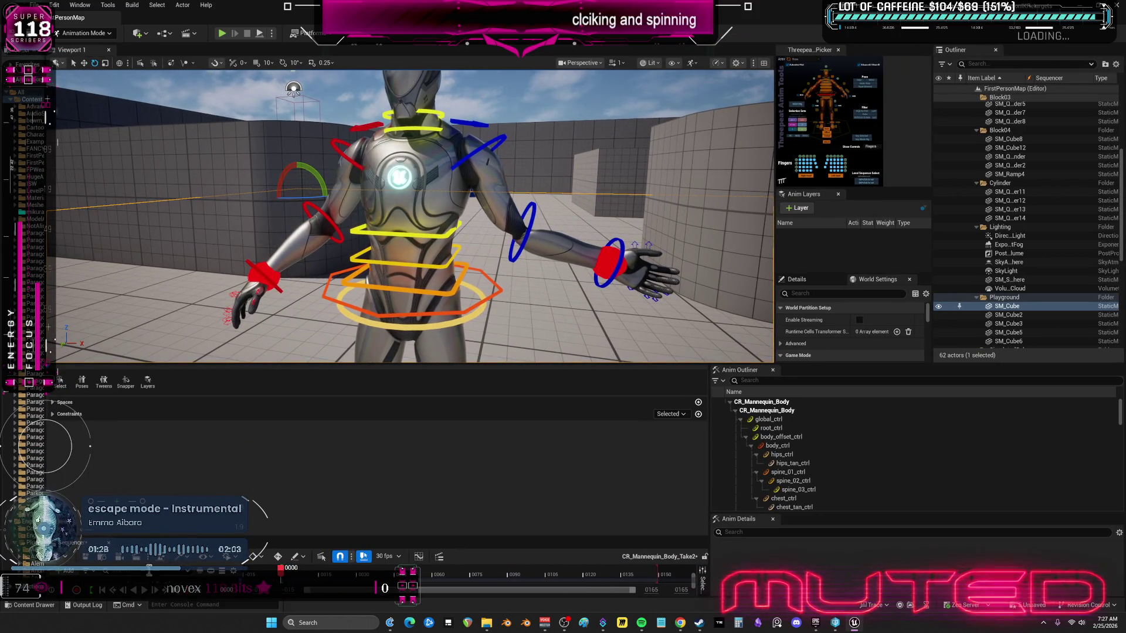
left_click_drag(154, 536, 153, 435)
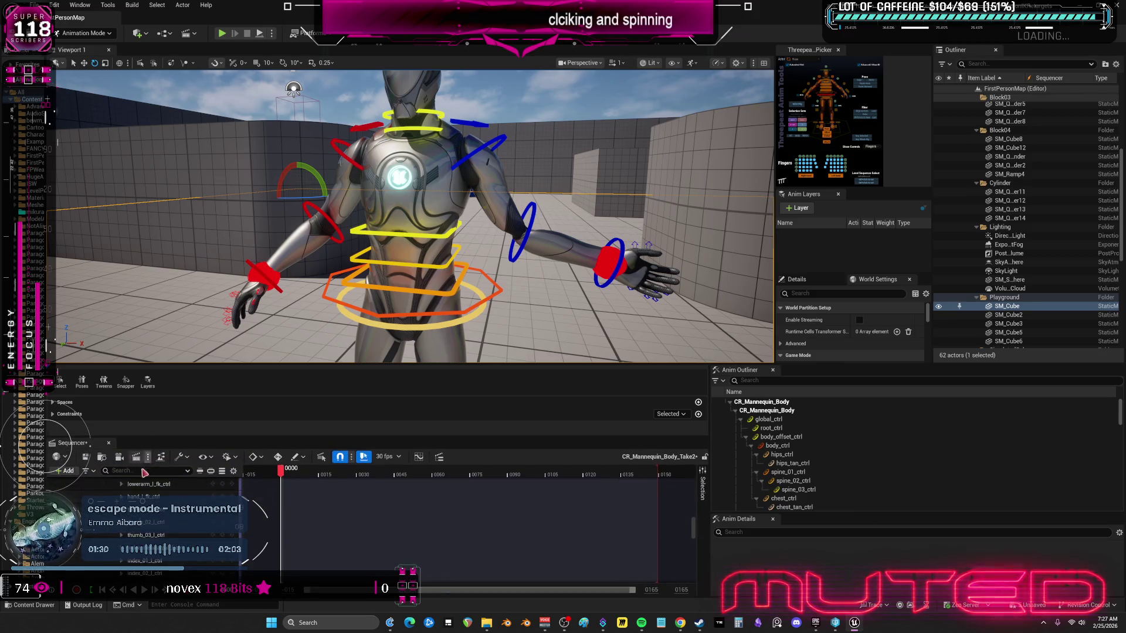
Step: Select the CR_Mannequin_Body track, then scroll down the Sequencer list and select lowerarm_r_fk_ctrl
scroll(128, 530, "up", 10)
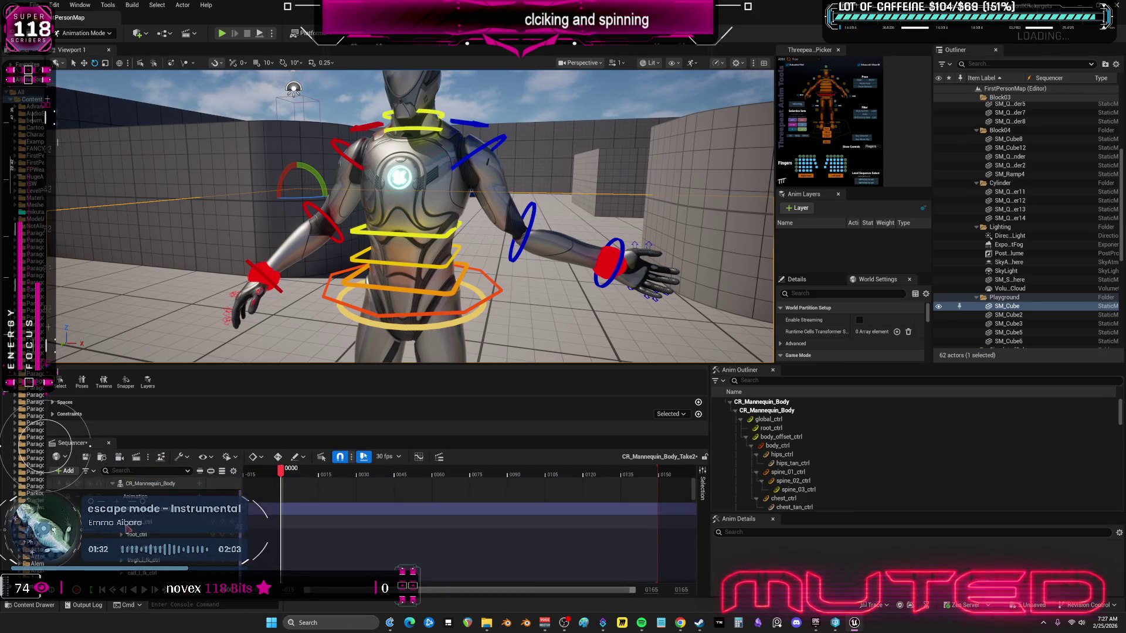
left_click(158, 518)
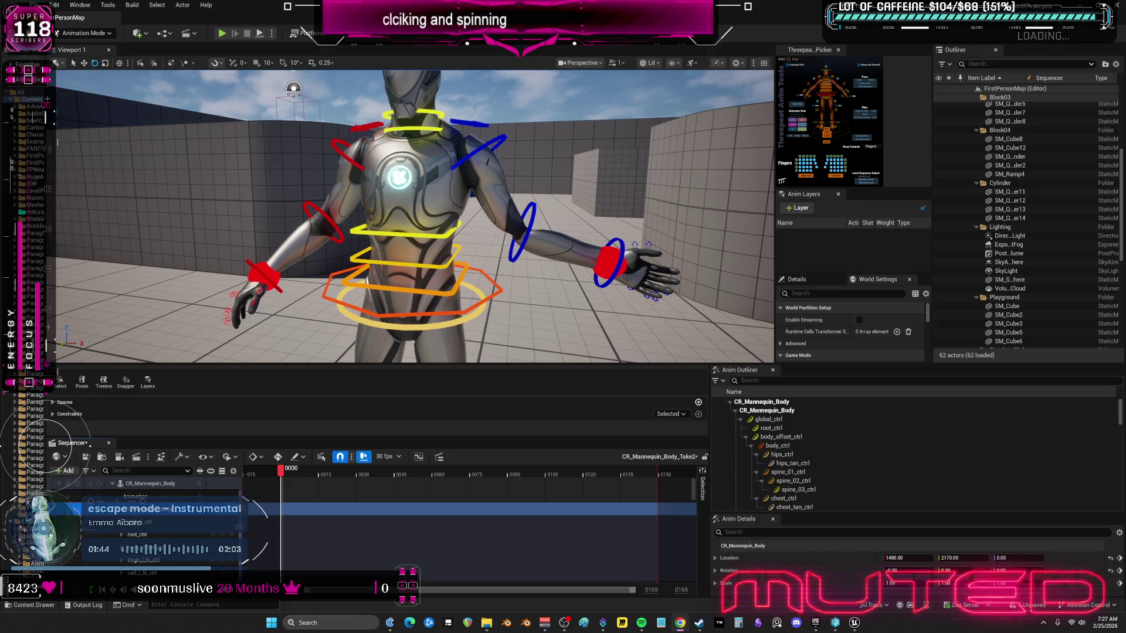
scroll(191, 544, "down", 10)
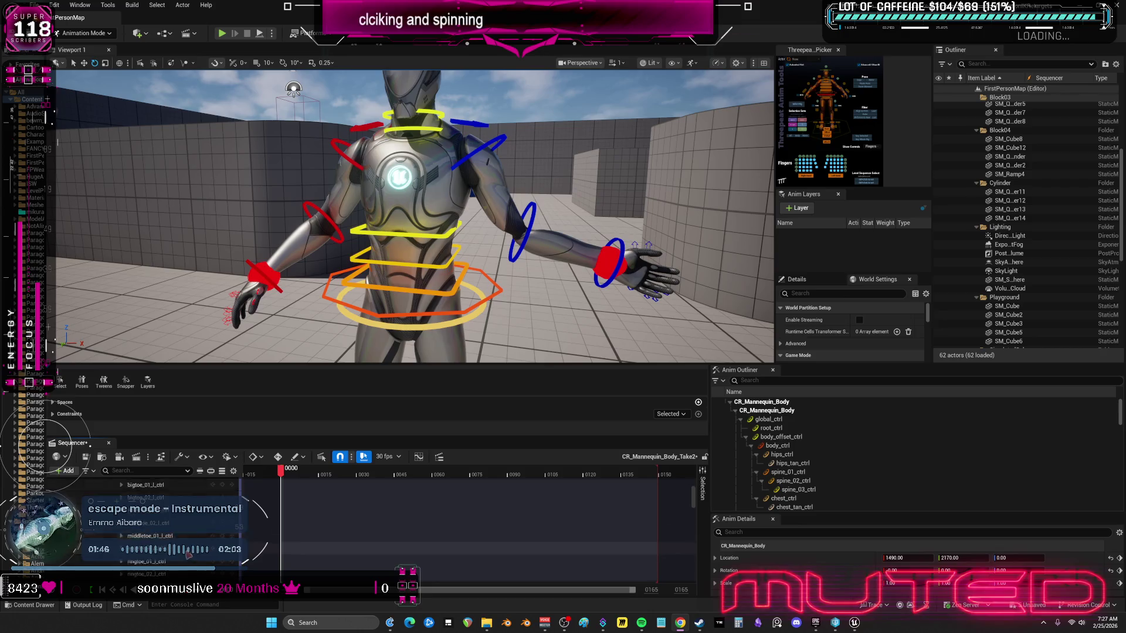
scroll(191, 544, "down", 5)
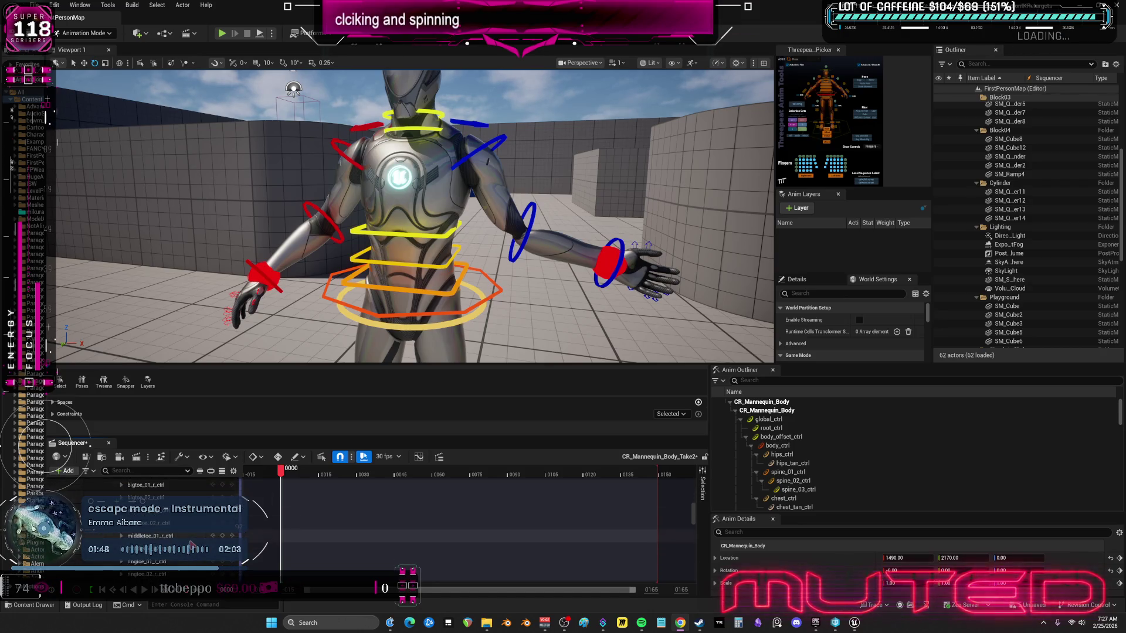
scroll(191, 542, "down", 8)
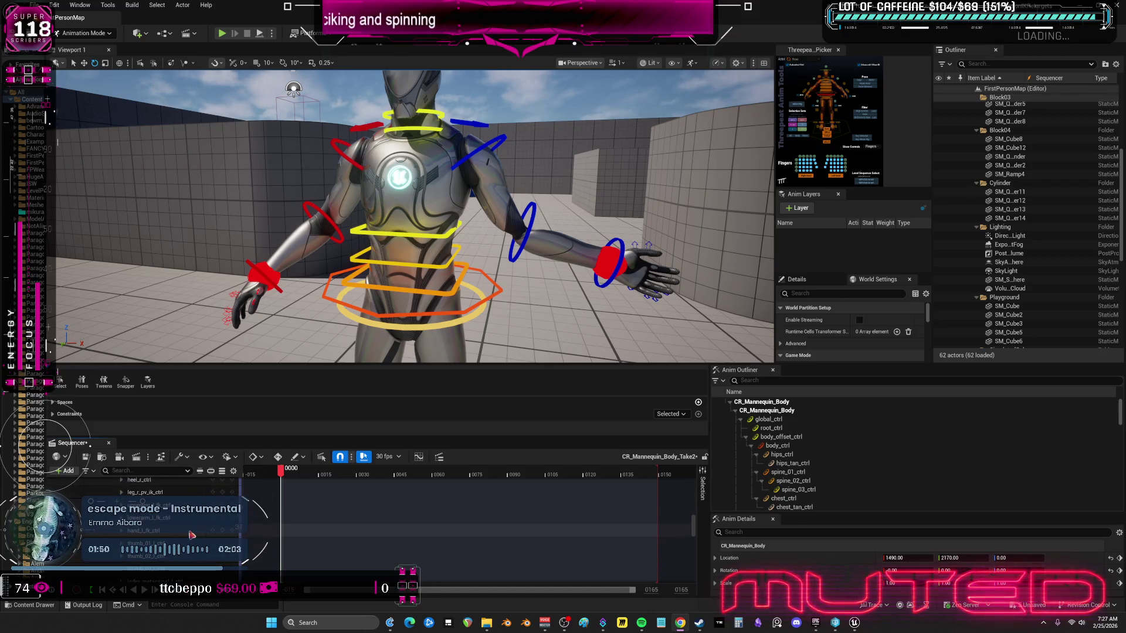
scroll(191, 535, "down", 6)
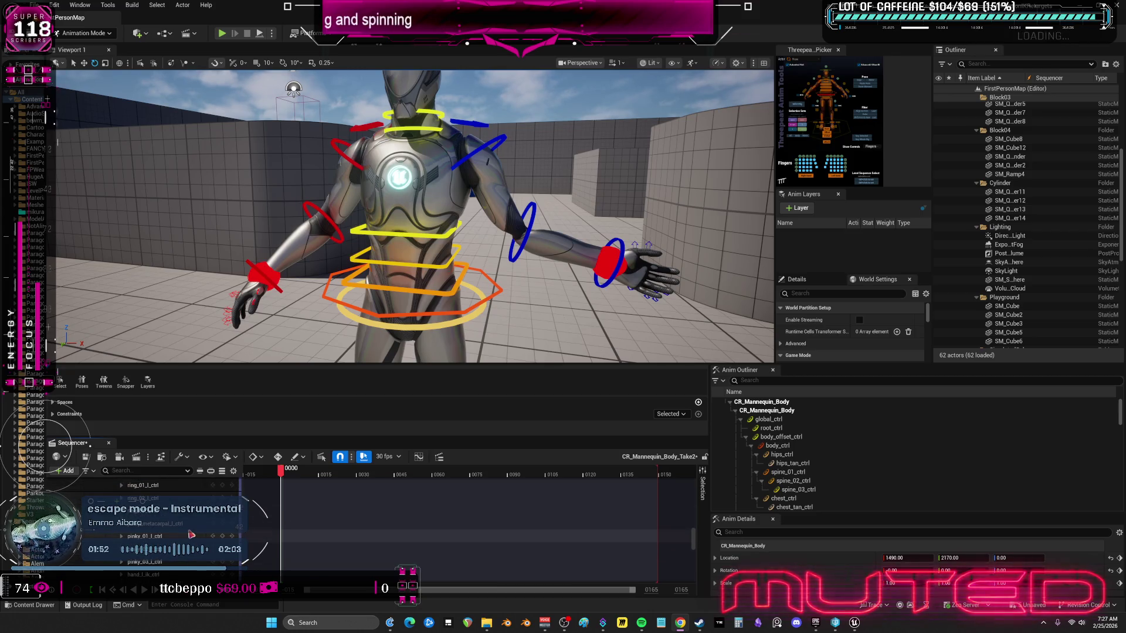
scroll(191, 535, "down", 2)
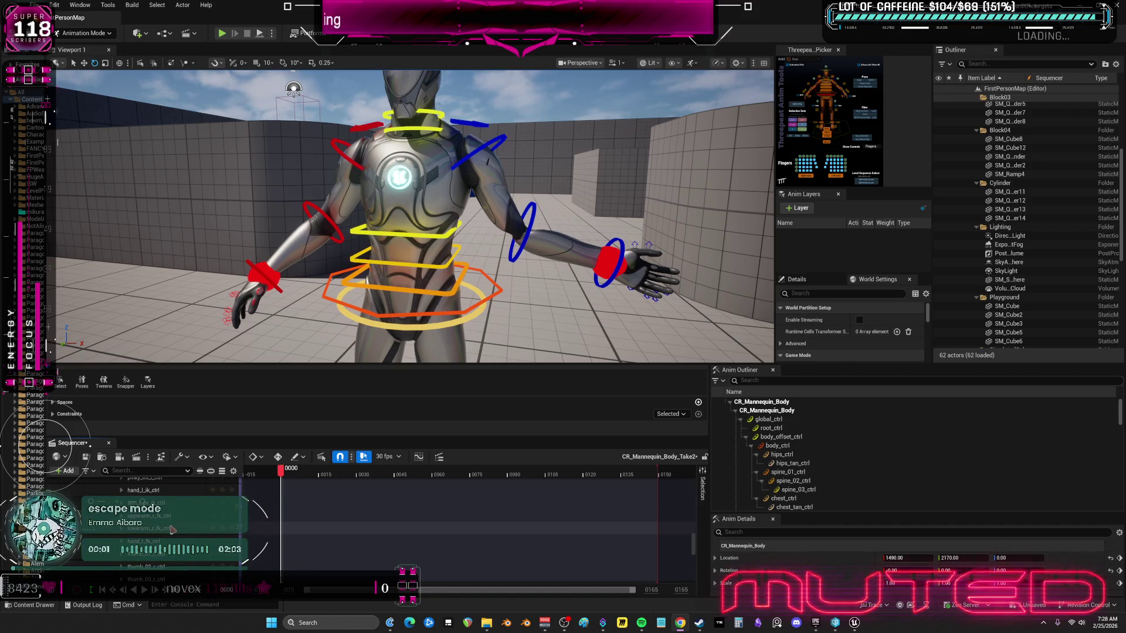
left_click(171, 529)
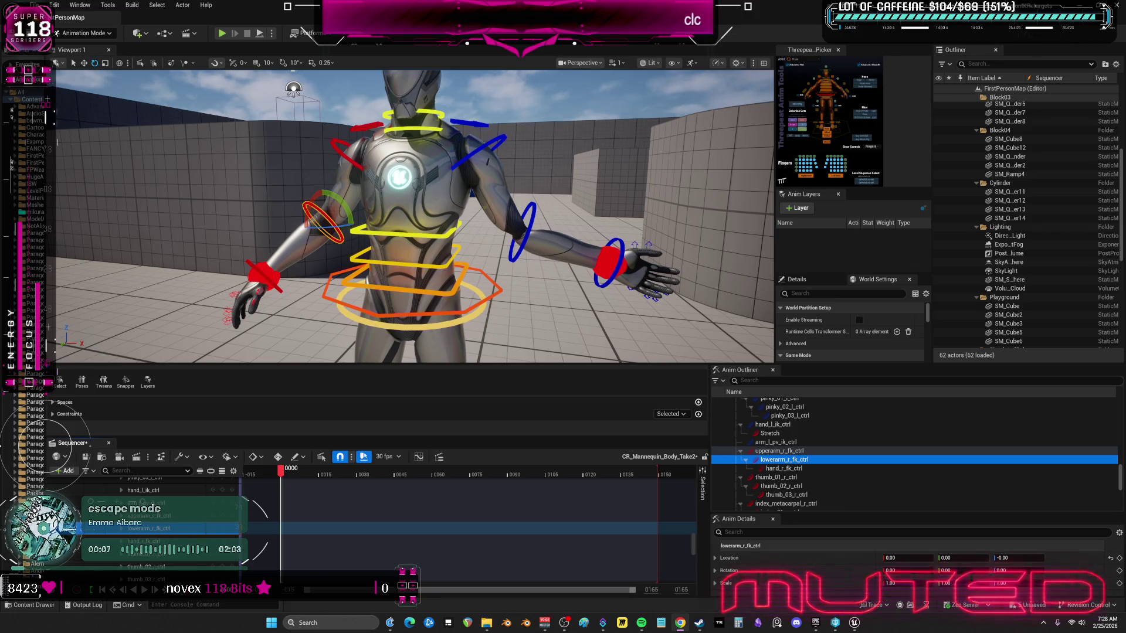
Step: Select the right forearm control, try a slight elbow rotation, then undo it
left_click_drag(301, 244, 301, 244)
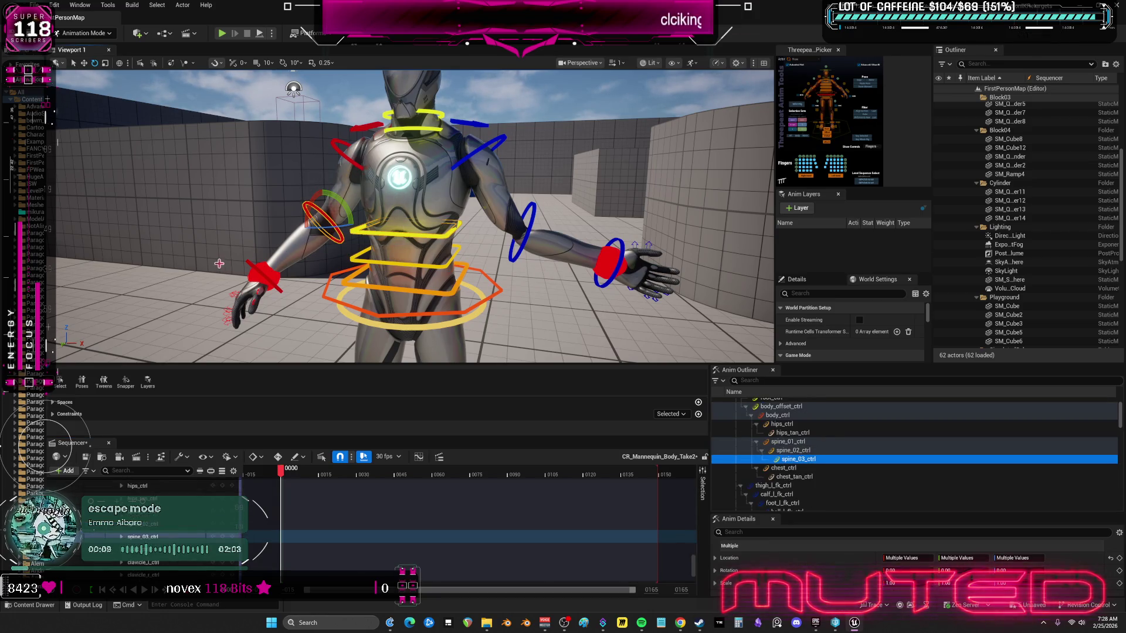
left_click(324, 221)
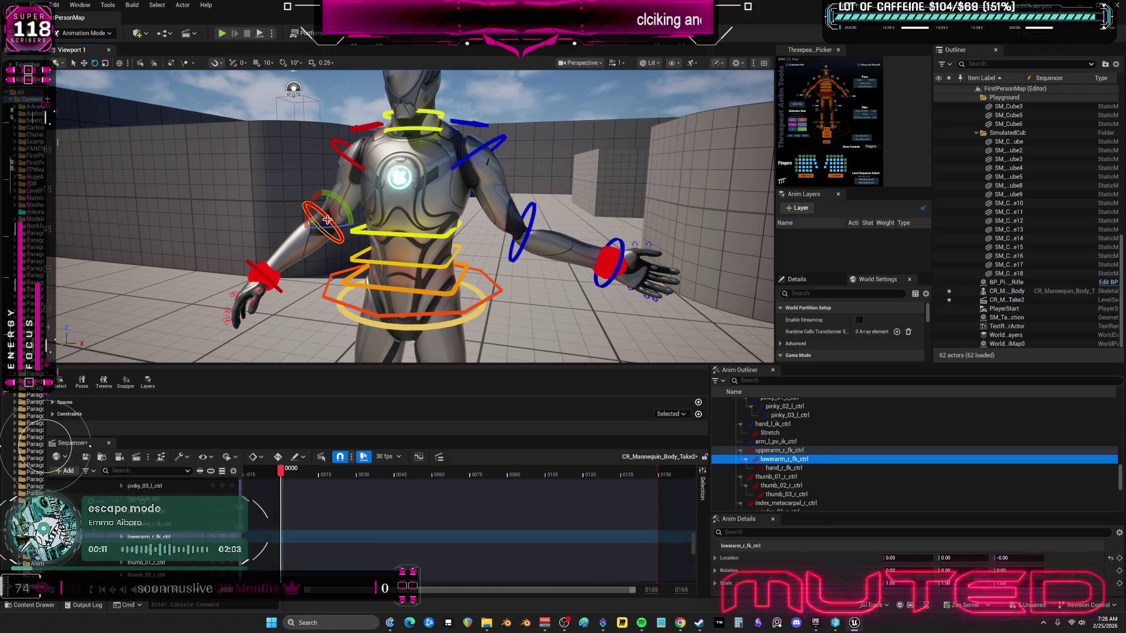
left_click(297, 245)
left_click(329, 223)
left_click_drag(302, 249, 291, 245)
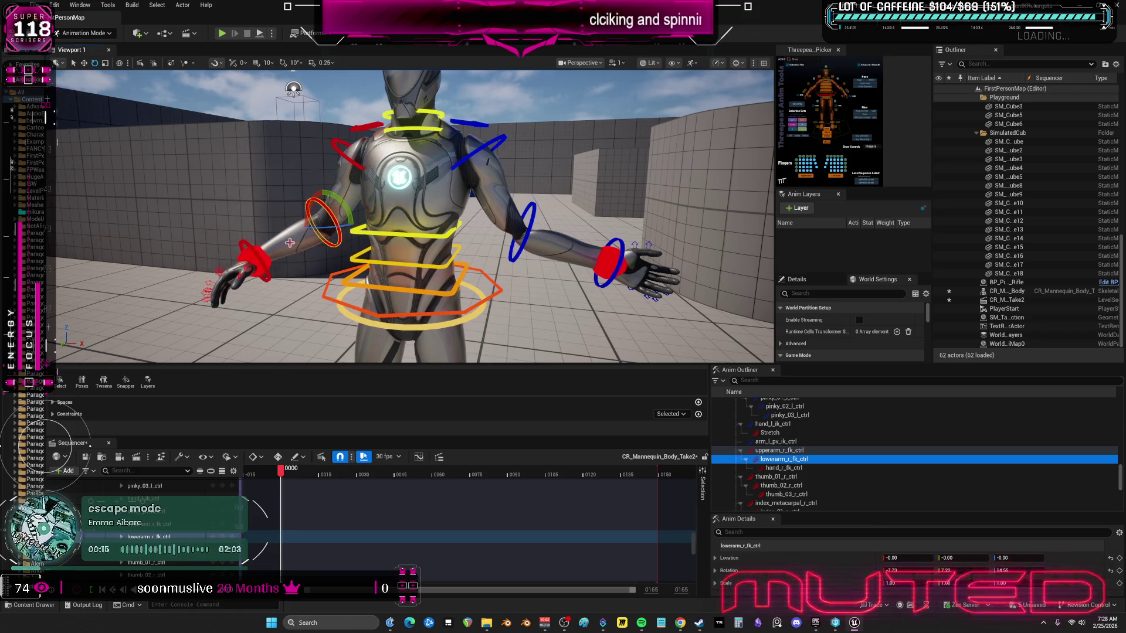
left_click(298, 253)
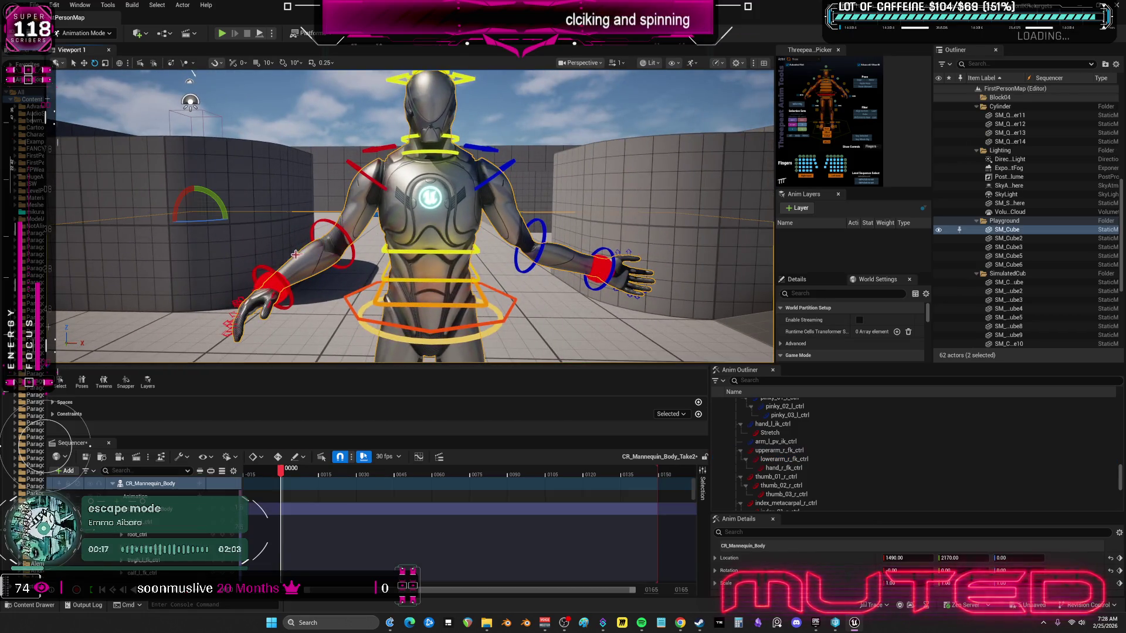
key("ctrl+z")
key("ctrl+z")
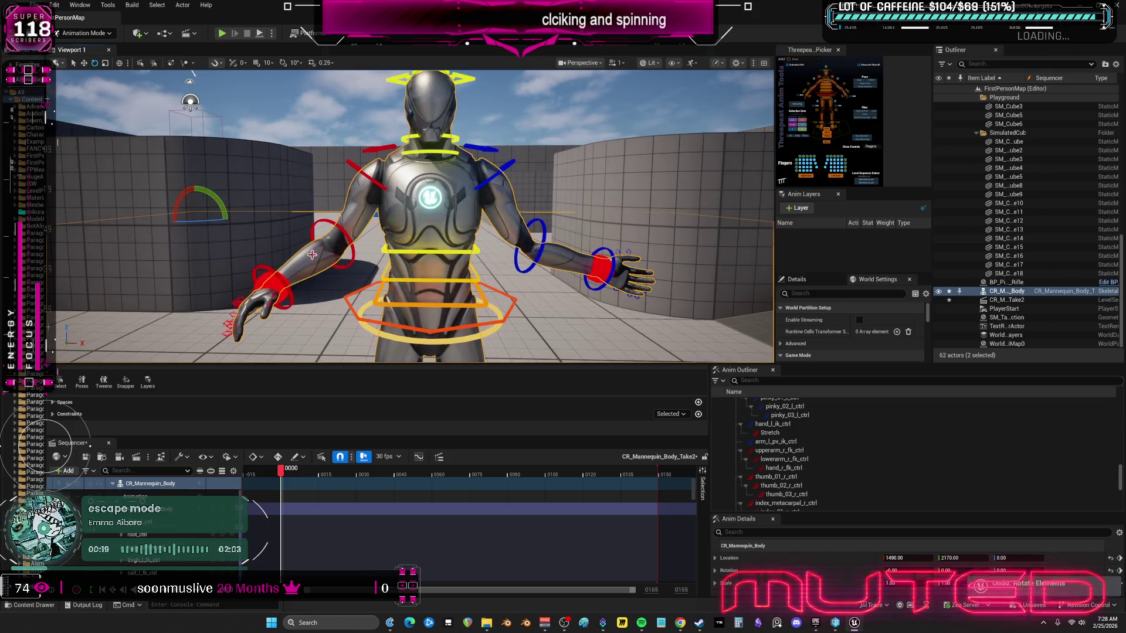
Step: Reselect the right forearm control, swing it down and outward, then undo that rotation
left_click(310, 260)
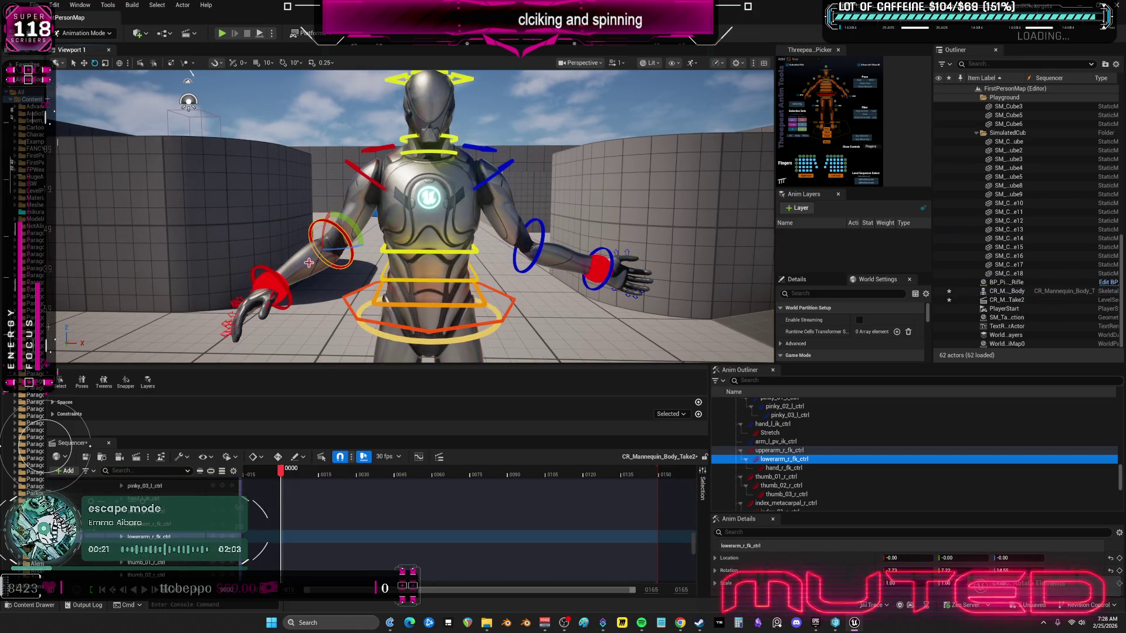
left_click(335, 230)
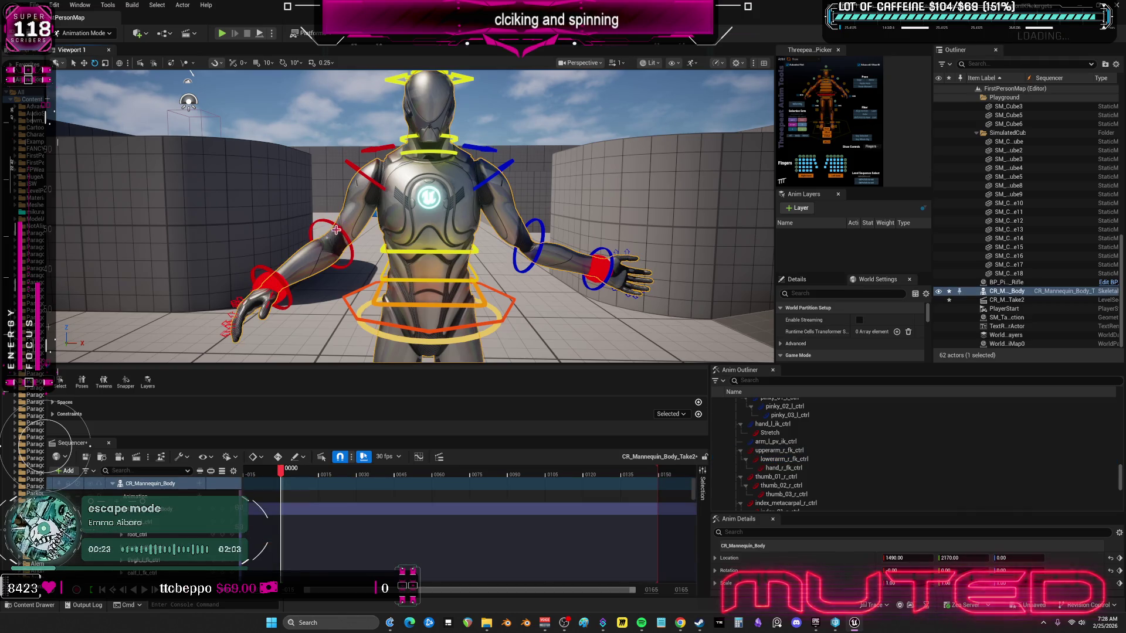
left_click(326, 263)
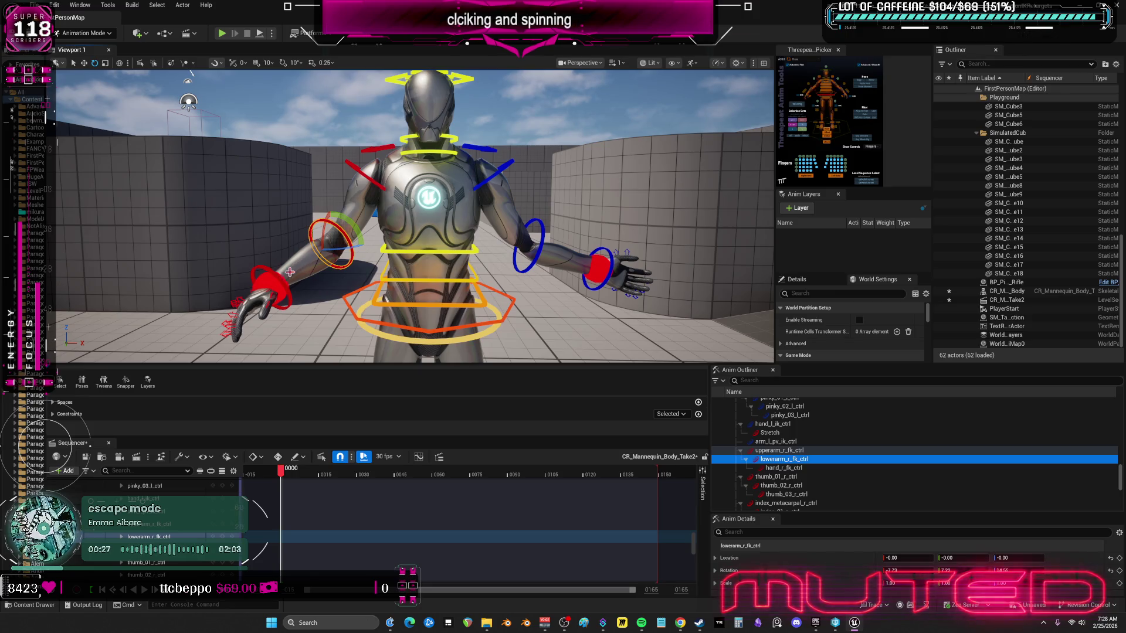
mouse_move(299, 265)
left_mouse_down()
mouse_move(315, 288)
mouse_move(321, 258)
mouse_move(310, 255)
mouse_move(328, 252)
mouse_move(328, 235)
mouse_move(376, 222)
left_mouse_up()
left_click(328, 243)
key("ctrl+z")
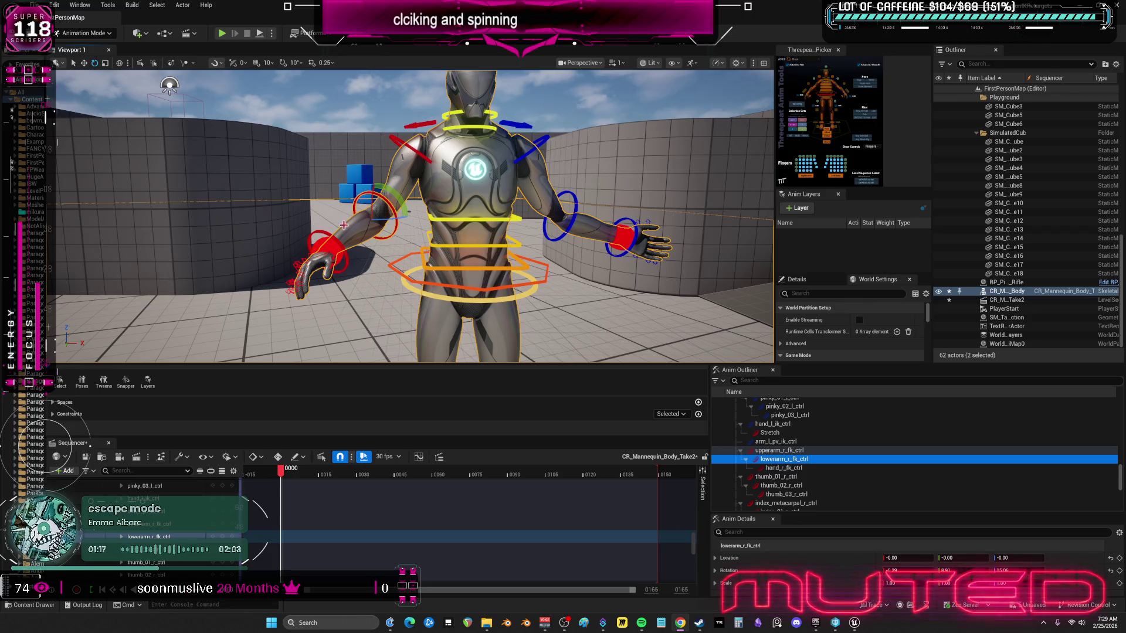
Step: Undo two more arm moves and reselect the right forearm control
scroll(410, 217, "down", 5)
scroll(411, 217, "up", 3)
scroll(409, 200, "up", 3)
scroll(409, 200, "up", 3)
scroll(409, 200, "down", 3)
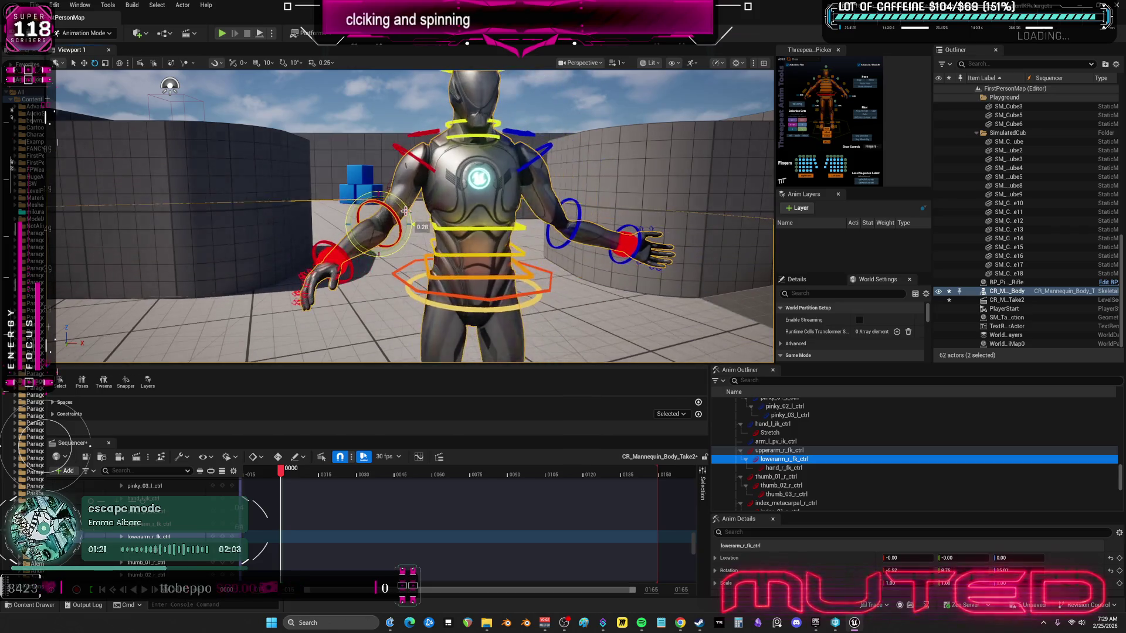
scroll(405, 204, "up", 3)
key("ctrl+z")
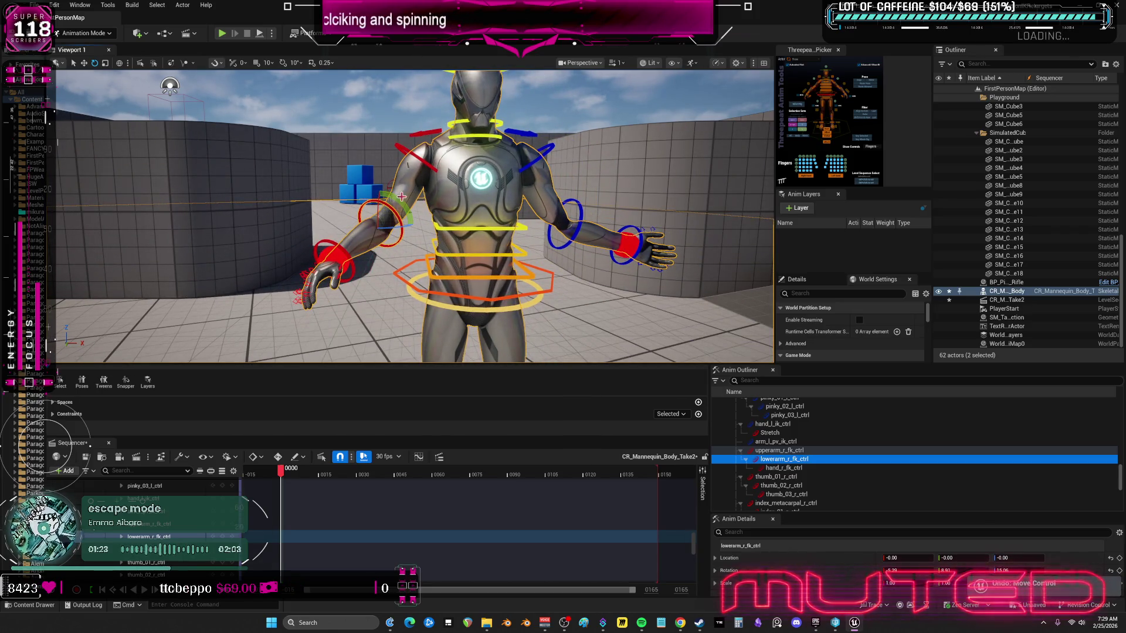
key("ctrl+z")
left_click(387, 205)
scroll(384, 214, "down", 3)
scroll(382, 225, "up", 3)
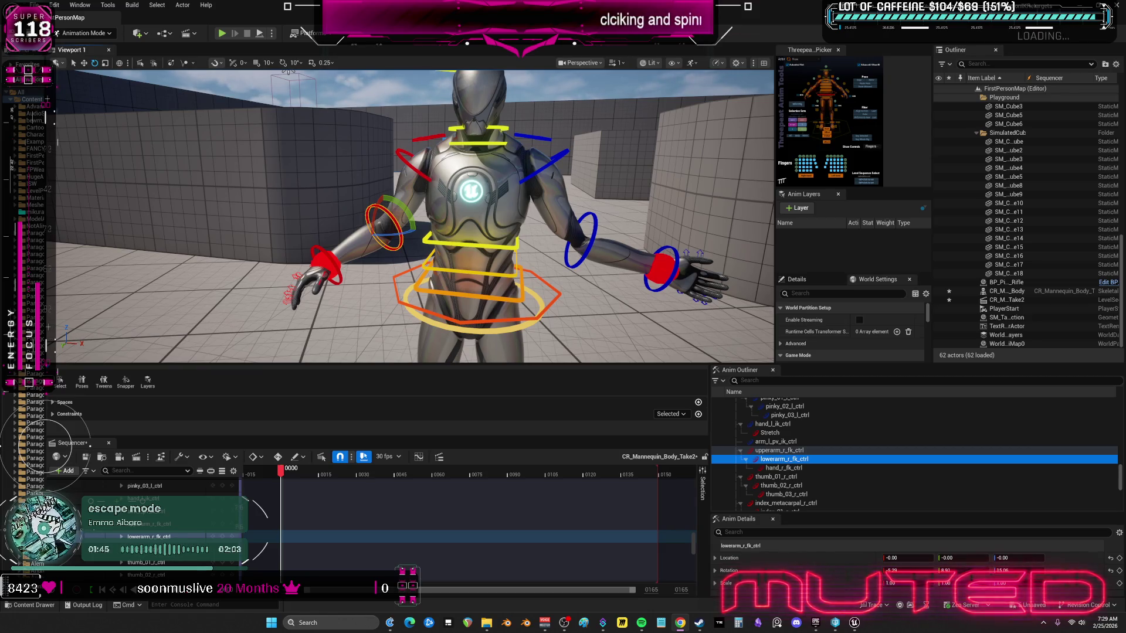
left_click(54, 5)
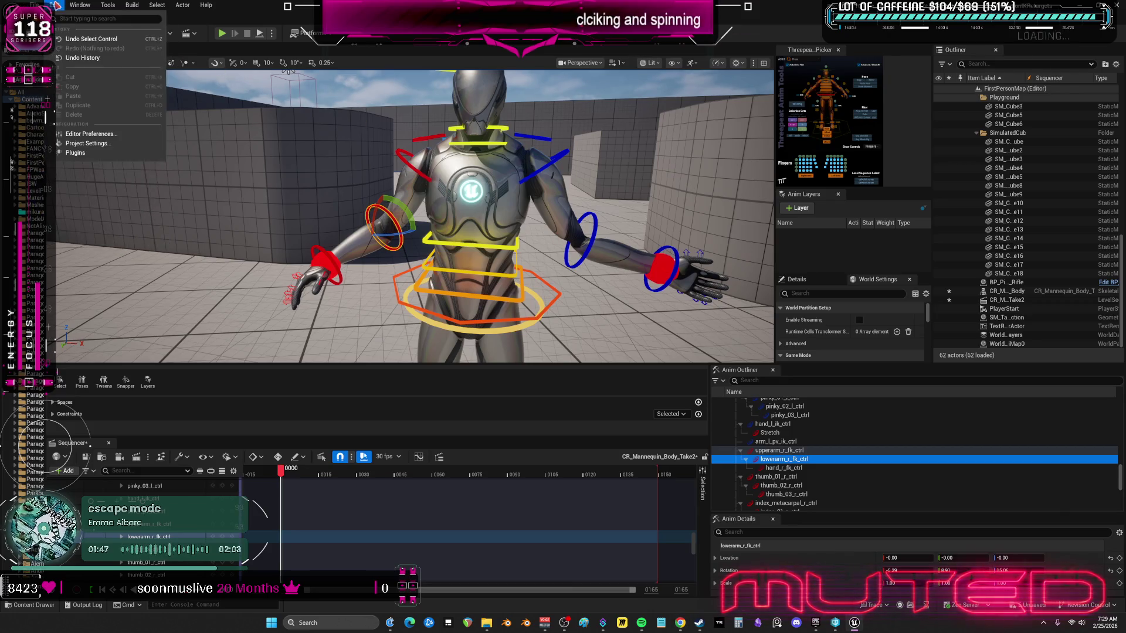
Step: Search Editor Preferences for 'gizmo', turn on Enable Experimental Gizmo, and close the preferences
left_click(101, 138)
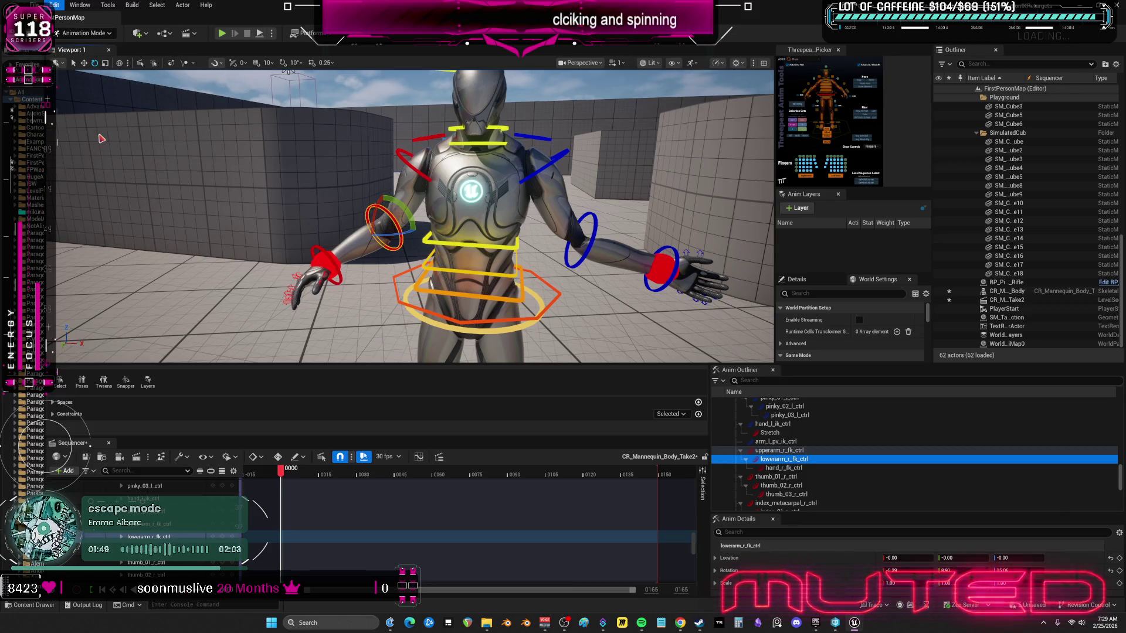
type("g")
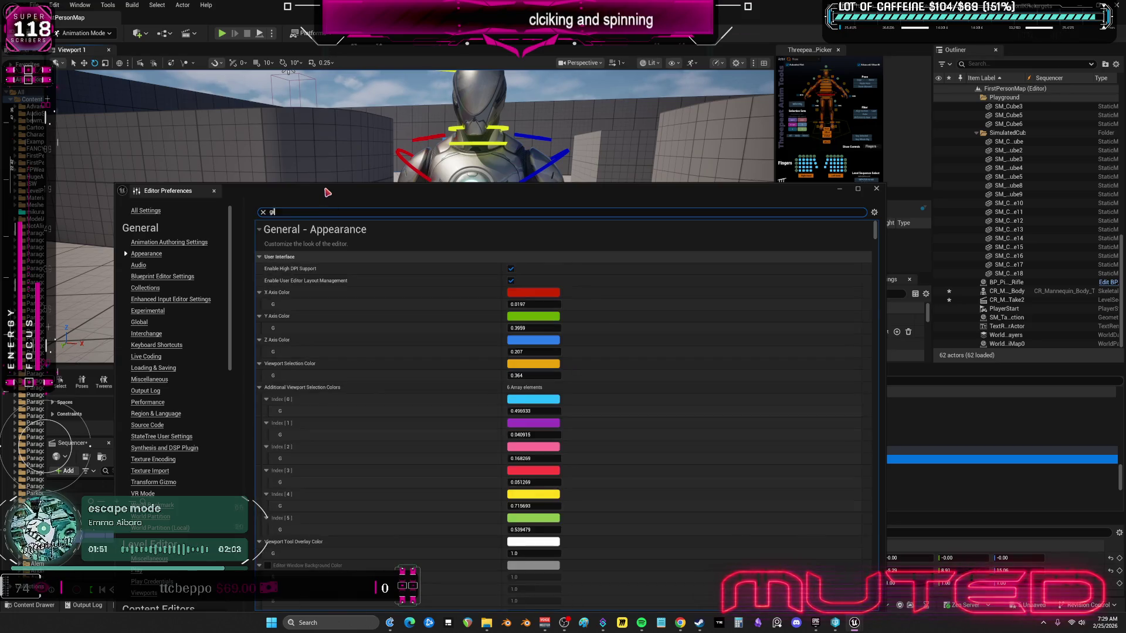
type("izmo")
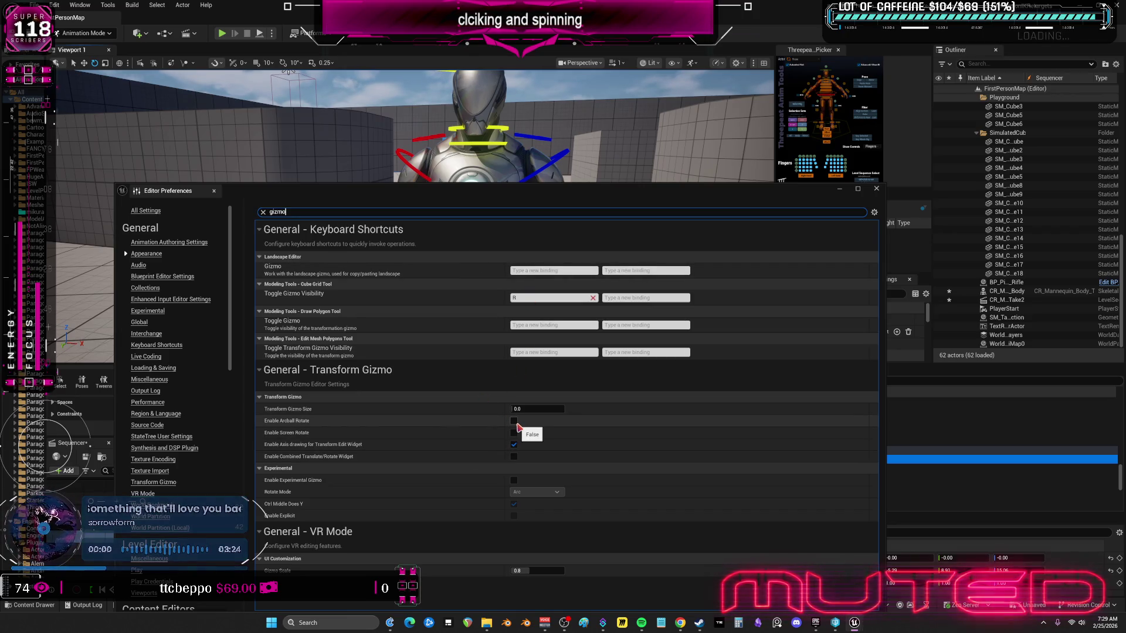
left_click(514, 481)
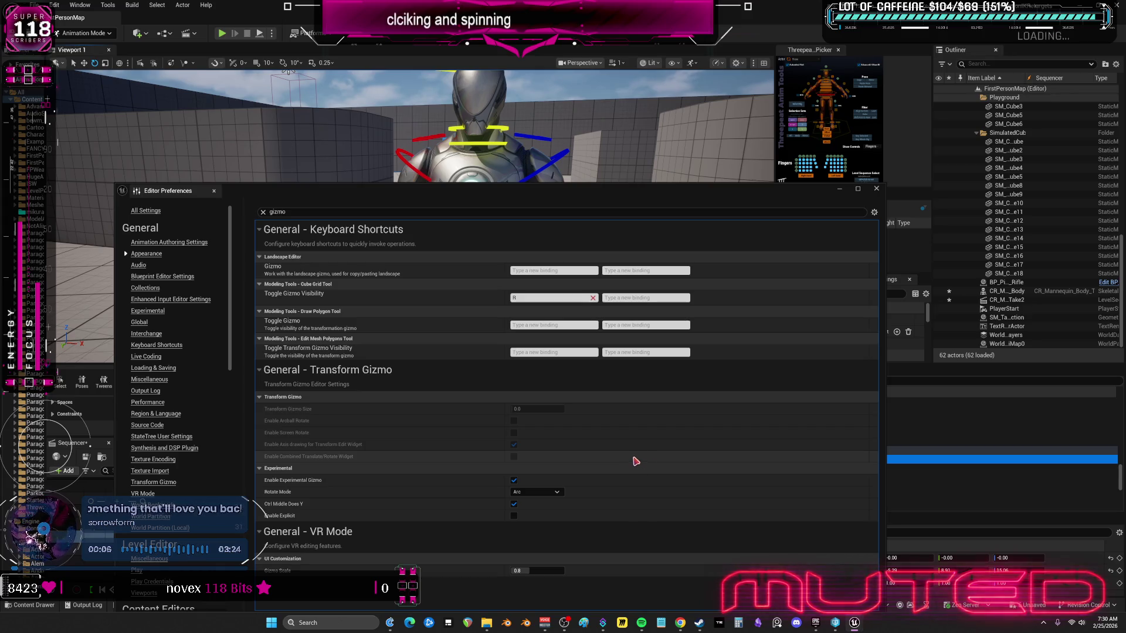
left_click(877, 189)
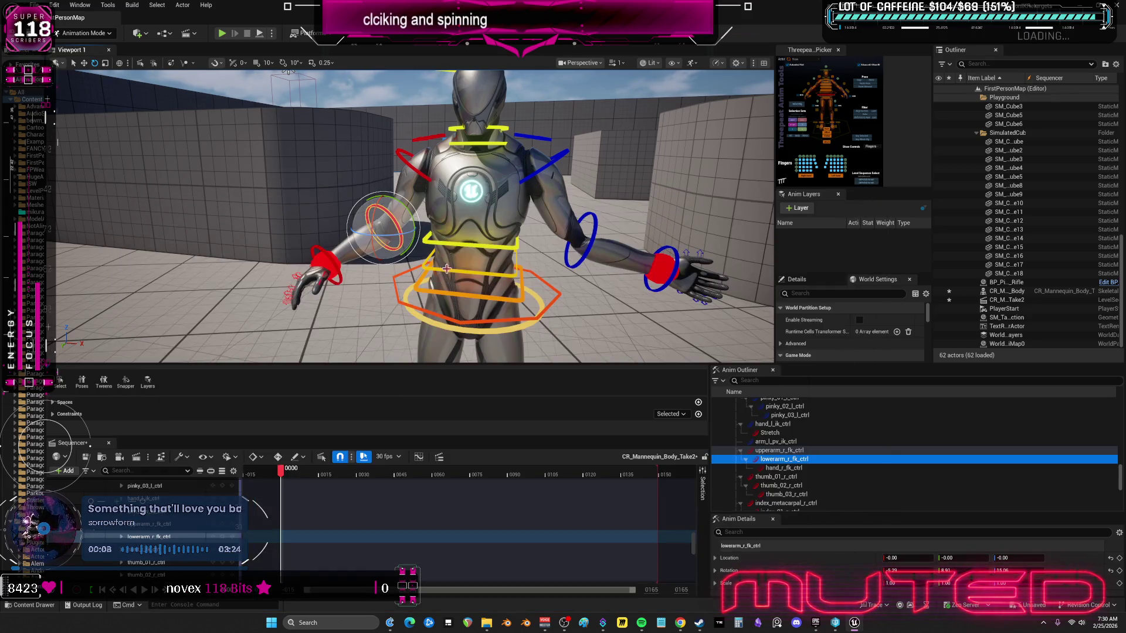
Step: Rotate lowerarm_r_fk_ctrl with the new gizmo, reset its Rotation, then bend it to lift the hand
mouse_move(411, 247)
left_mouse_down()
mouse_move(418, 277)
mouse_move(376, 252)
mouse_move(393, 264)
mouse_move(407, 213)
mouse_move(381, 264)
mouse_move(387, 238)
mouse_move(420, 258)
mouse_move(388, 252)
mouse_move(378, 234)
mouse_move(382, 245)
left_mouse_up()
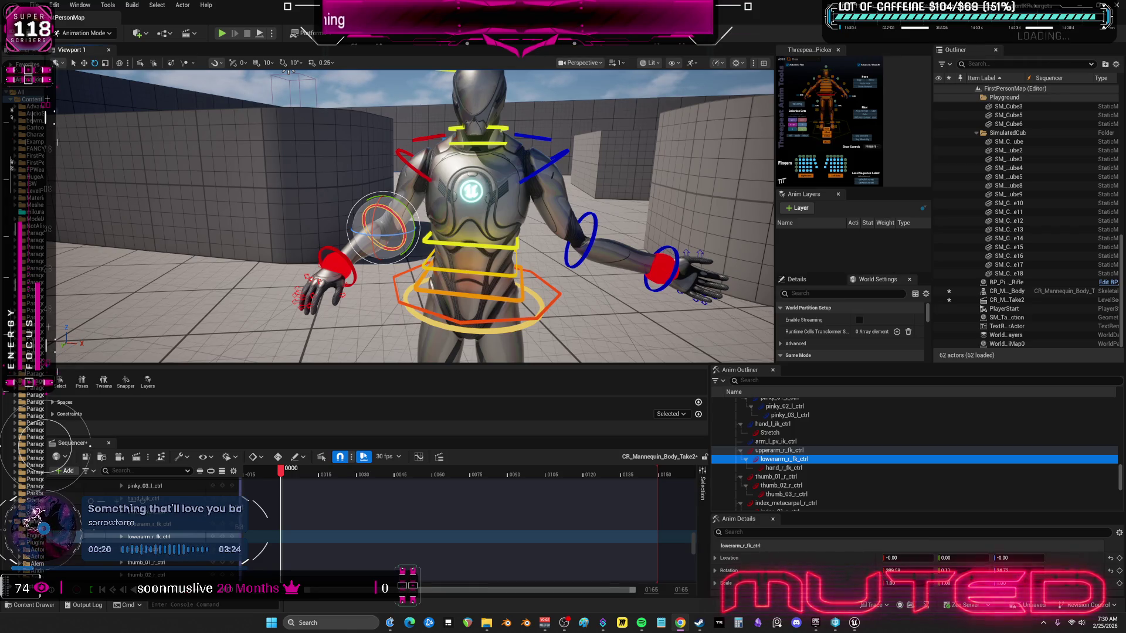
mouse_move(394, 255)
left_mouse_down()
mouse_move(375, 235)
mouse_move(404, 217)
mouse_move(434, 222)
mouse_move(376, 267)
mouse_move(452, 162)
mouse_move(411, 194)
mouse_move(370, 176)
mouse_move(432, 182)
mouse_move(411, 173)
mouse_move(397, 184)
left_mouse_up()
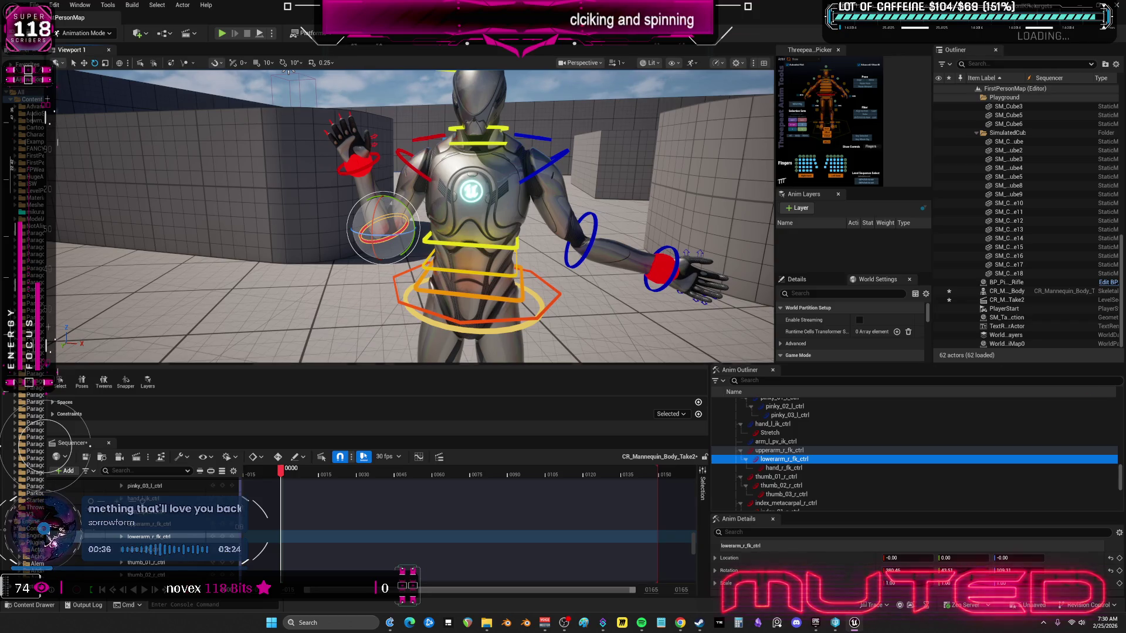
left_click(1112, 571)
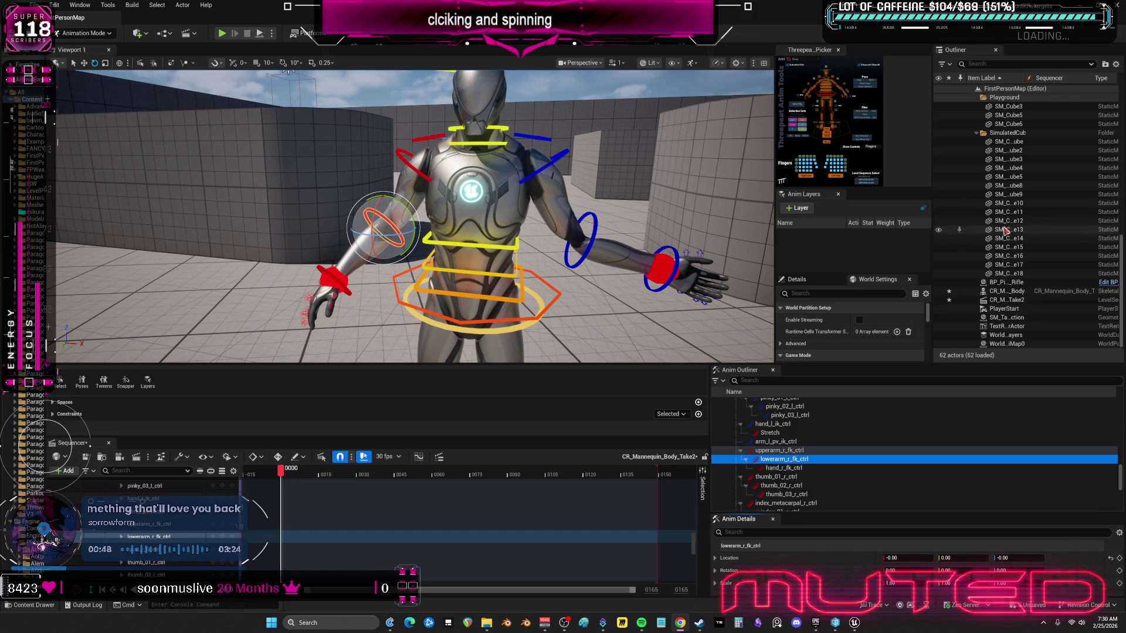
mouse_move(385, 232)
left_mouse_down()
mouse_move(497, 145)
mouse_move(463, 117)
left_mouse_up()
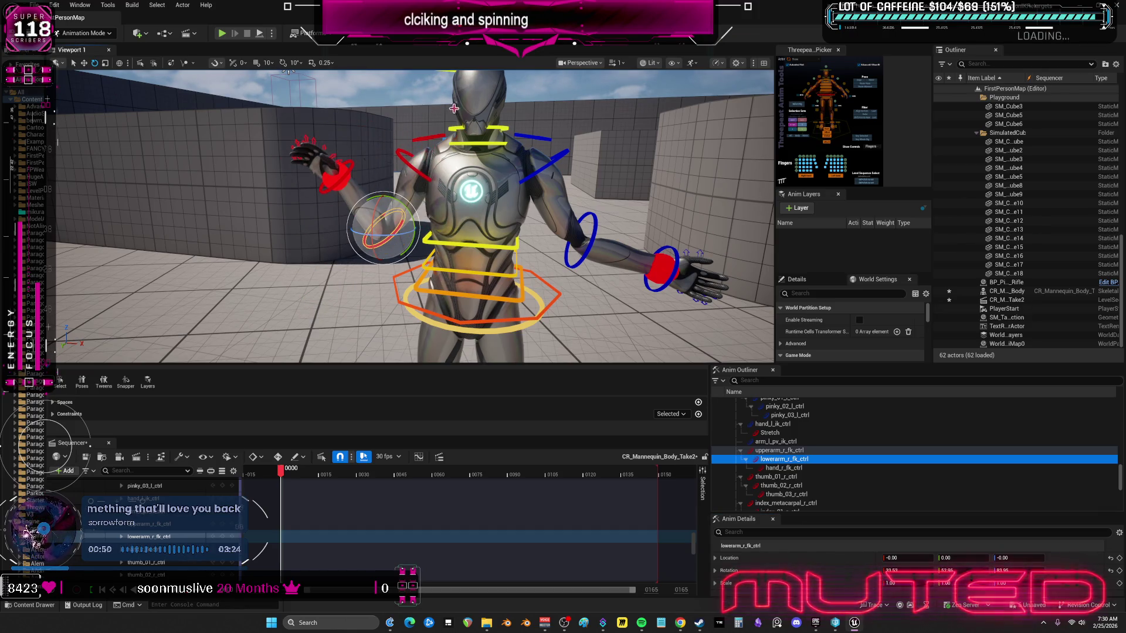
left_click(498, 125)
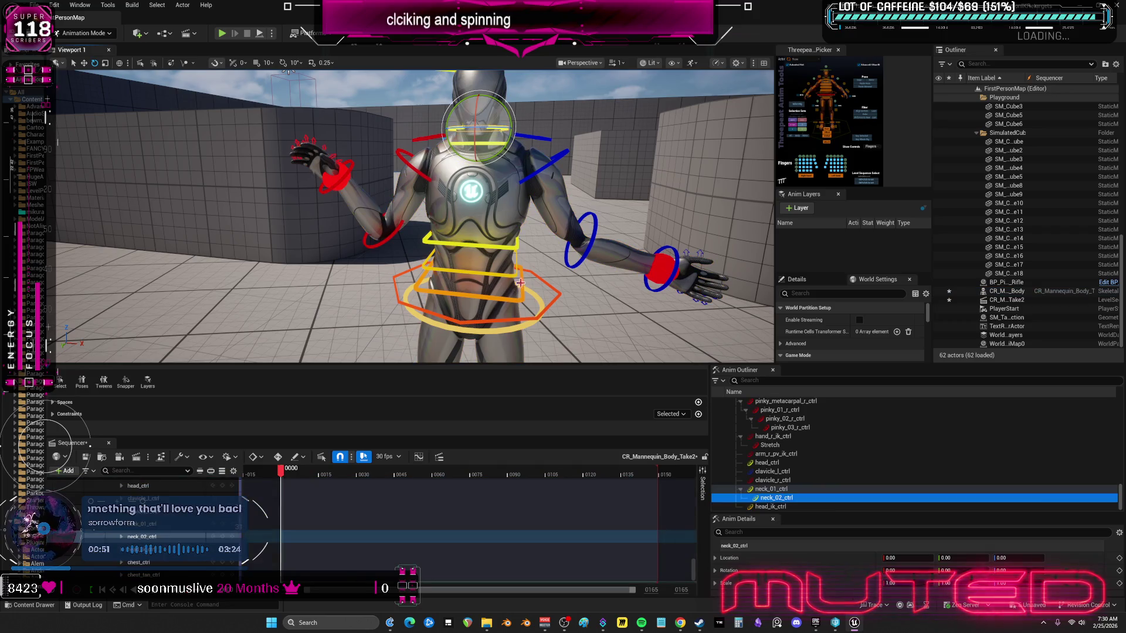
Step: Try twisting the torso with the body control, then reset its rotation to neutral
left_click(553, 298)
mouse_move(507, 290)
left_mouse_down()
mouse_move(502, 274)
mouse_move(485, 324)
mouse_move(417, 365)
mouse_move(675, 303)
mouse_move(439, 273)
left_mouse_up()
left_click_drag(448, 286, 478, 261)
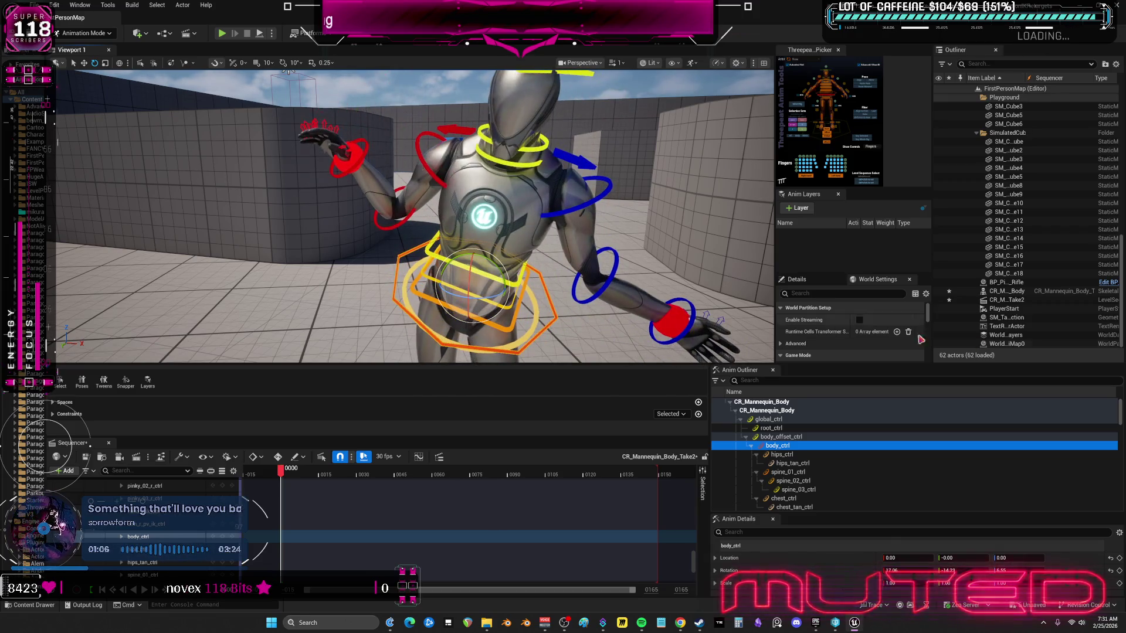
left_click(1110, 571)
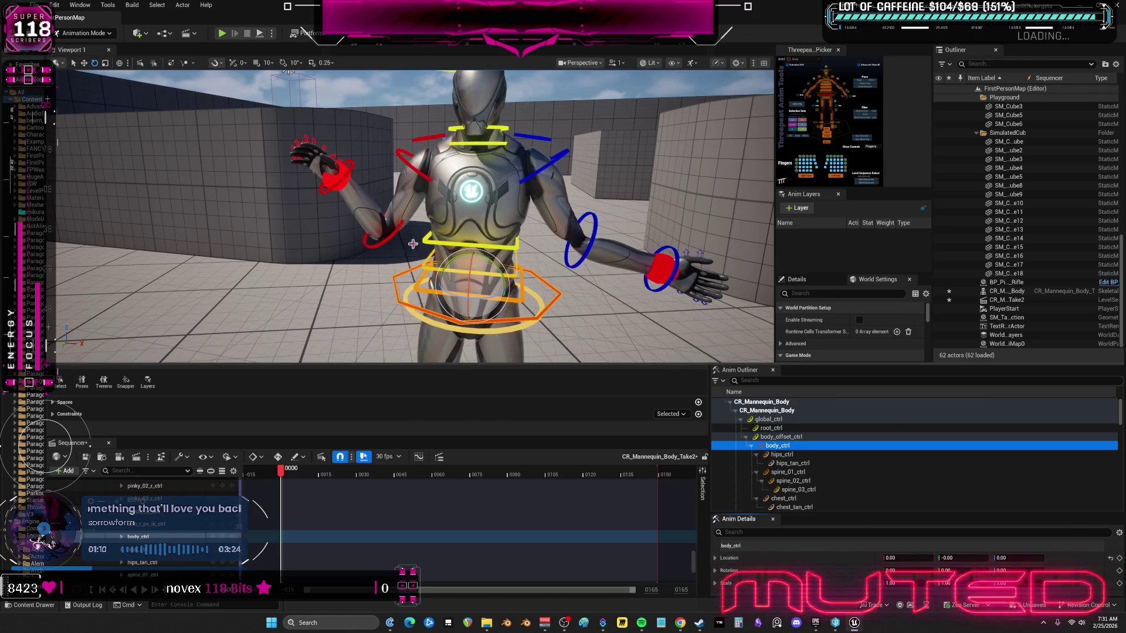
Step: Select the right forearm control and reset its Rotation to zero so the arm hangs straight
left_click(389, 243)
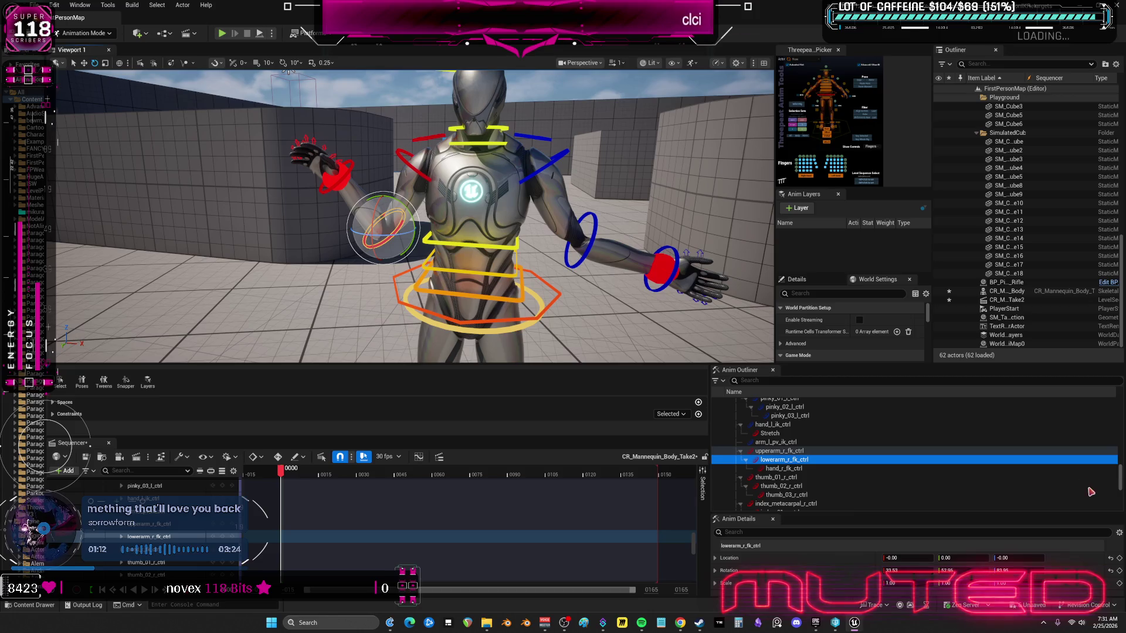
left_click(1111, 572)
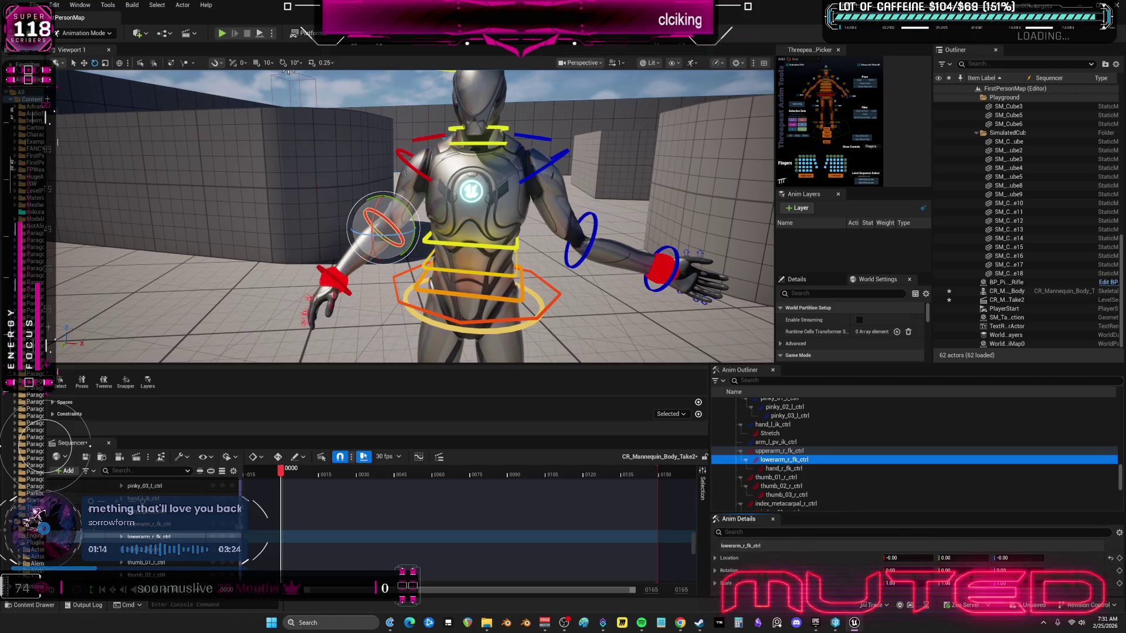
left_click_drag(491, 237, 481, 244)
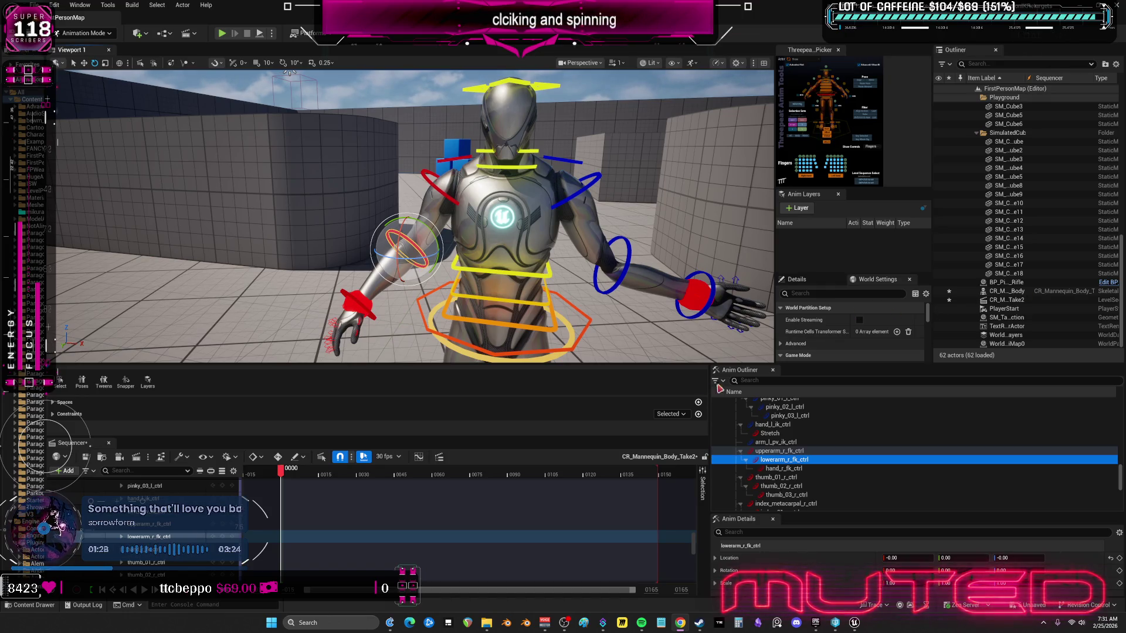
left_click_drag(699, 365, 726, 347)
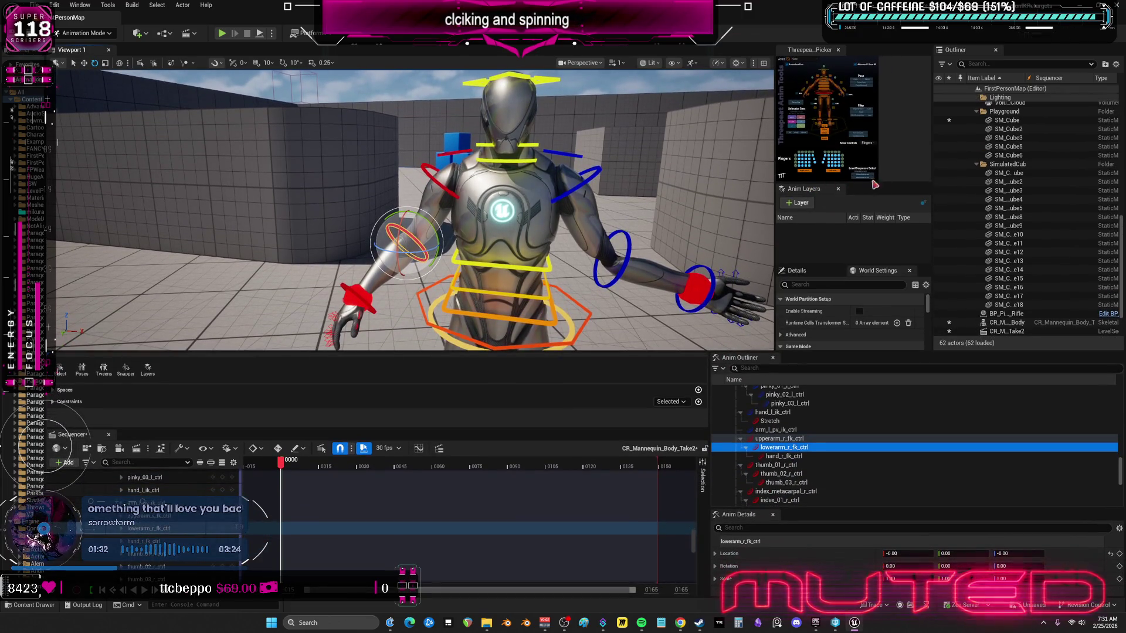
Step: Widen the picker column and dock Details and World Settings as tabs beside the Threepeat picker
left_click_drag(932, 176, 965, 176)
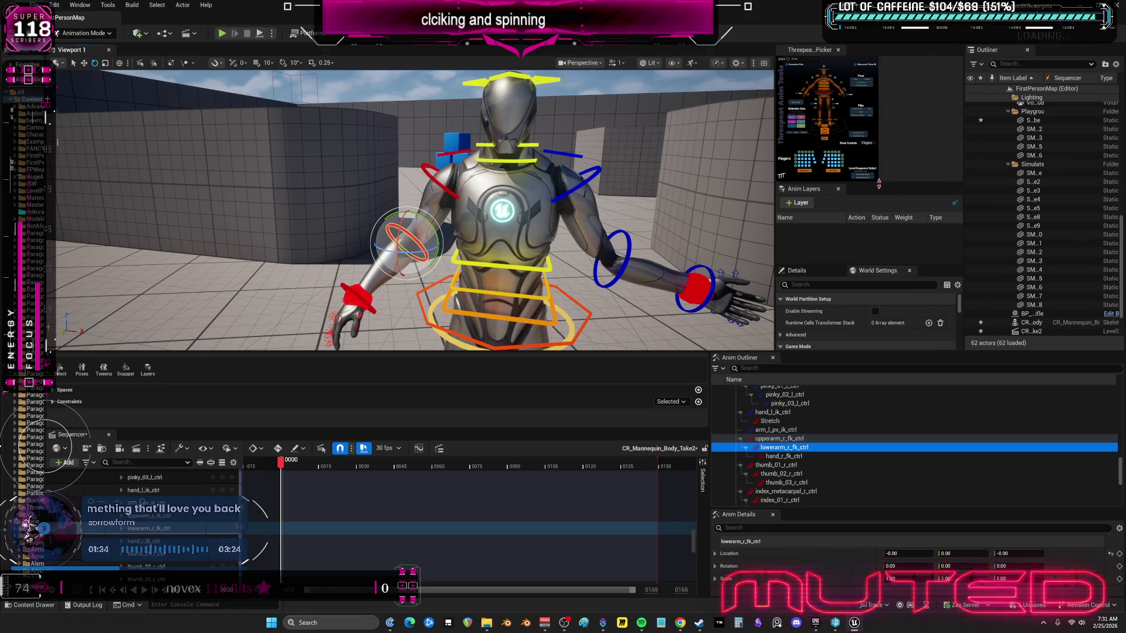
left_click_drag(893, 183, 894, 200)
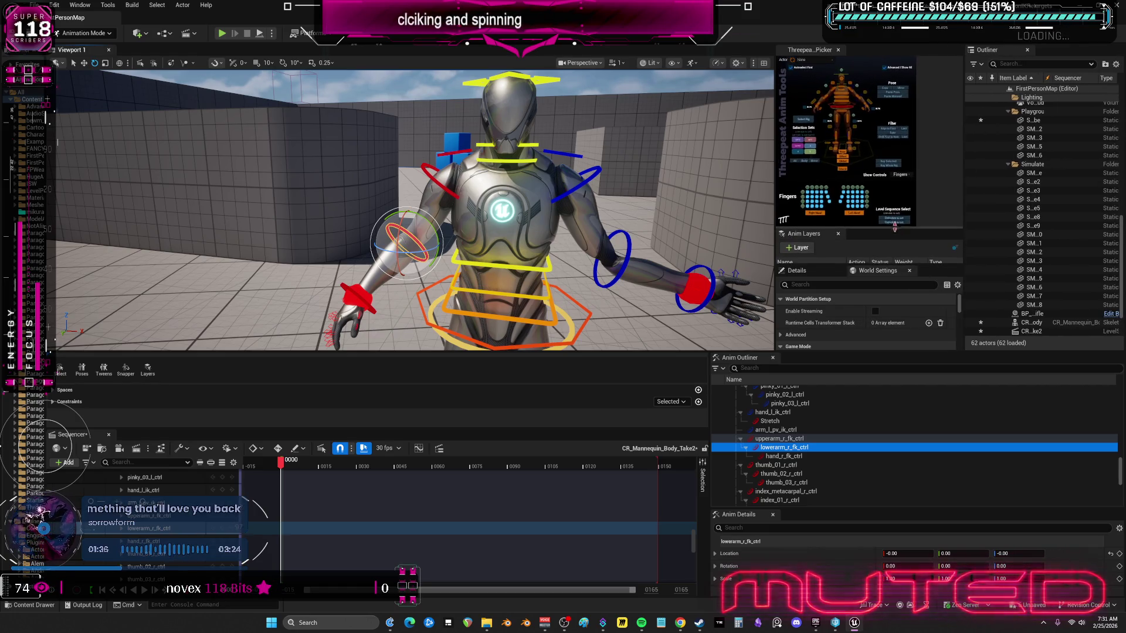
left_click_drag(804, 203, 988, 87)
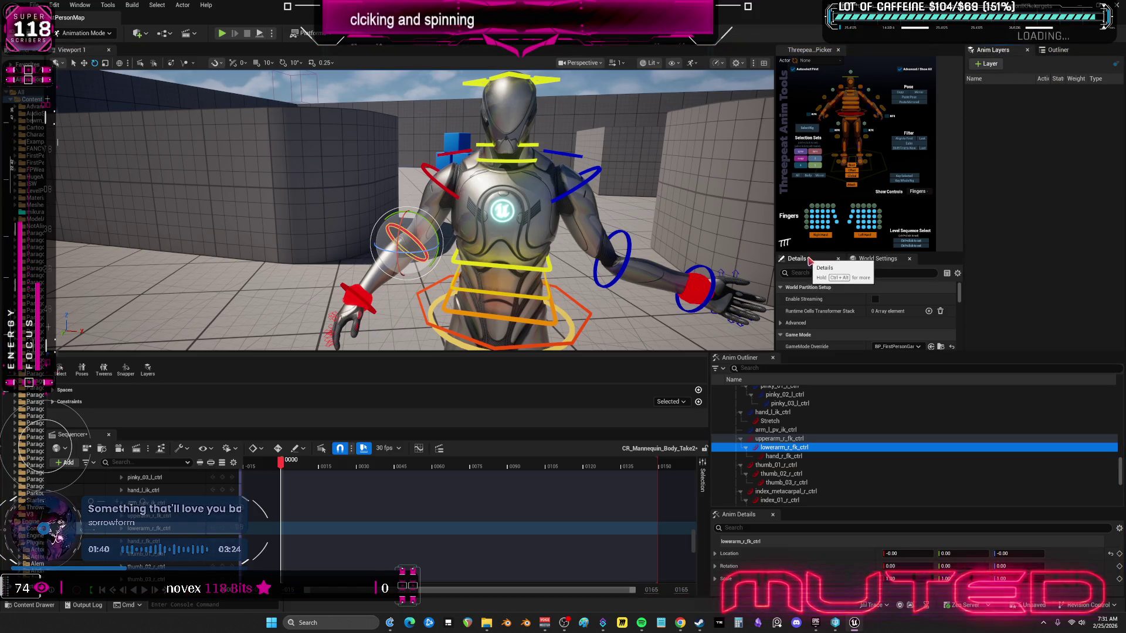
left_click_drag(797, 259, 867, 105)
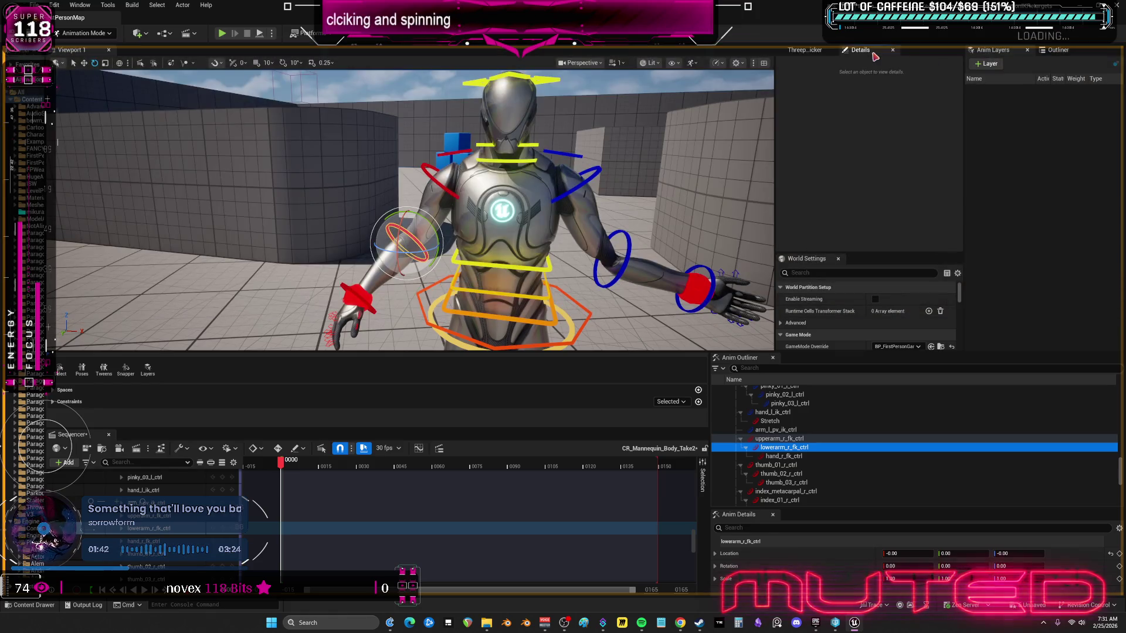
left_click_drag(820, 257, 915, 53)
left_click(804, 50)
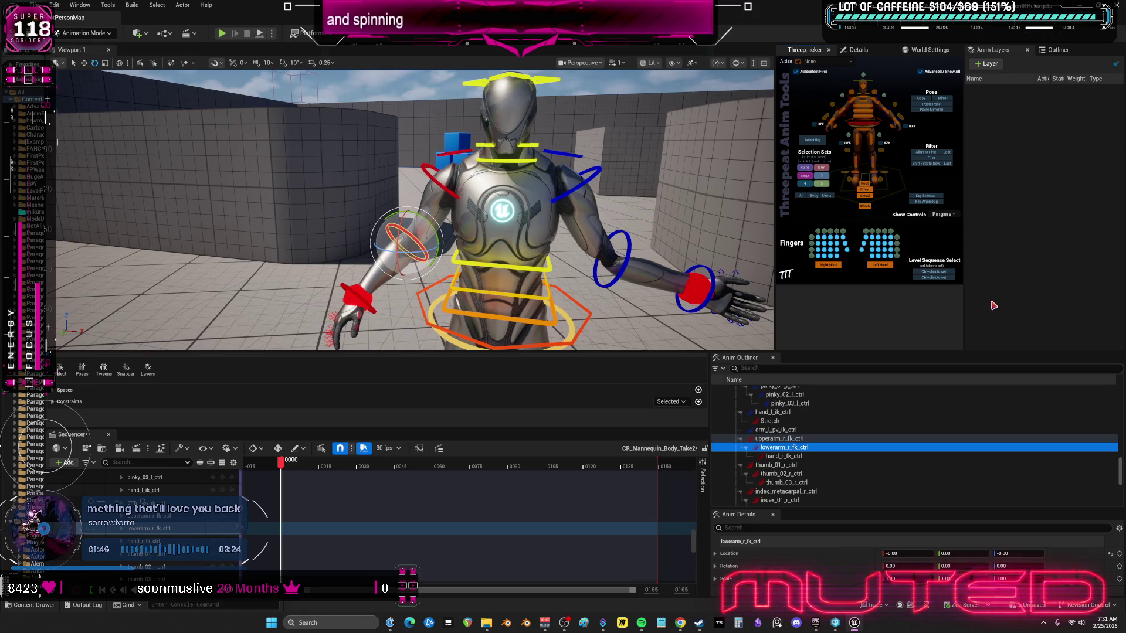
mouse_move(527, 272)
left_mouse_down()
mouse_move(557, 270)
mouse_move(536, 268)
left_mouse_up()
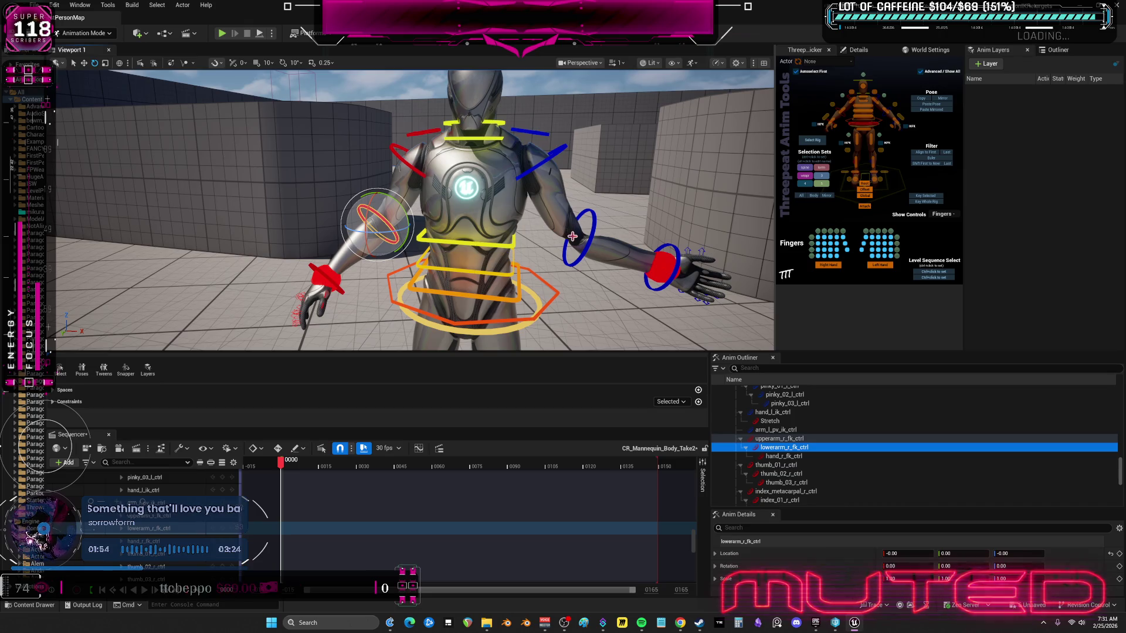
scroll(573, 237, "down", 8)
scroll(574, 242, "up", 5)
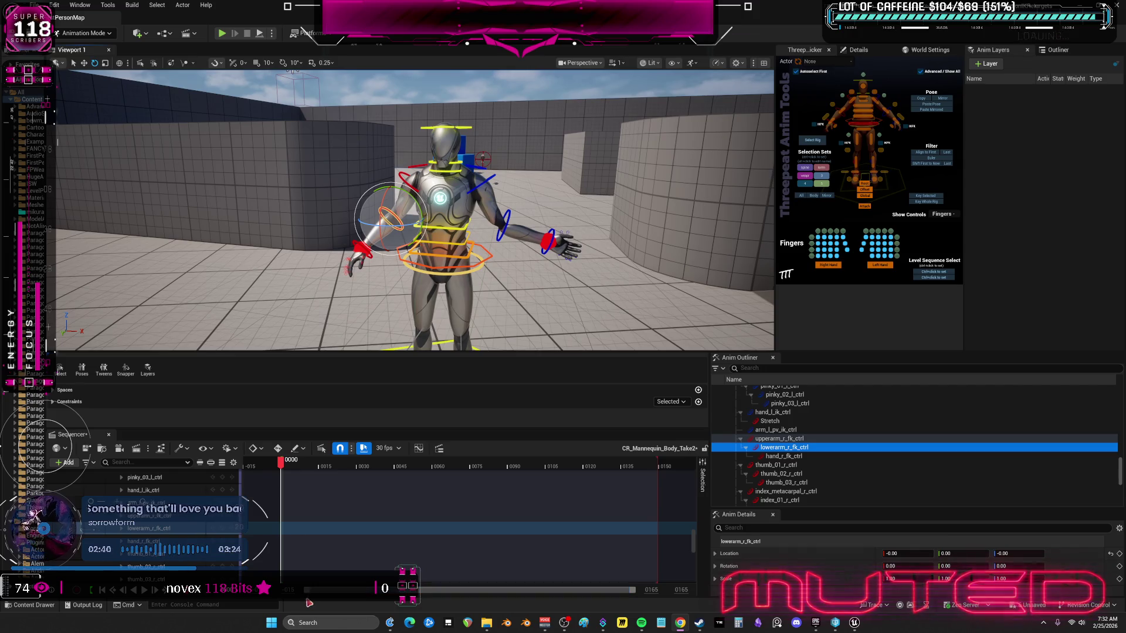
Step: Search Windows for 'photo' and launch Adobe Photoshop 2025 from Best match
left_click(267, 625)
type("hhhho")
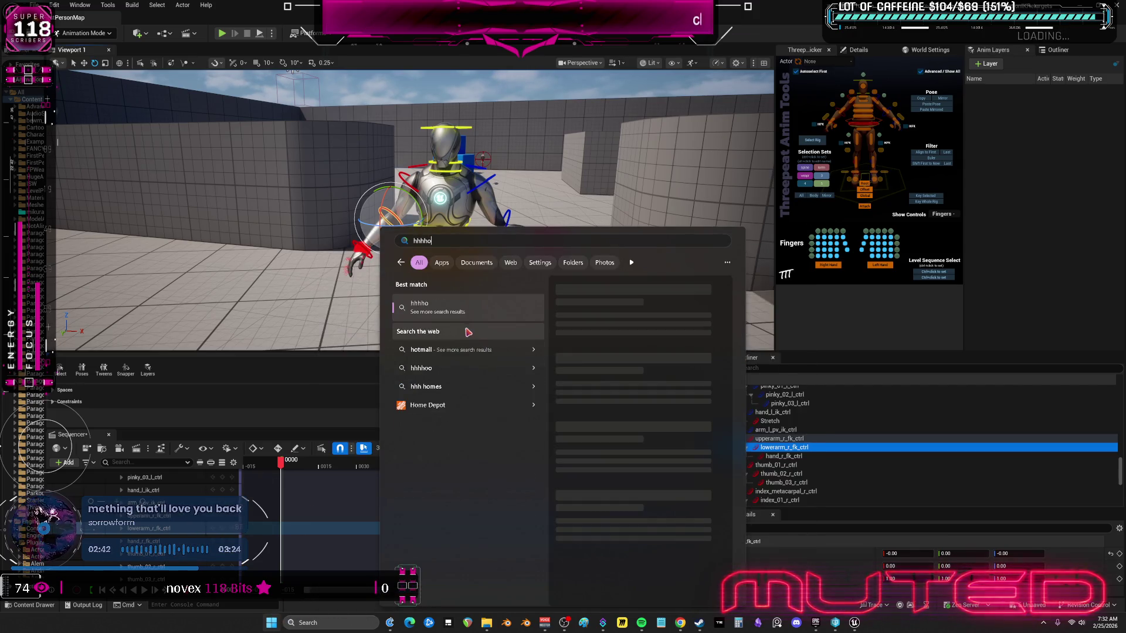
key("BackSpace")
key("BackSpace")
key("BackSpace")
type("photo")
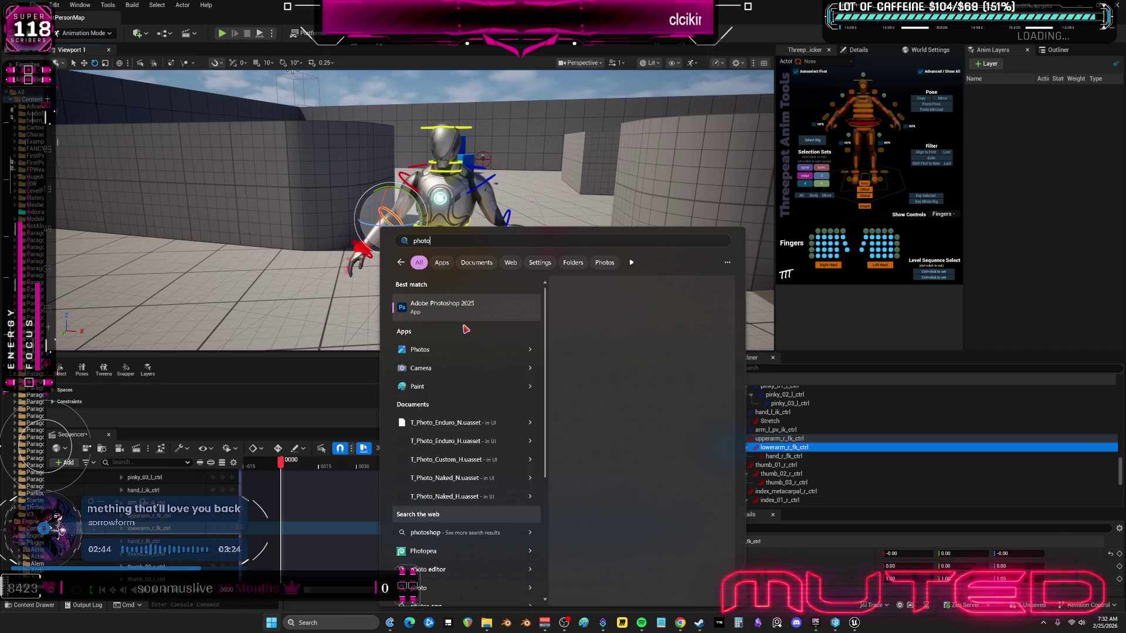
left_click(463, 307)
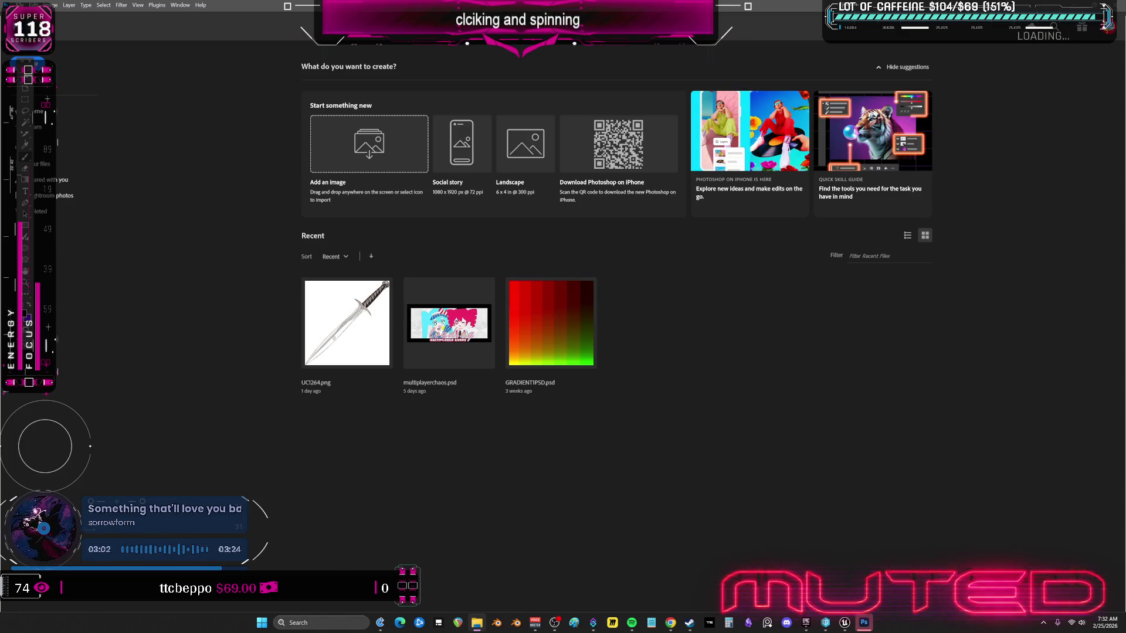
Step: Open the anime picture as a Photoshop document and zoom in, undoing an accidental purple fill
mouse_move(785, 280)
left_mouse_down()
mouse_move(698, 290)
mouse_move(696, 308)
left_mouse_up()
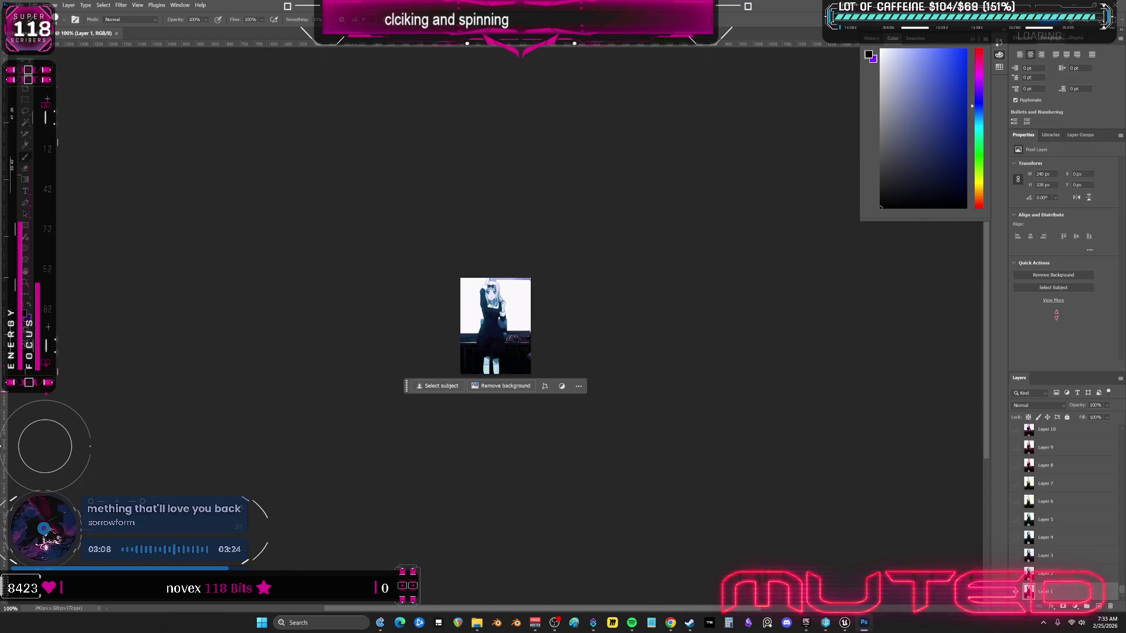
left_click_drag(1032, 347, 1031, 287)
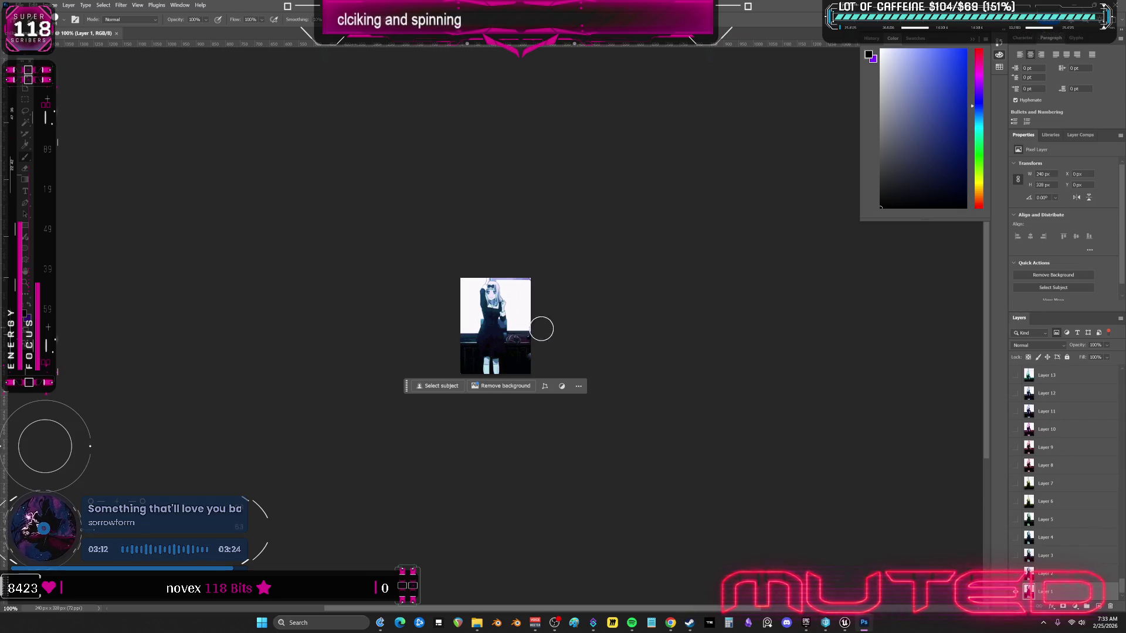
scroll(558, 332, "left", 2)
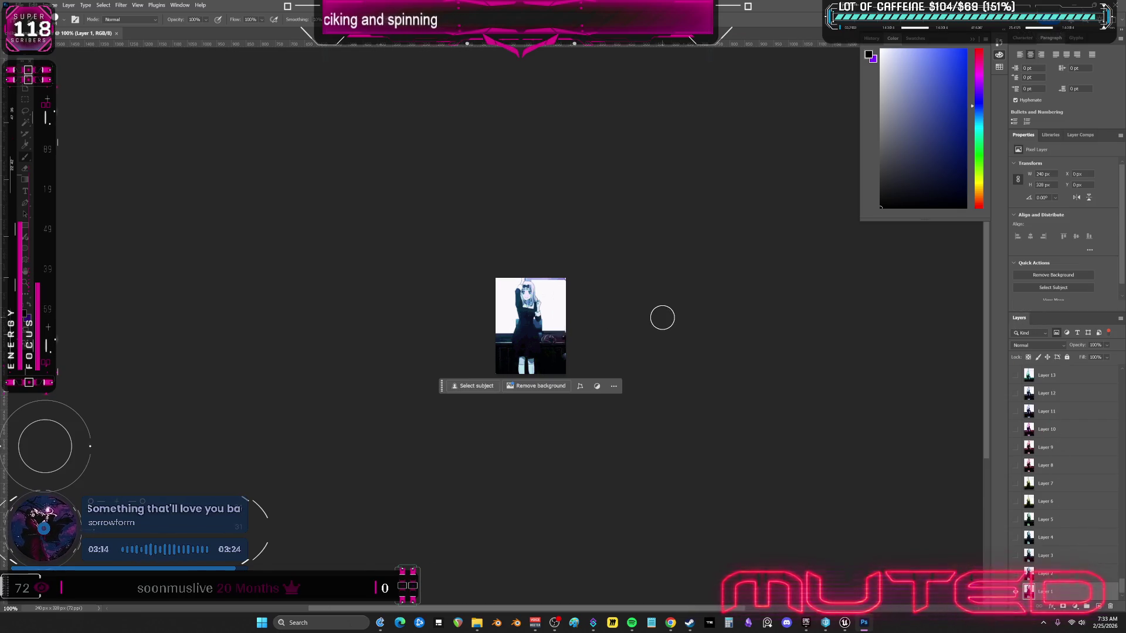
key("ctrl+BackSpace")
key("ctrl+plus")
key("ctrl+z")
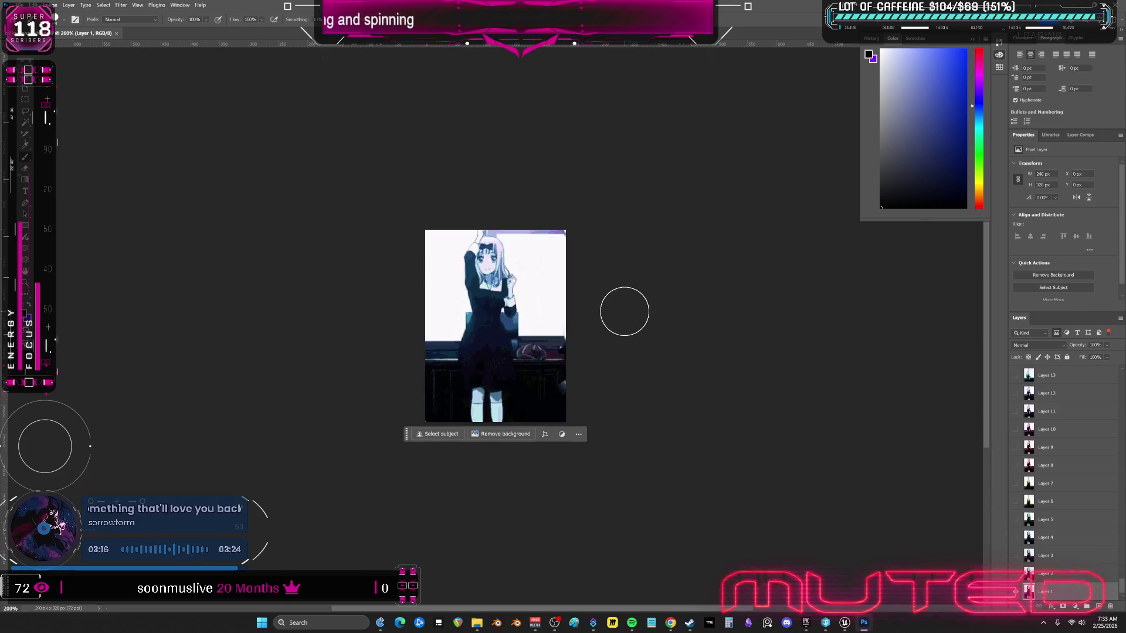
key("ctrl+plus")
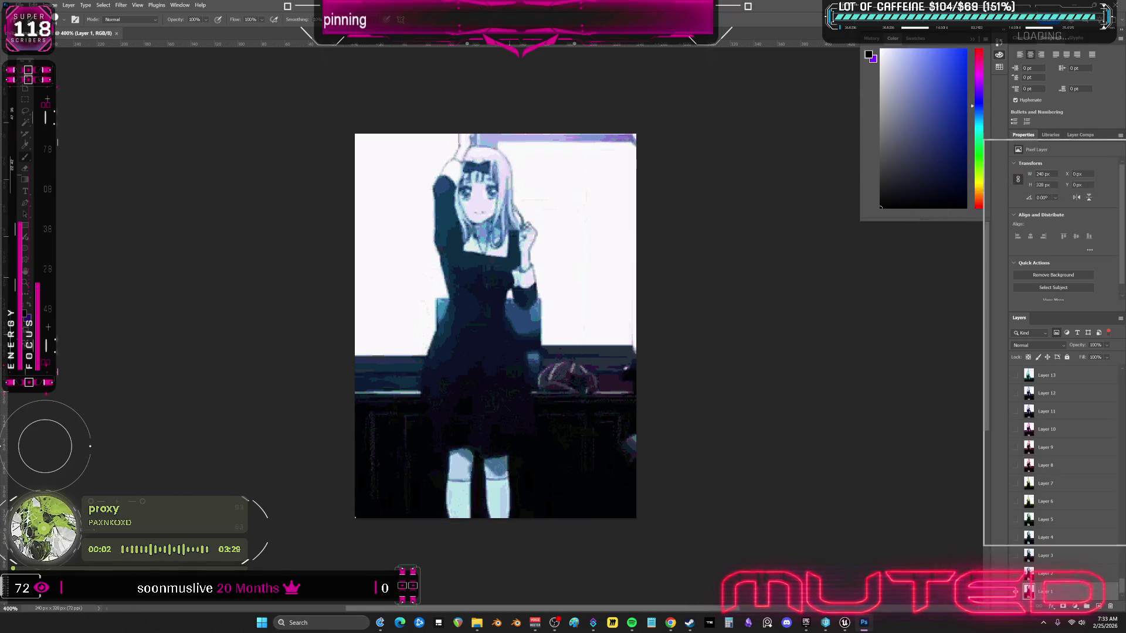
Step: Switch back to Unreal Engine and orbit to a more frontal view of the mannequin
key("alt+Tab")
left_click_drag(515, 237, 540, 239)
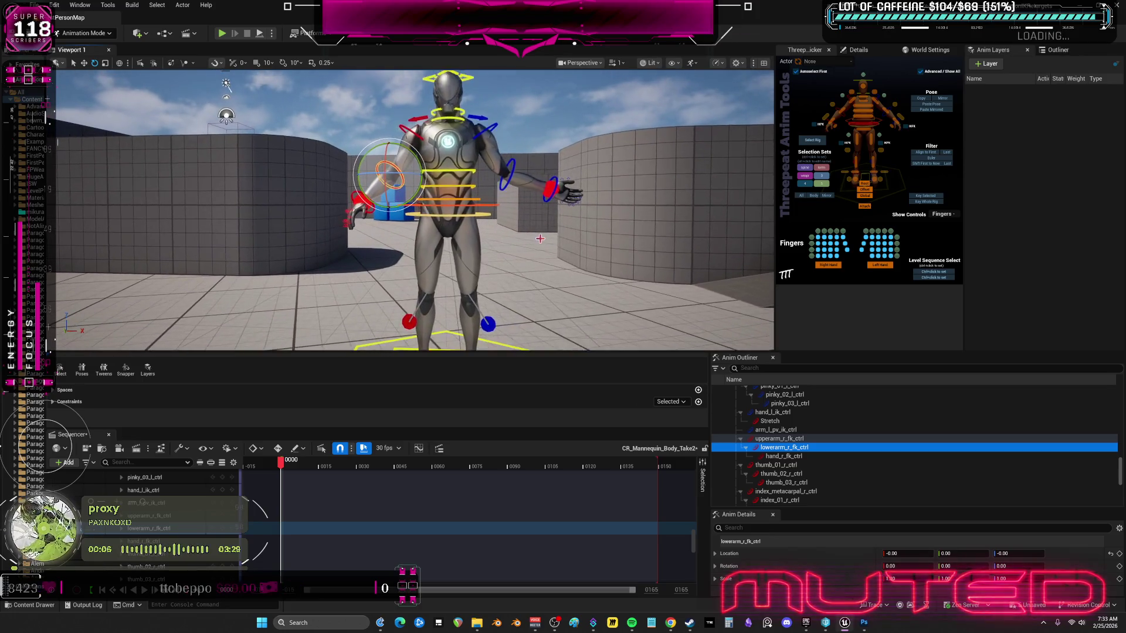
scroll(540, 239, "down", 5)
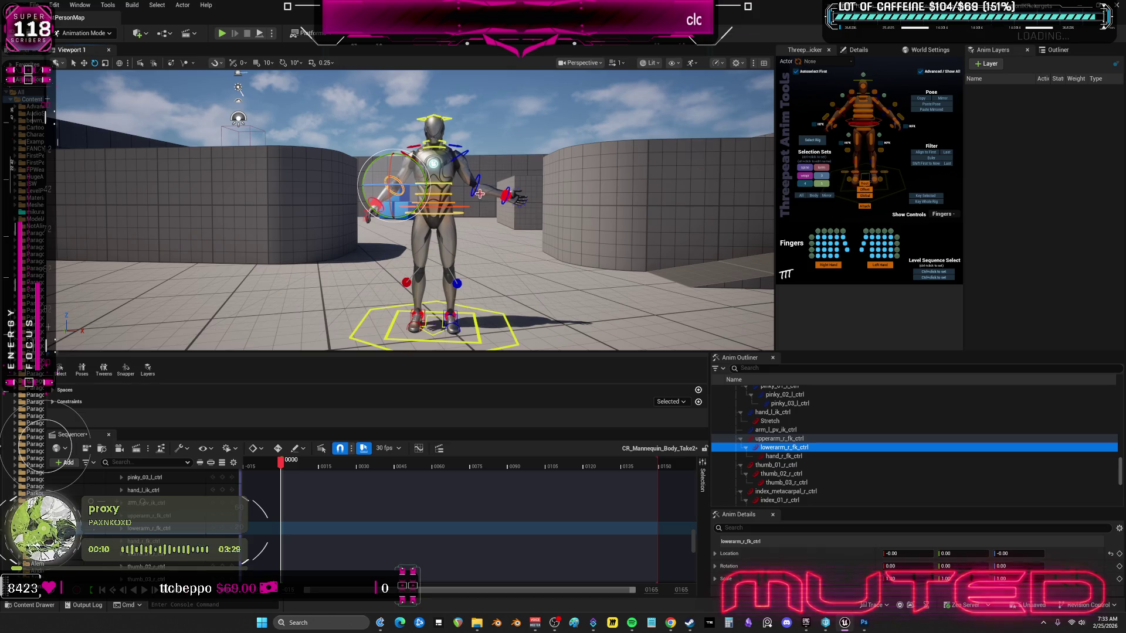
Step: Select upperarm_r_fk_ctrl and rotate it until the right arm reaches high overhead
scroll(481, 193, "up", 4)
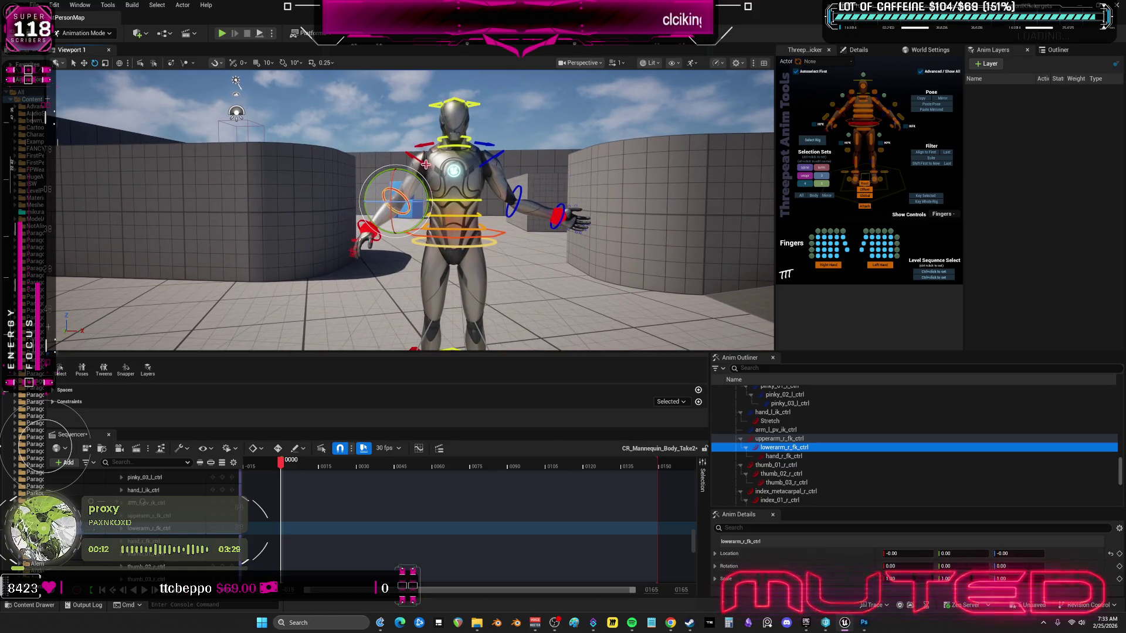
left_click(423, 160)
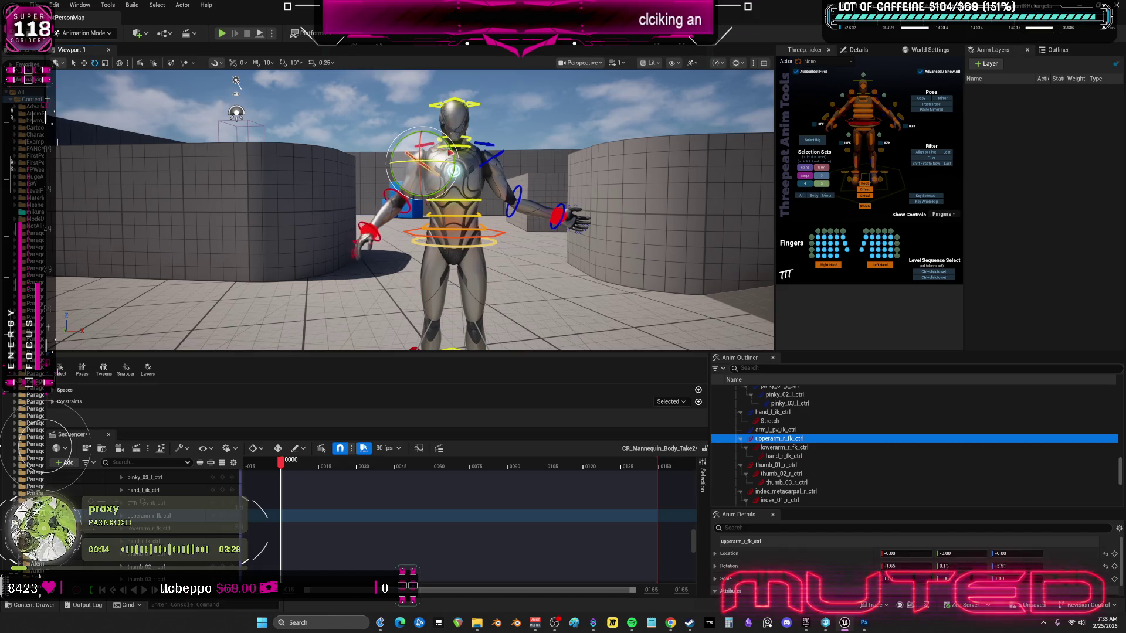
left_click_drag(403, 170, 376, 146)
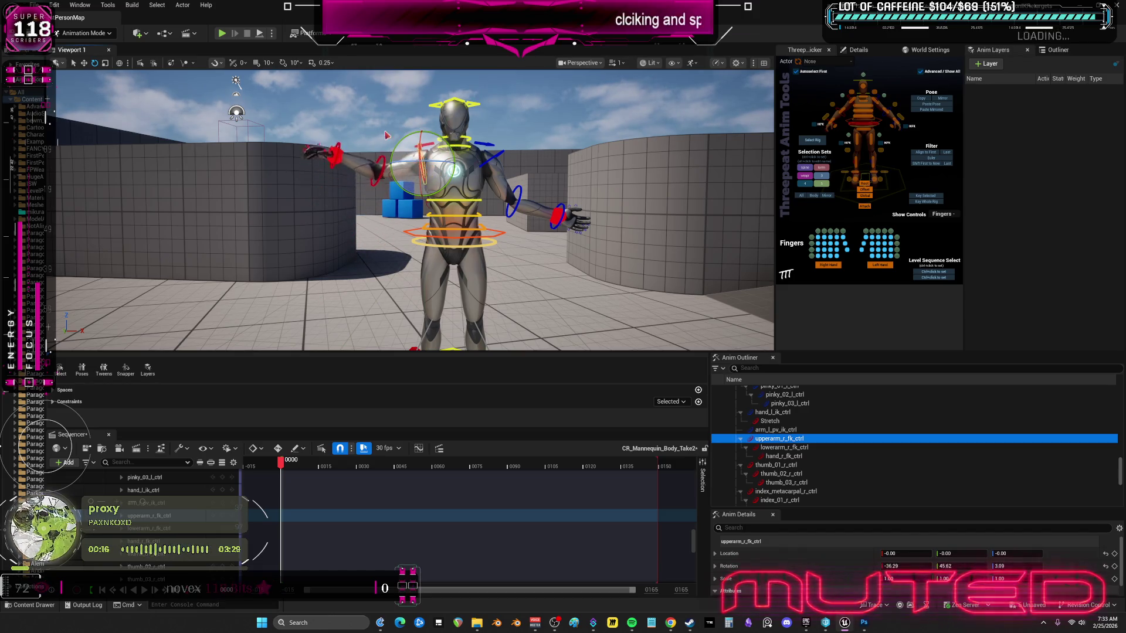
mouse_move(378, 200)
left_mouse_down()
mouse_move(482, 210)
mouse_move(399, 207)
left_mouse_up()
left_click_drag(446, 258, 469, 241)
mouse_move(352, 206)
left_mouse_down()
mouse_move(329, 193)
mouse_move(430, 244)
left_mouse_up()
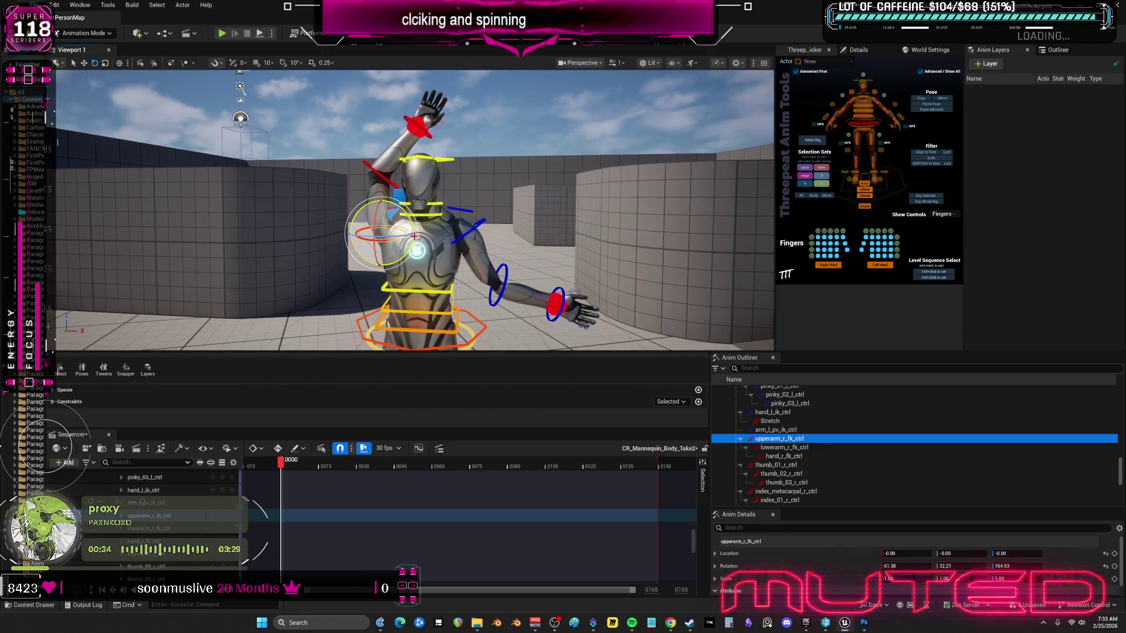
mouse_move(365, 220)
left_mouse_down()
mouse_move(372, 235)
mouse_move(362, 239)
left_mouse_up()
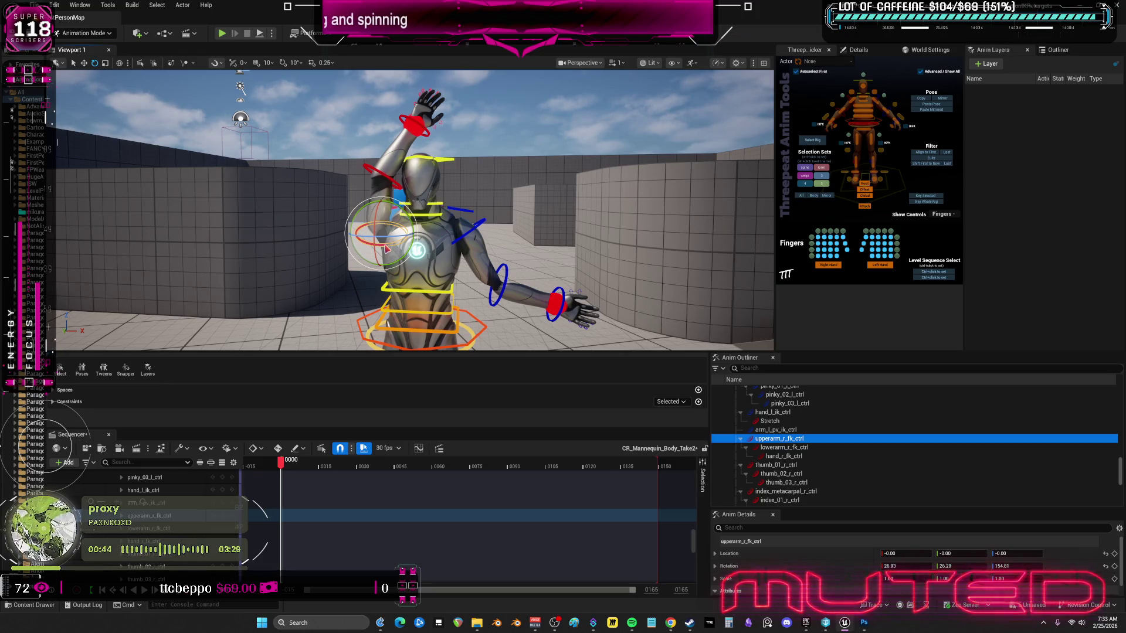
Step: Reselect the right upper arm control and swing the raised arm slightly toward the head
left_click(391, 177)
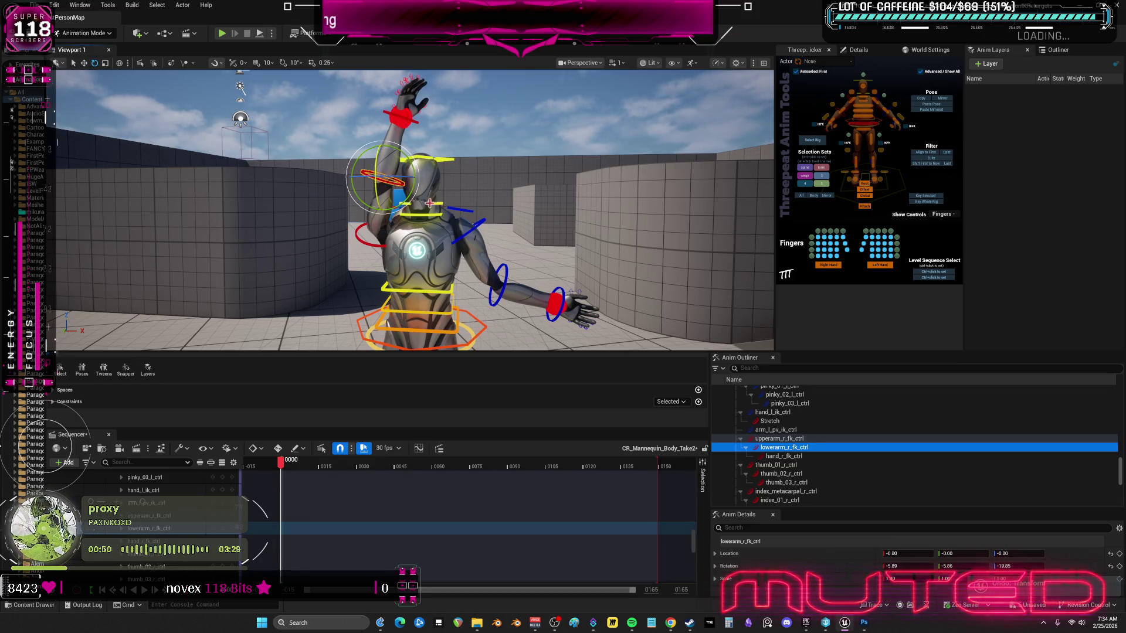
left_click(405, 204)
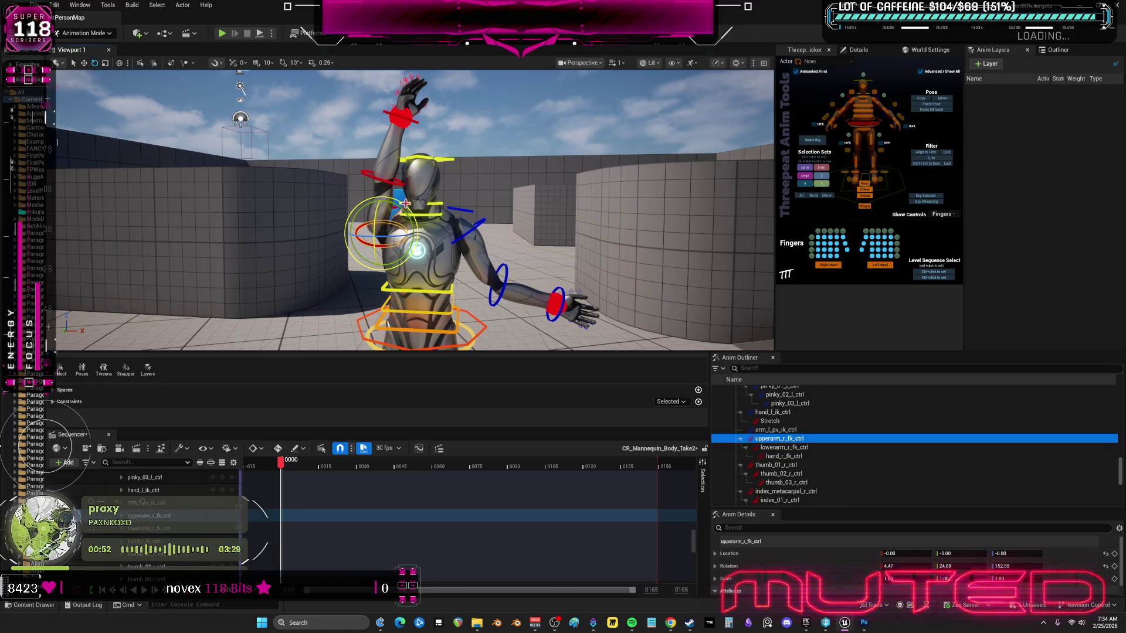
left_click_drag(398, 216, 394, 210)
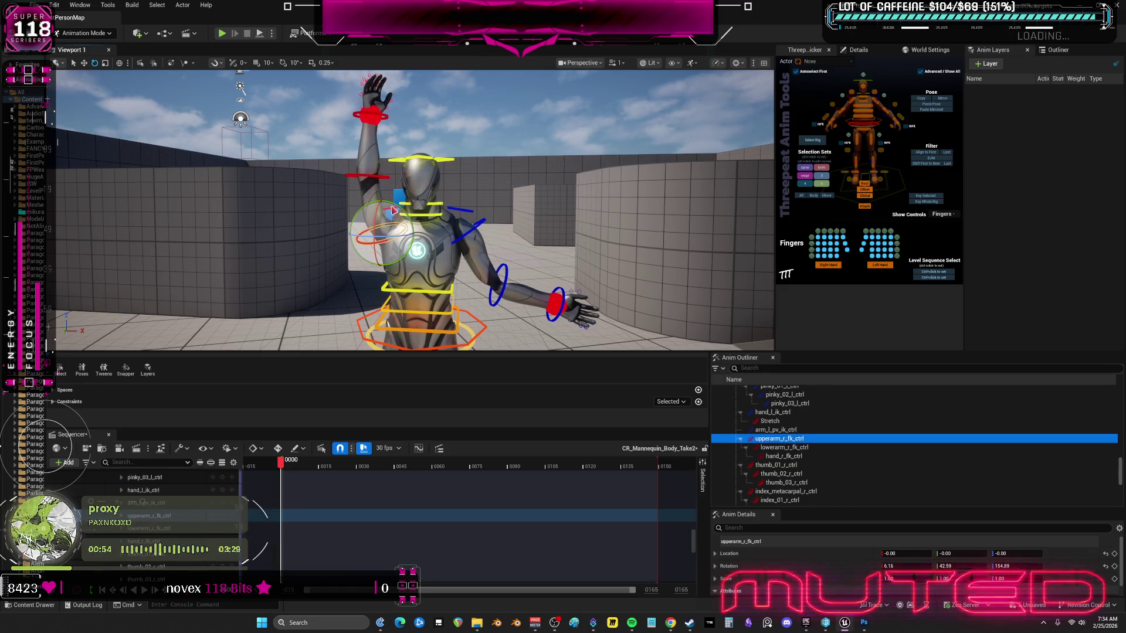
mouse_move(536, 208)
left_mouse_down()
mouse_move(434, 210)
mouse_move(475, 223)
left_mouse_up()
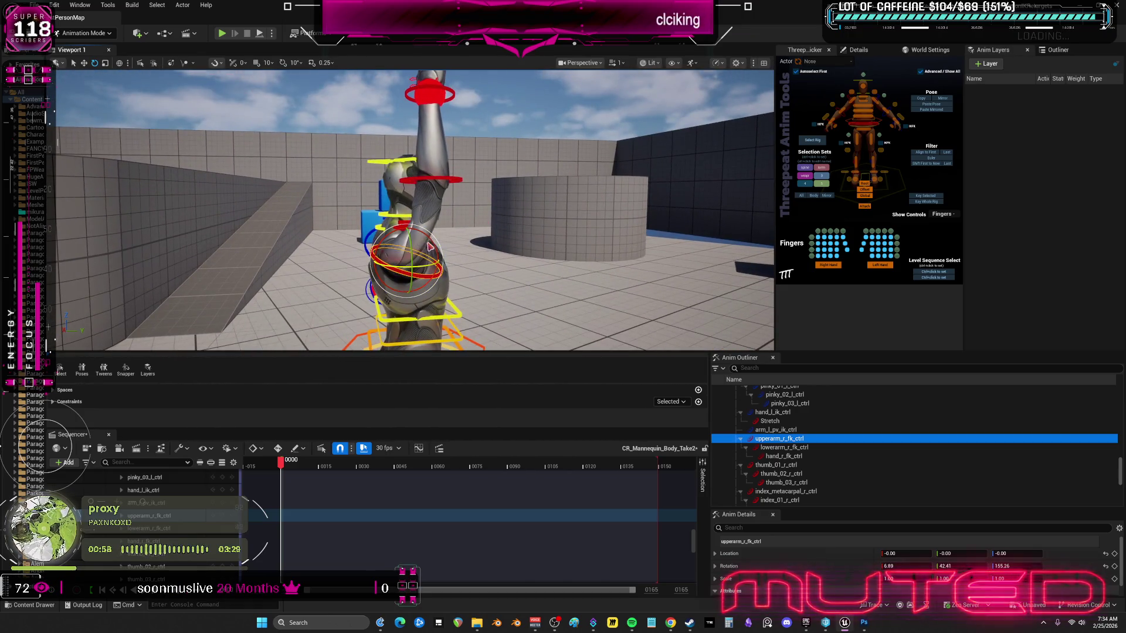
Step: Rotate the right upper arm to raise the hand, then rotate lowerarm_r_fk_ctrl at the elbow
mouse_move(427, 251)
left_mouse_down()
mouse_move(478, 205)
mouse_move(499, 215)
mouse_move(420, 216)
left_mouse_up()
left_click(481, 206)
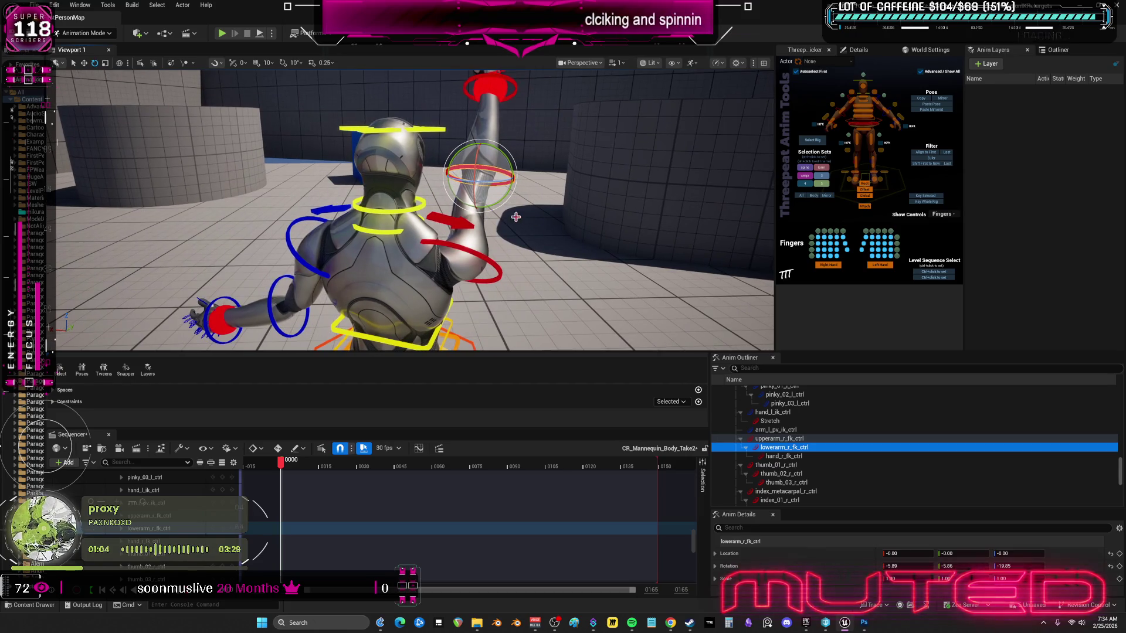
left_click_drag(479, 176, 488, 168)
left_click_drag(445, 211, 375, 213)
mouse_move(562, 212)
left_mouse_down()
mouse_move(551, 200)
mouse_move(516, 241)
mouse_move(462, 256)
left_mouse_up()
left_click(569, 226)
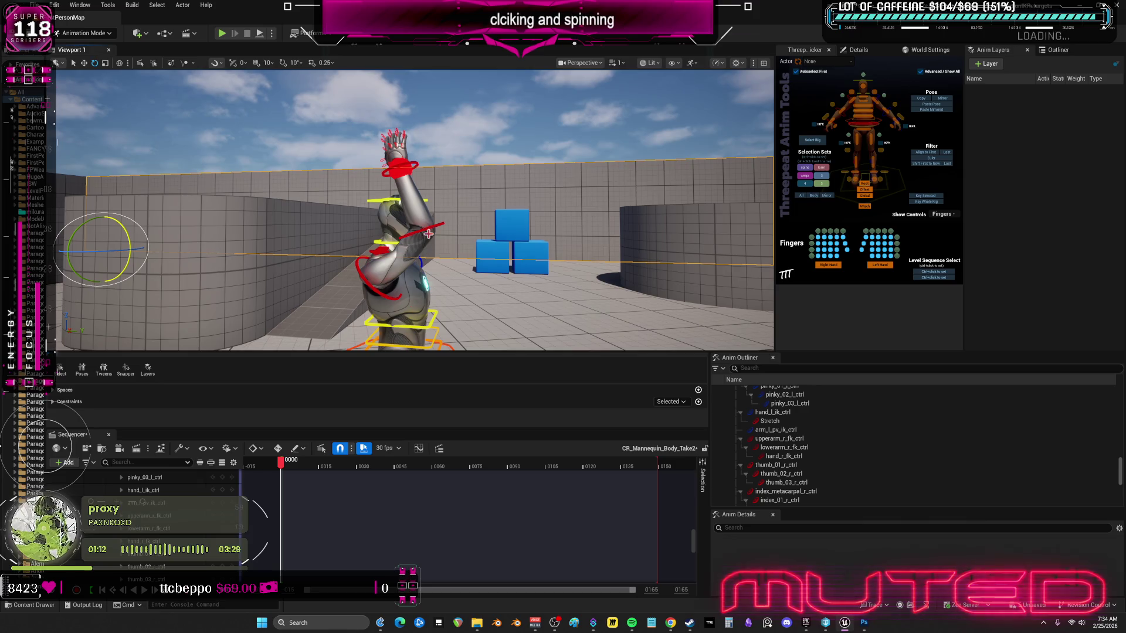
left_click_drag(476, 222, 464, 221)
Step: Bend the right forearm inward and rotate the upper arm to bring the hand toward the head
left_click(475, 223)
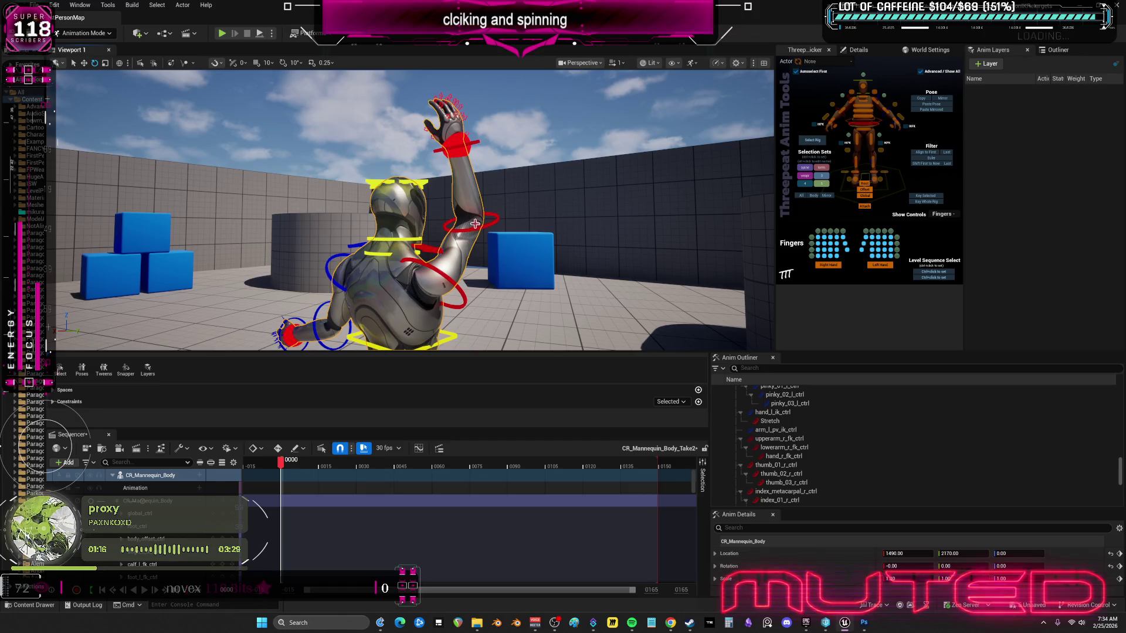
left_click(463, 218)
left_click_drag(456, 212, 414, 243)
left_click(440, 261)
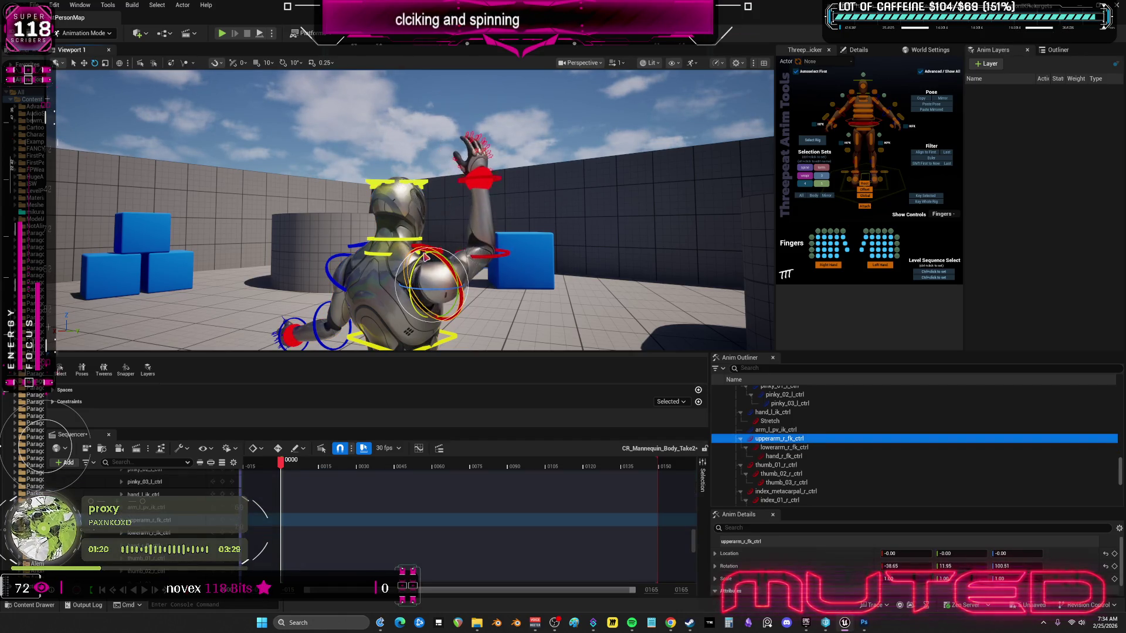
mouse_move(431, 296)
left_mouse_down()
mouse_move(452, 252)
mouse_move(336, 278)
mouse_move(264, 176)
mouse_move(176, 176)
mouse_move(581, 238)
left_mouse_up()
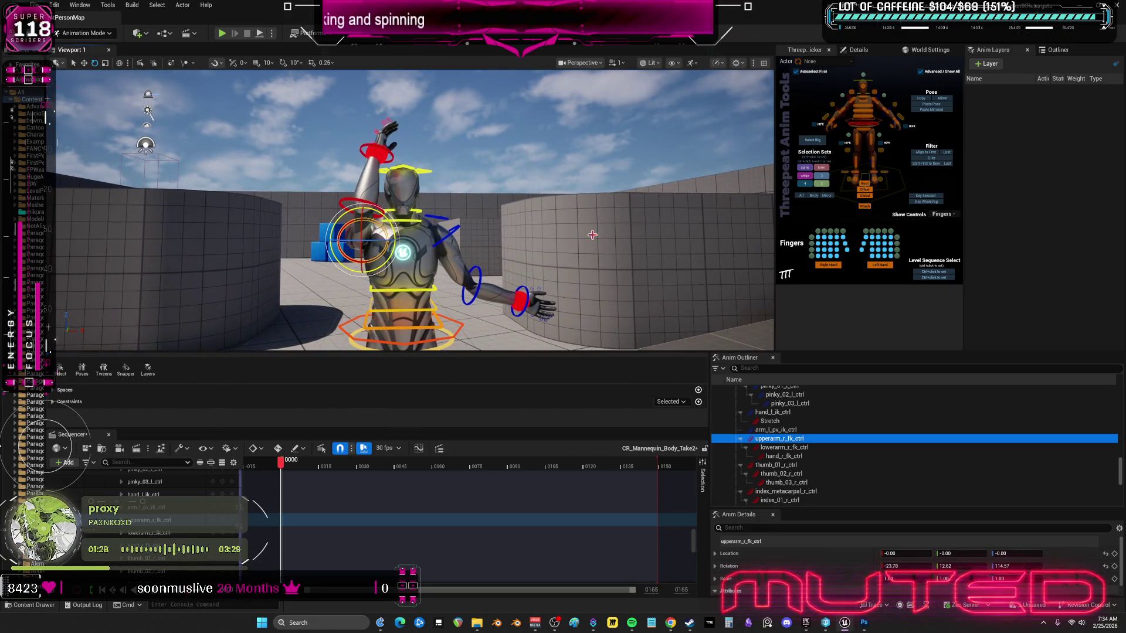
Step: Bend the right forearm further so the hand lifts up beside the head
left_click_drag(568, 184, 444, 220)
left_click(467, 195)
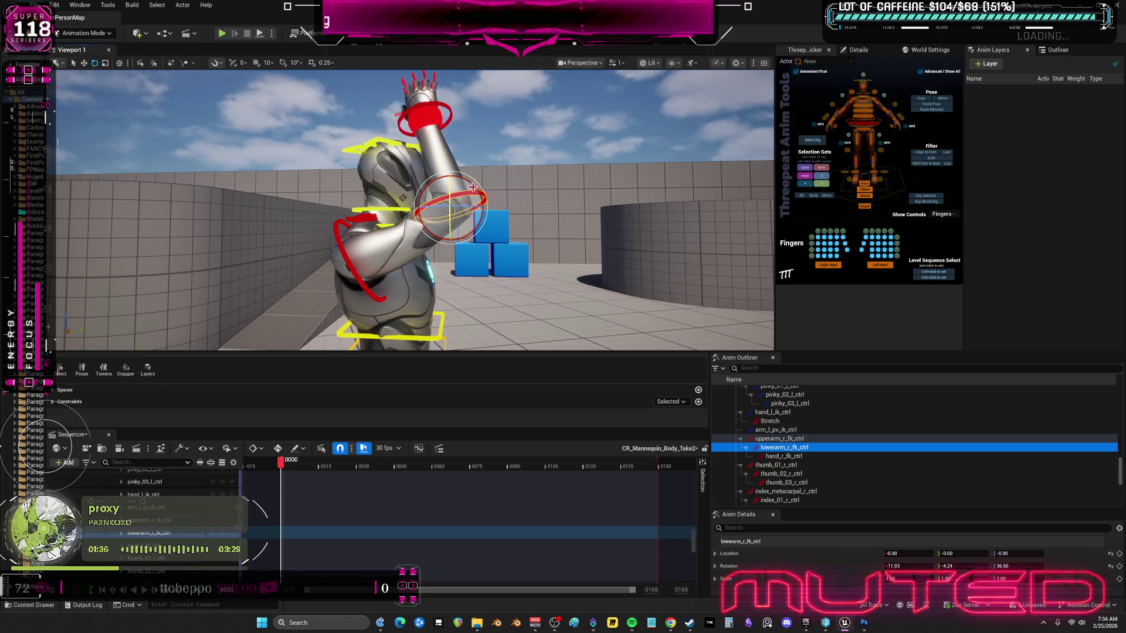
left_click_drag(478, 183, 478, 175)
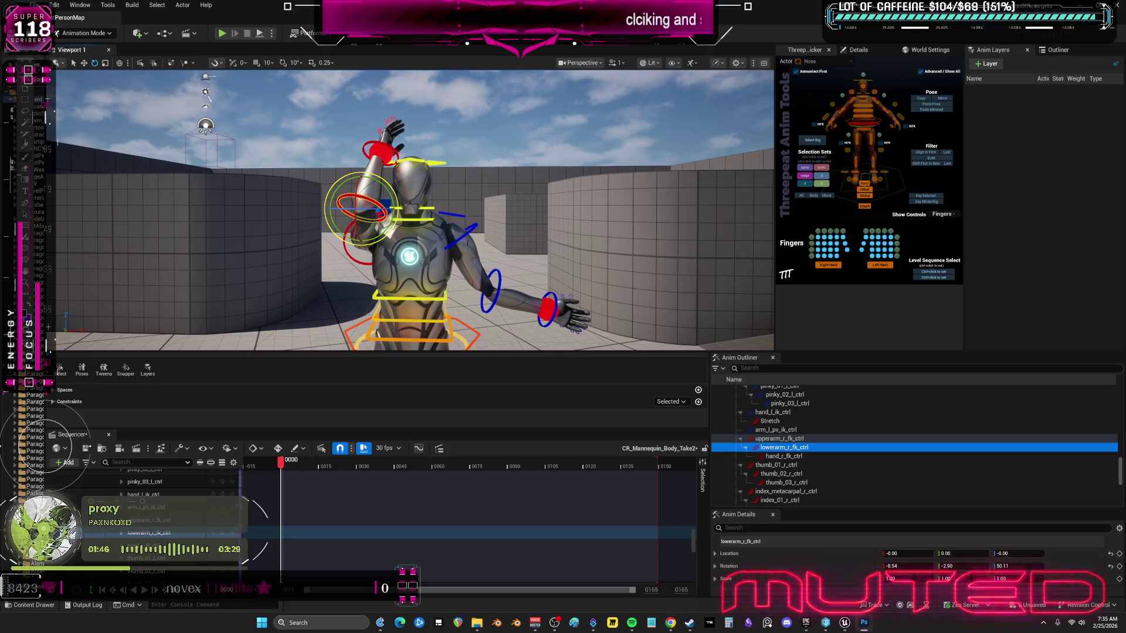
left_click_drag(525, 226, 526, 226)
Step: Swing the left upper arm down, then zero the left forearm's rotation and bend it toward the chest
left_click(530, 204)
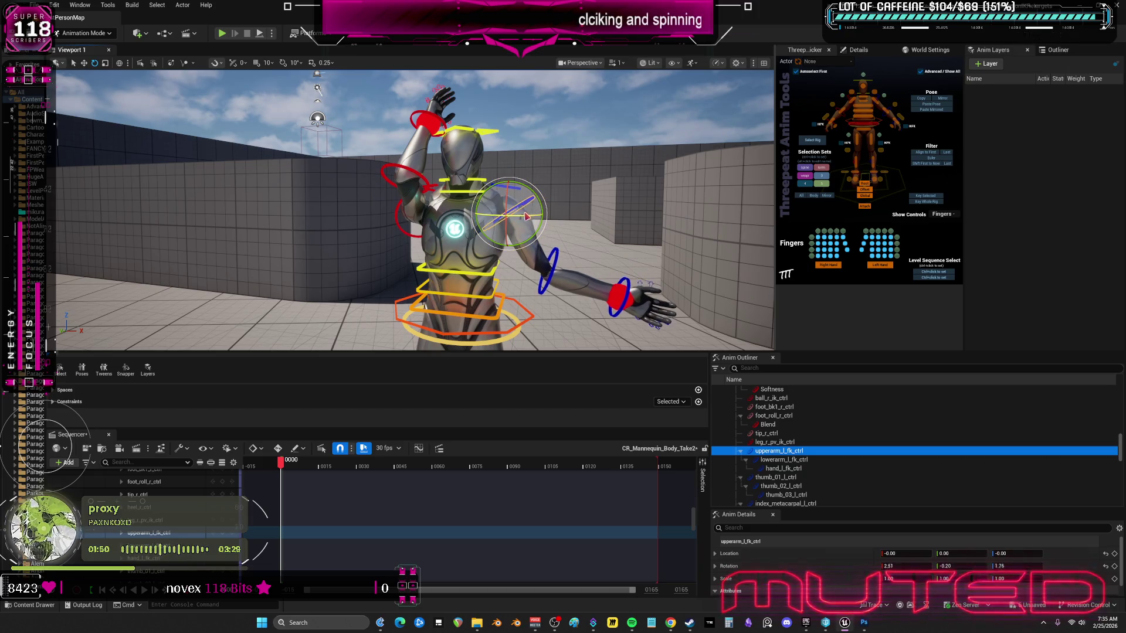
mouse_move(493, 203)
left_mouse_down()
mouse_move(494, 219)
mouse_move(471, 208)
mouse_move(475, 195)
left_mouse_up()
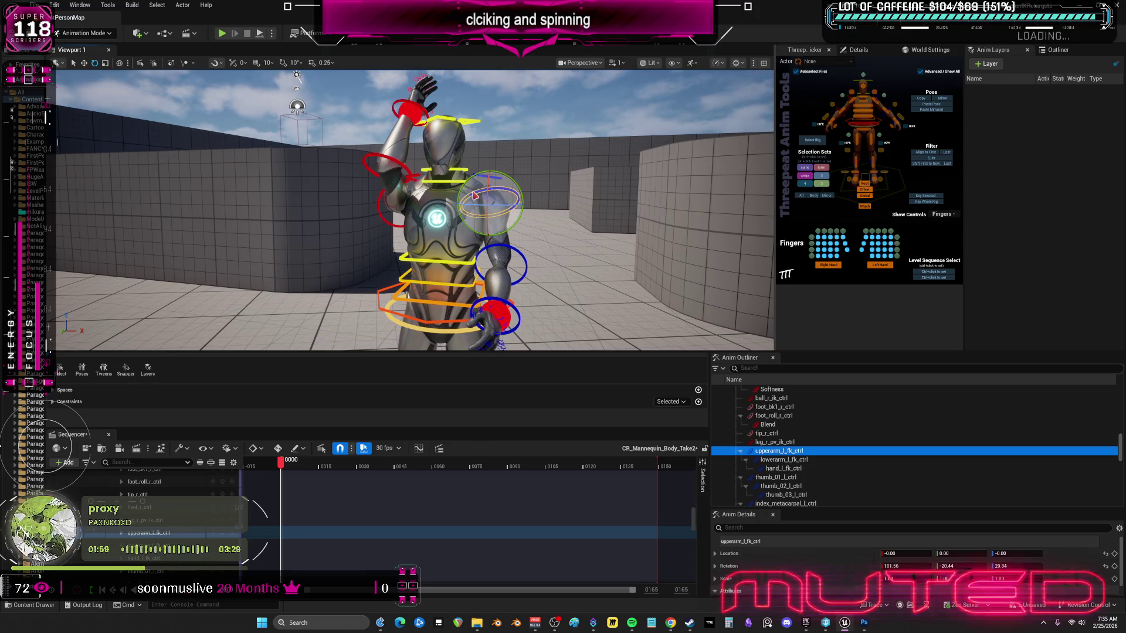
left_click(504, 249)
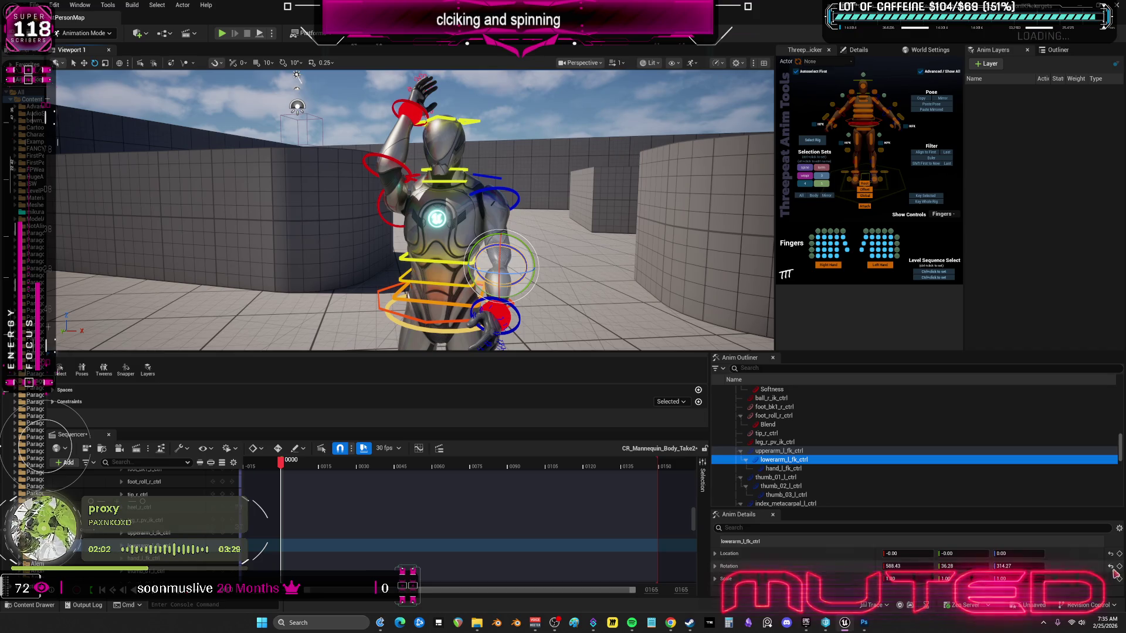
key("ctrl+g")
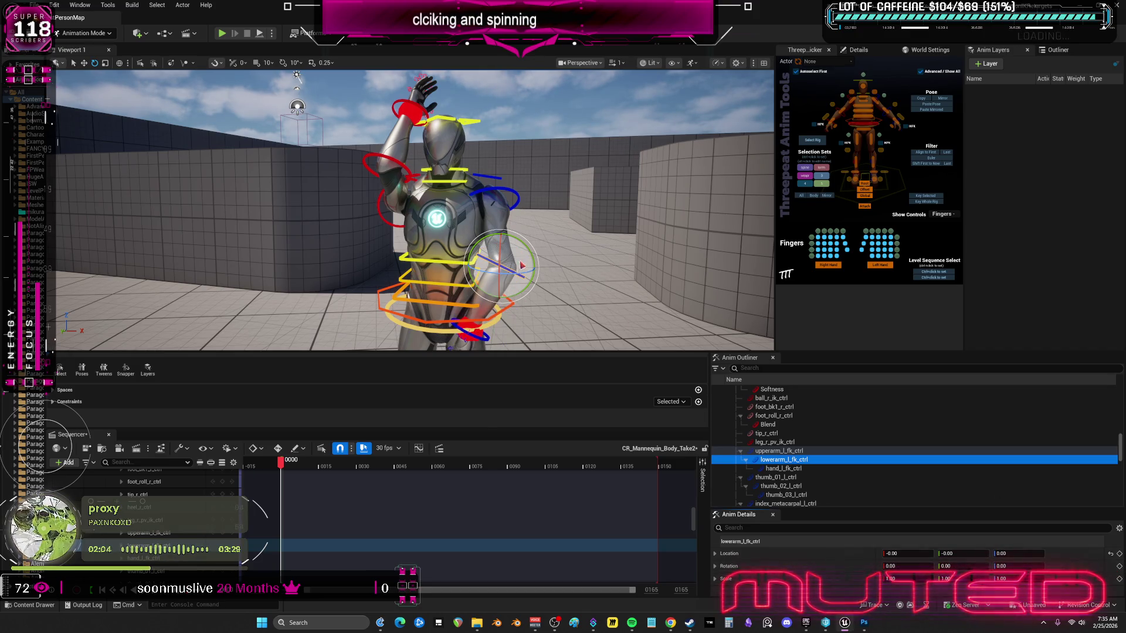
mouse_move(534, 252)
left_mouse_down()
mouse_move(528, 287)
mouse_move(510, 300)
left_mouse_up()
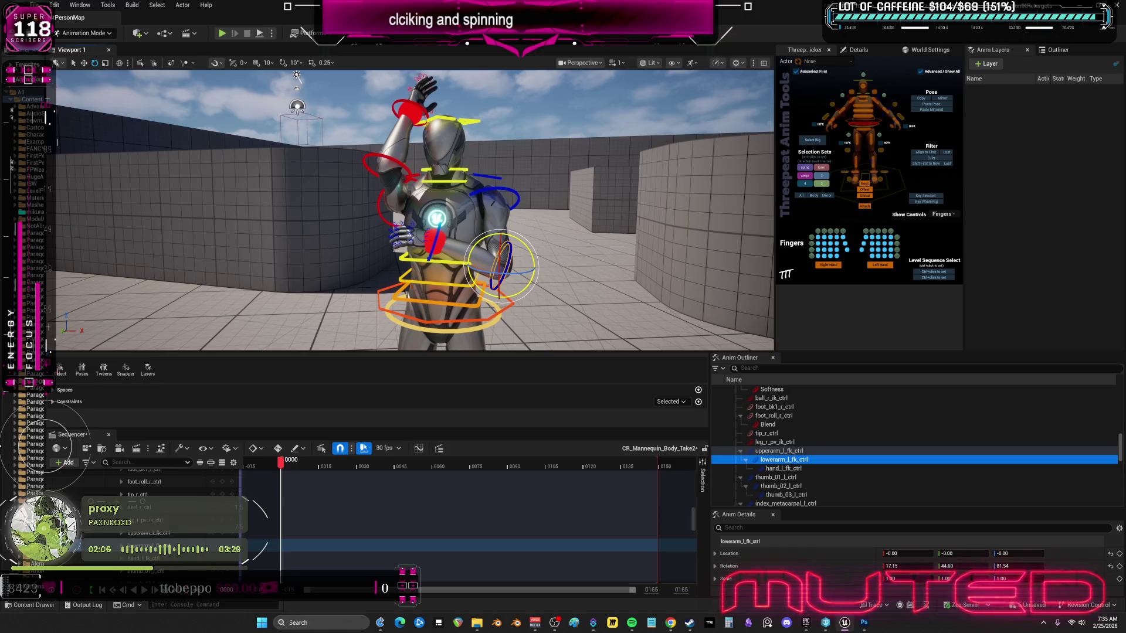
Step: Angle the left upper arm in across the body and adjust the left forearm to match
left_click(492, 199)
mouse_move(492, 199)
left_mouse_down()
mouse_move(519, 197)
mouse_move(526, 215)
left_mouse_up()
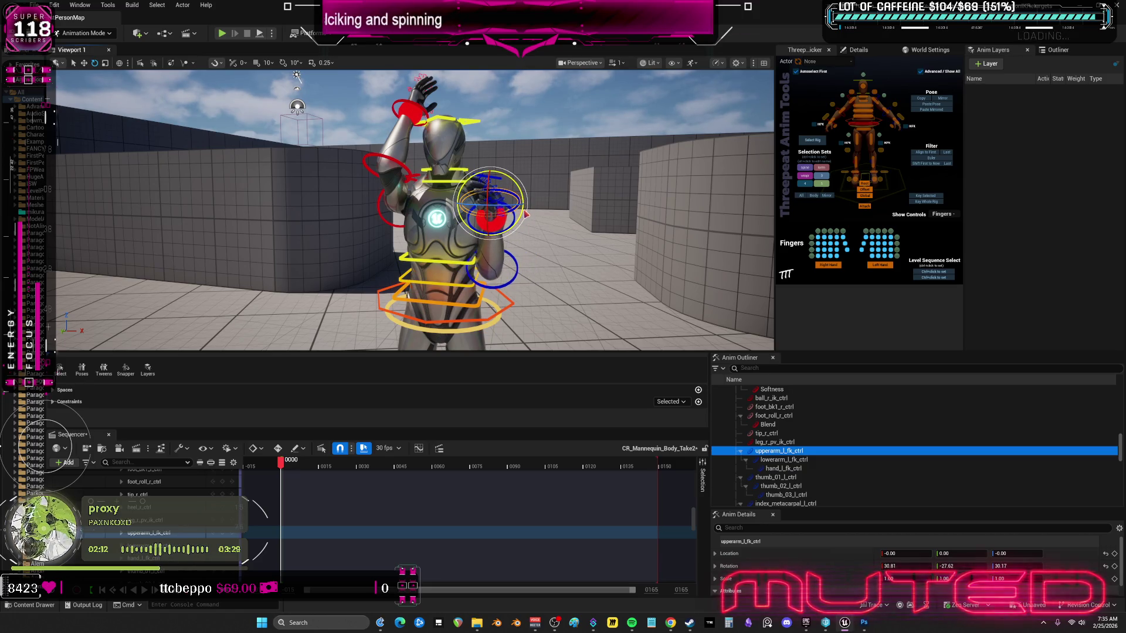
left_click_drag(574, 259, 568, 274)
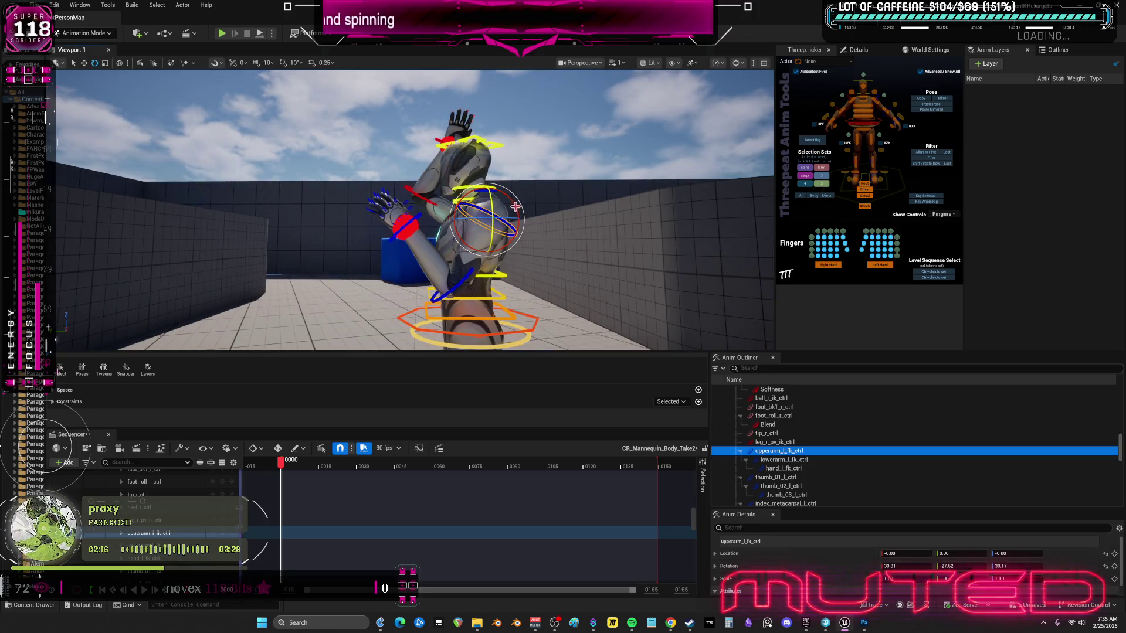
mouse_move(514, 205)
left_mouse_down()
mouse_move(454, 271)
mouse_move(489, 269)
left_mouse_up()
left_click(463, 282)
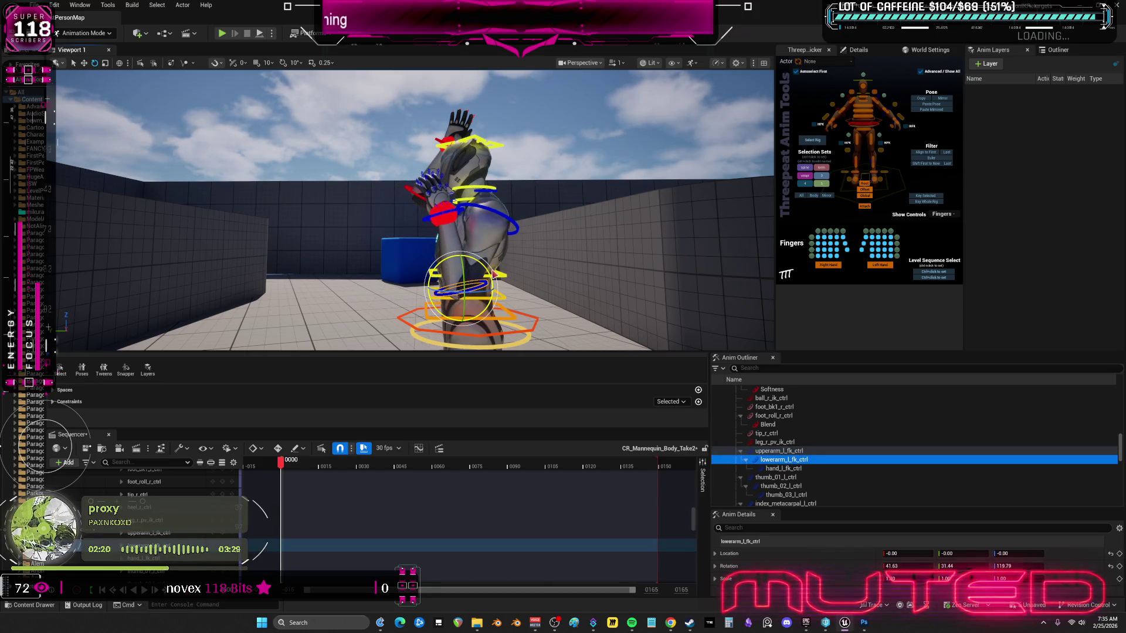
scroll(461, 220, "up", 3)
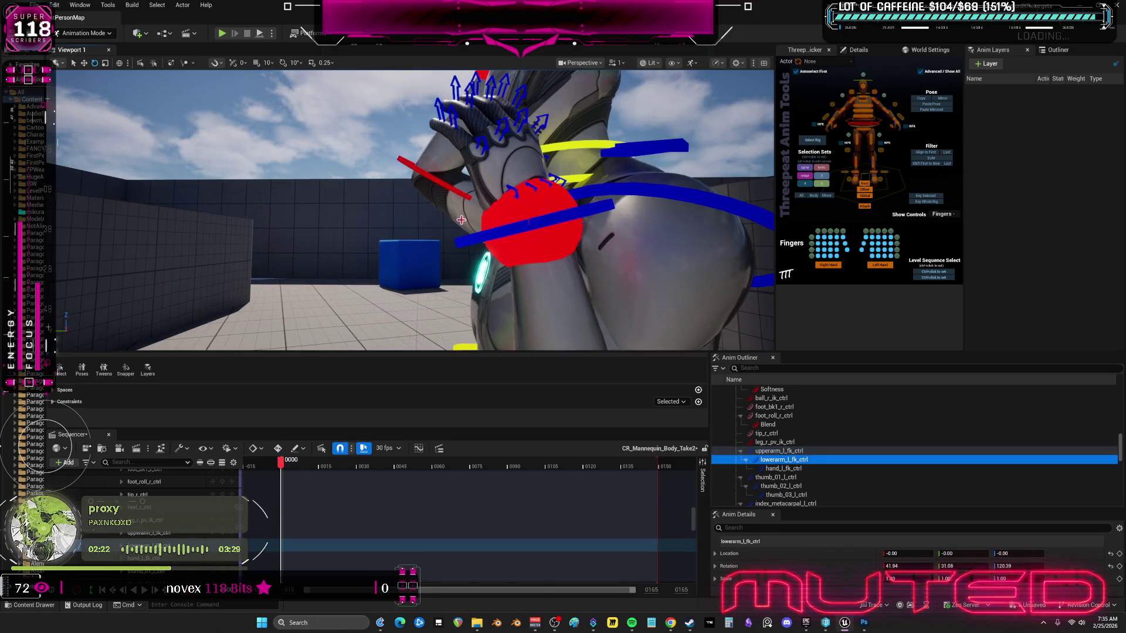
Step: Turn the left hand upward at the wrist with hand_l_fk_ctrl
left_click(512, 231)
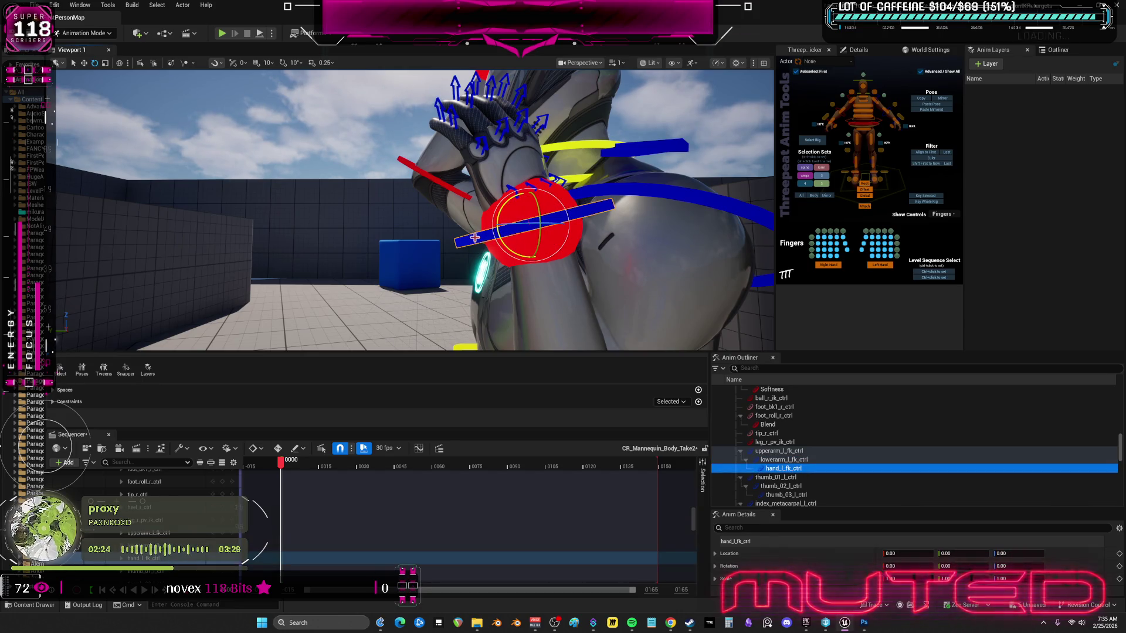
left_click(492, 233)
mouse_move(513, 229)
left_mouse_down()
mouse_move(618, 224)
mouse_move(590, 211)
mouse_move(567, 226)
mouse_move(583, 245)
mouse_move(618, 231)
mouse_move(550, 251)
mouse_move(529, 234)
left_mouse_up()
Step: Orbit around the mannequin while picking out the spine_03 and body controls
left_click(516, 235)
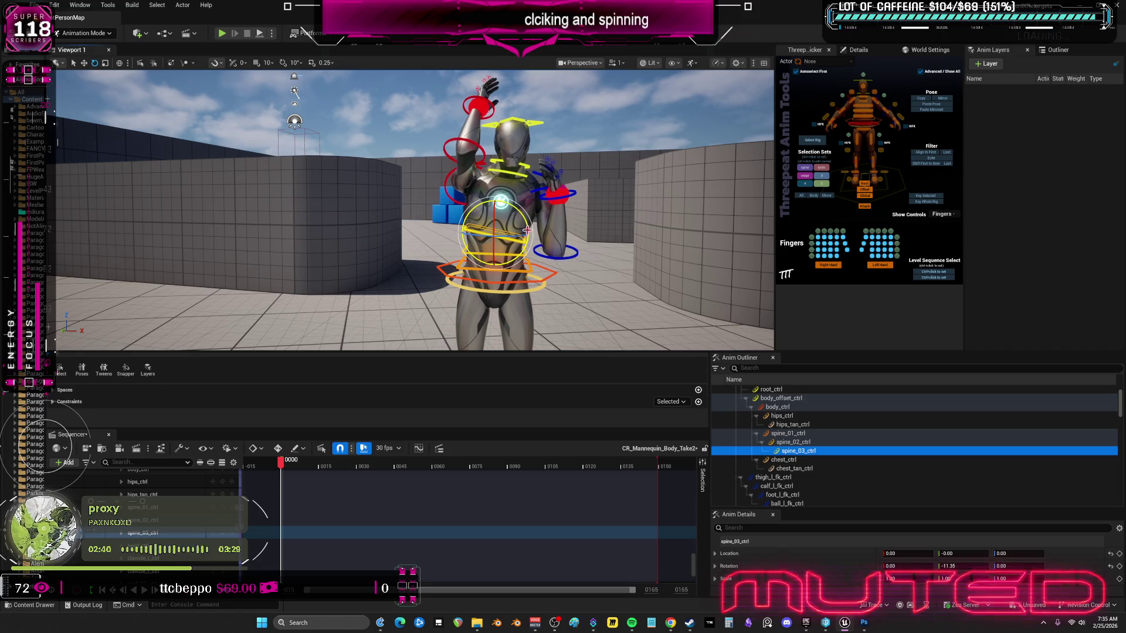
mouse_move(573, 279)
left_mouse_down()
mouse_move(525, 267)
mouse_move(520, 236)
left_mouse_up()
left_click(520, 265)
left_click(521, 228)
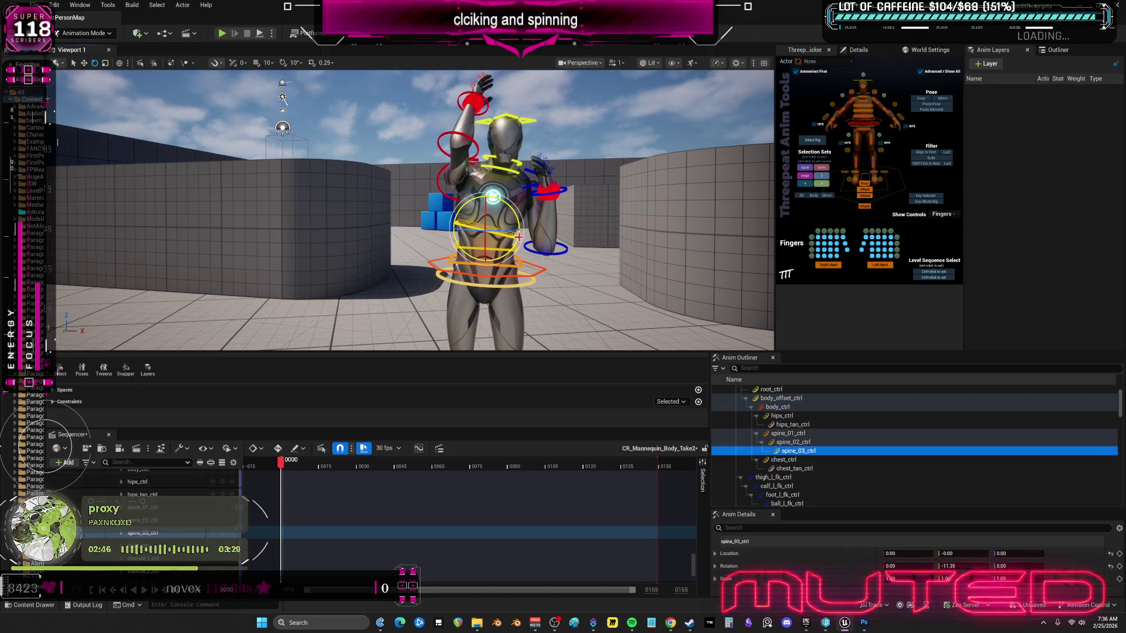
left_click(558, 255)
left_click_drag(559, 255, 411, 205)
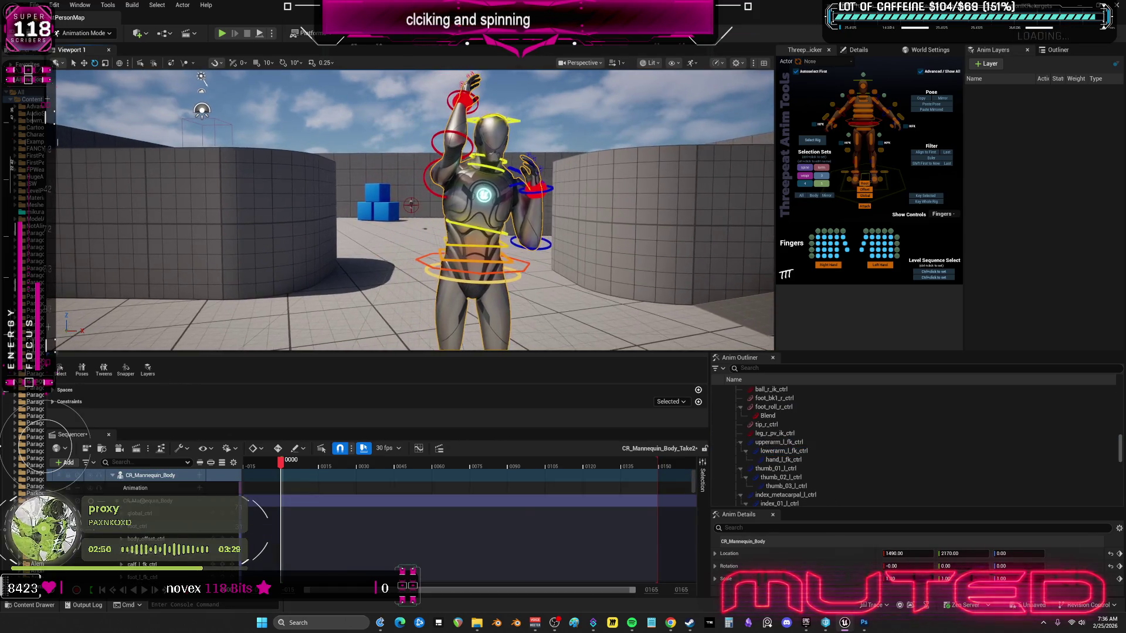
Step: Swing the left upper arm (upperarm_l_fk_ctrl) further across the body
scroll(411, 205, "up", 3)
left_click(626, 193)
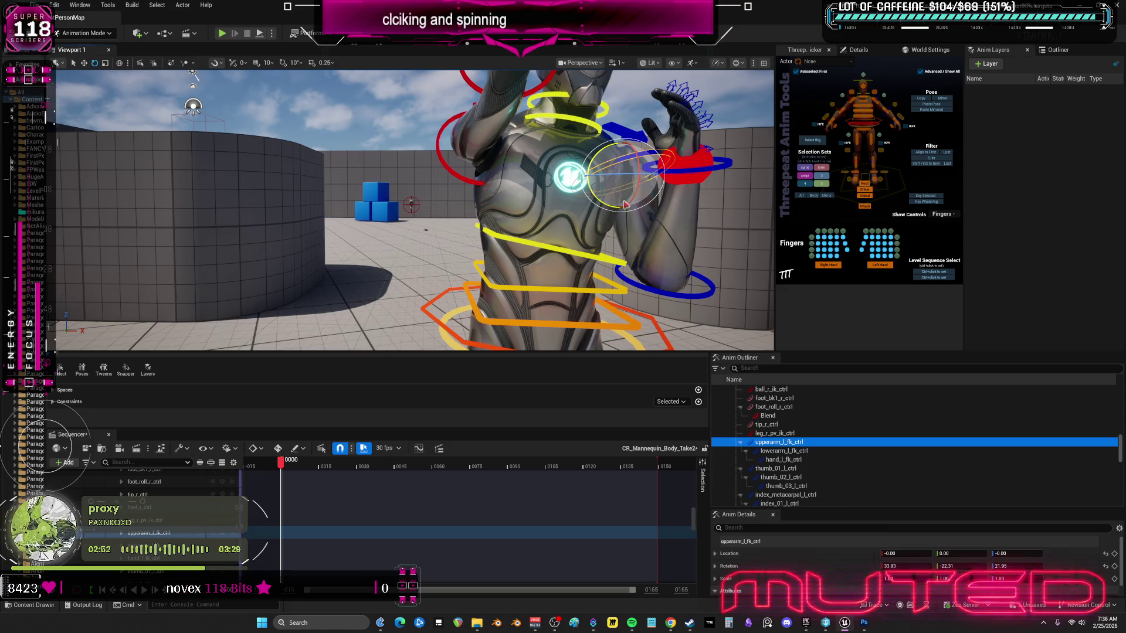
mouse_move(628, 202)
left_mouse_down()
mouse_move(620, 173)
mouse_move(510, 173)
mouse_move(425, 206)
left_mouse_up()
scroll(445, 205, "down", 4)
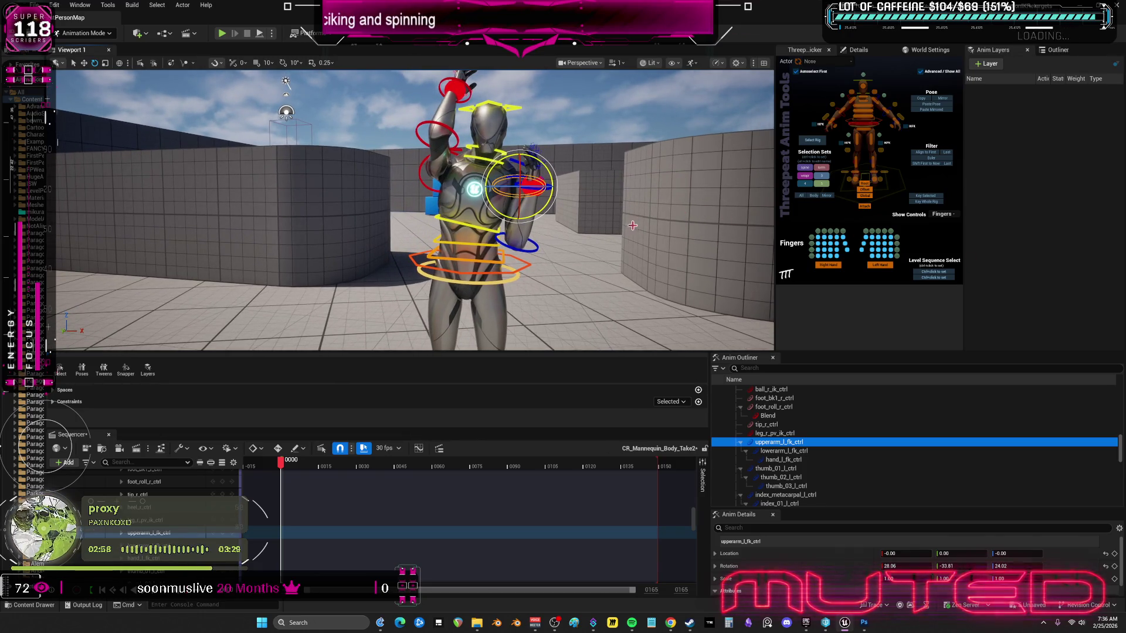
Step: Twist the upper torso slightly with spine_03_ctrl to -6.02 and view the pose from another angle
left_click(502, 238)
left_click_drag(503, 238, 503, 210)
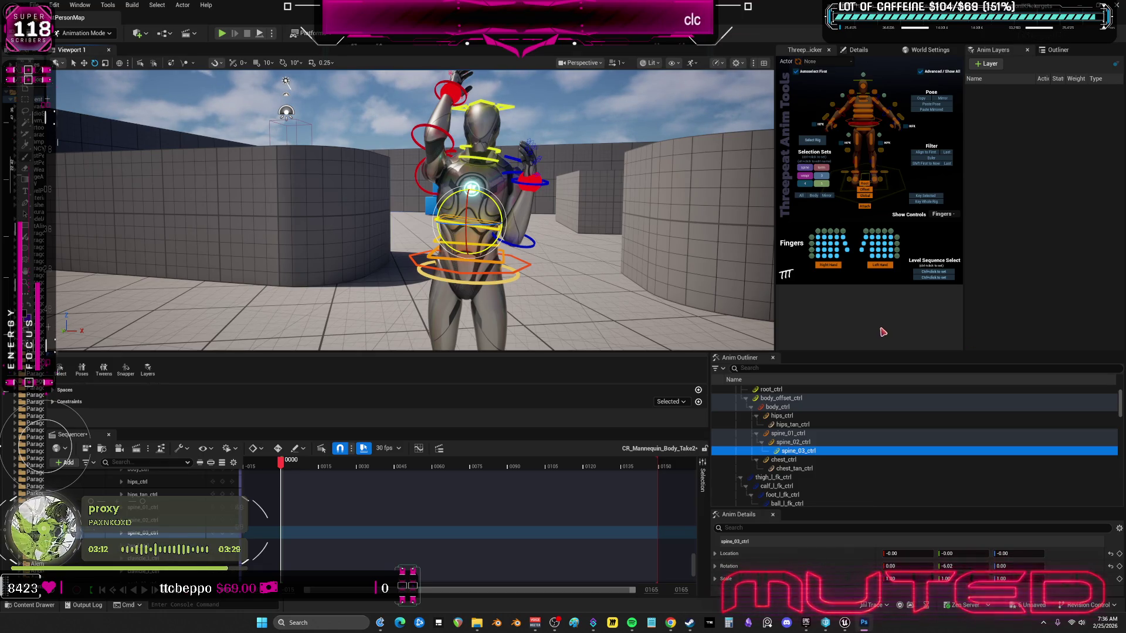
left_click_drag(517, 186, 531, 157)
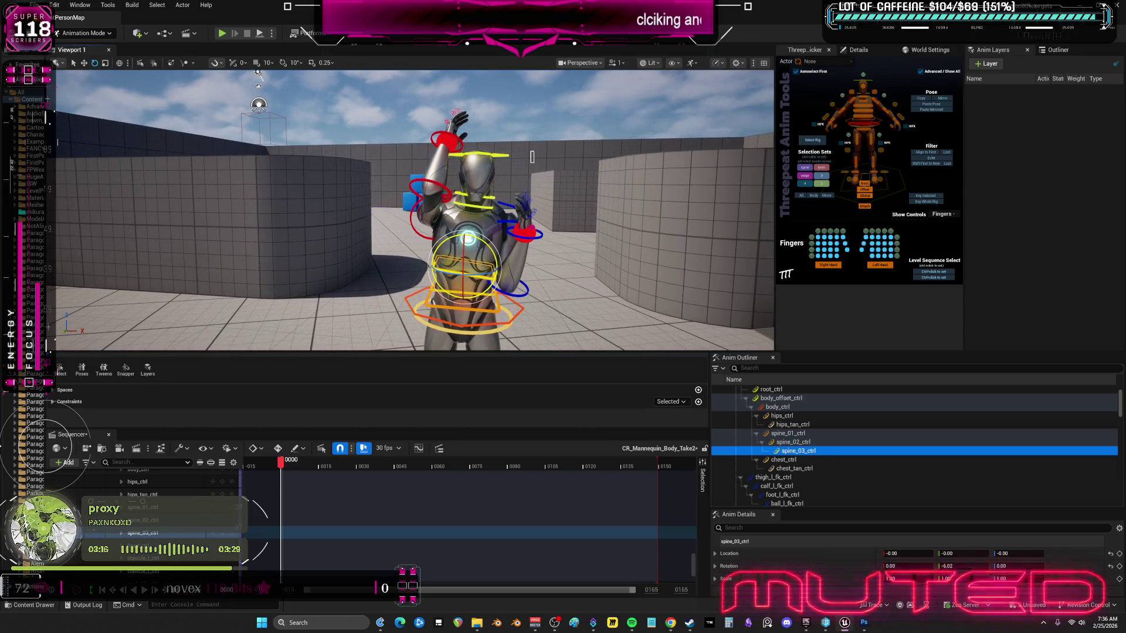